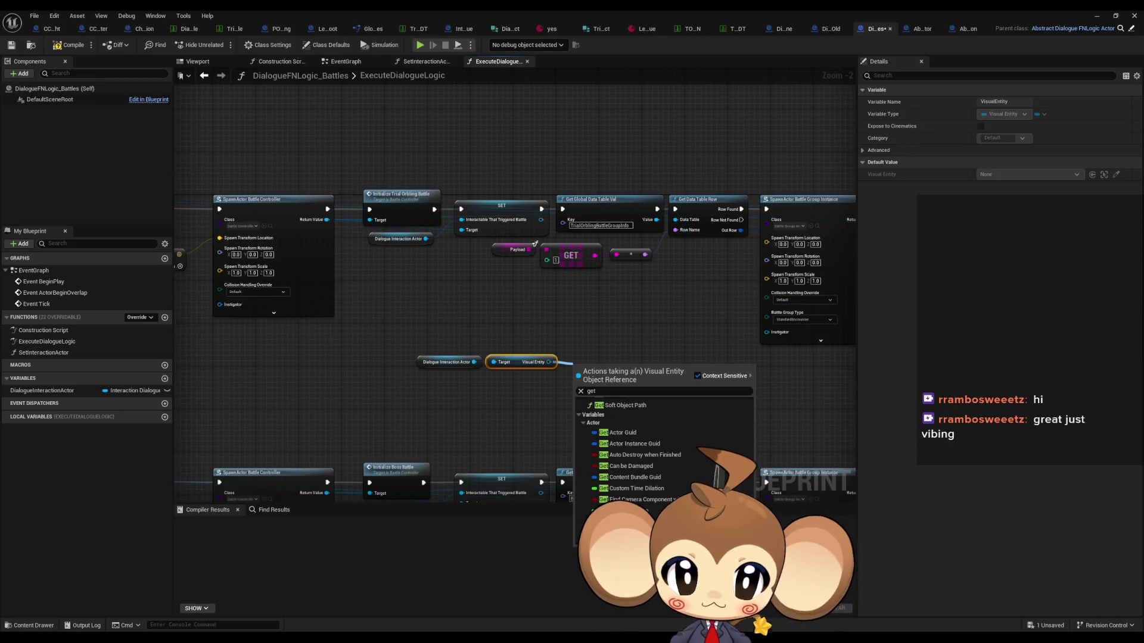
Scroll through the Visual Entity action list and dismiss it without adding any node
{"action": "scroll", "coordinate": [662, 453], "scroll_direction": "down", "scroll_amount": 10}
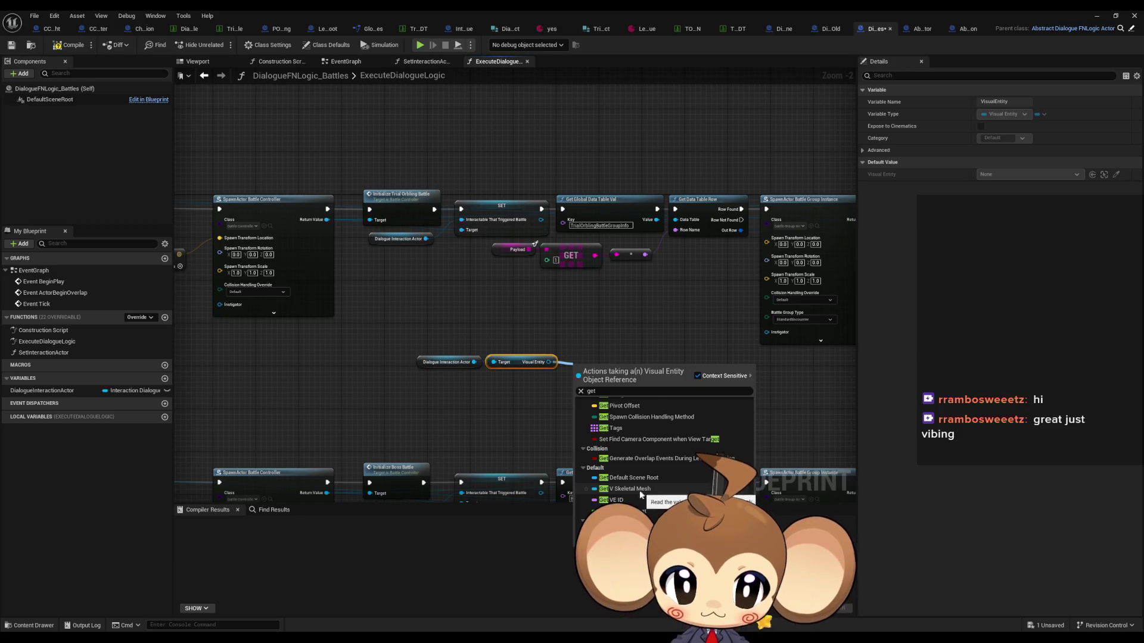
{"action": "scroll", "coordinate": [643, 491], "scroll_direction": "down", "scroll_amount": 3}
{"action": "scroll", "coordinate": [641, 496], "scroll_direction": "down", "scroll_amount": 5}
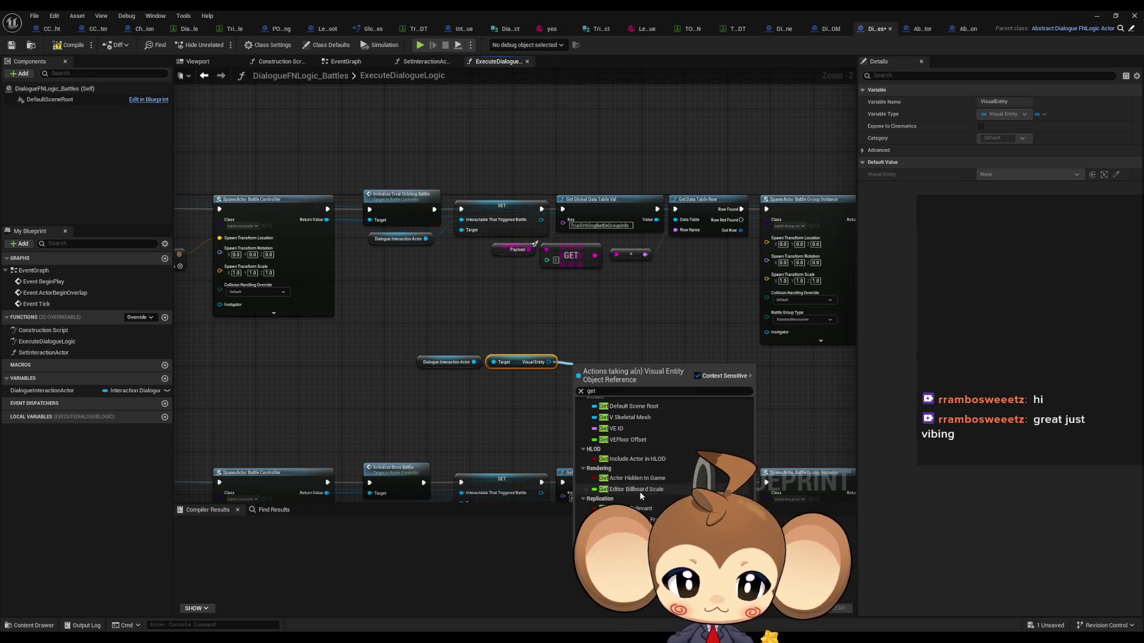
{"action": "scroll", "coordinate": [657, 505], "scroll_direction": "down", "scroll_amount": 3}
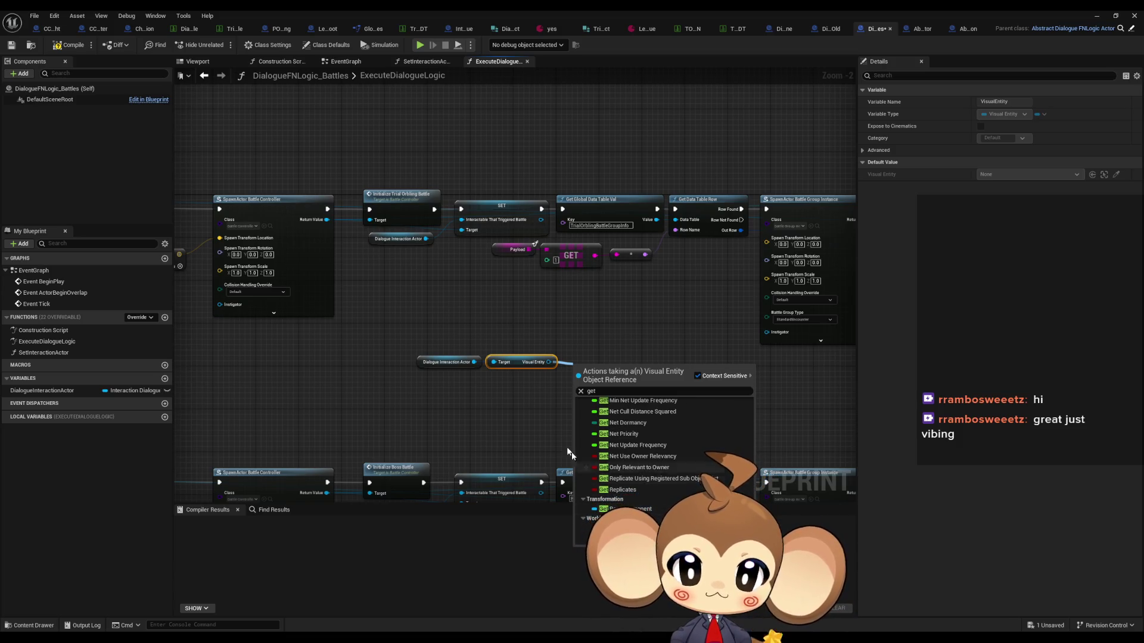
{"action": "left_click", "coordinate": [539, 428]}
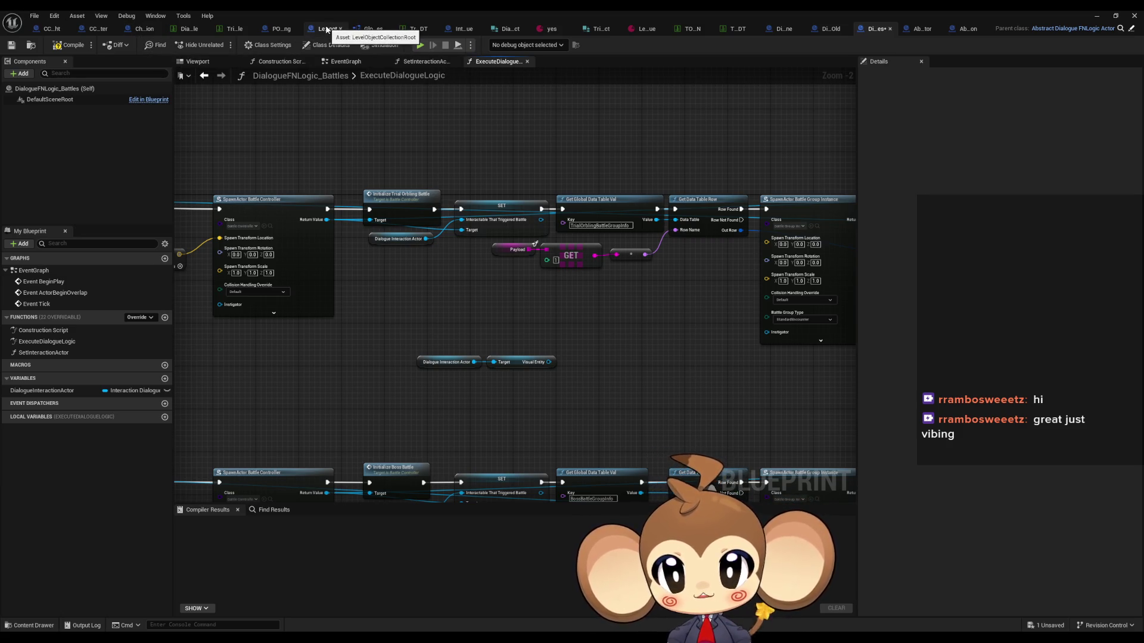
In LevelObjectCollectionRoot, inspect the Get Base Stat Datatable Entry and Enum to String nodes
{"action": "left_click", "coordinate": [327, 30]}
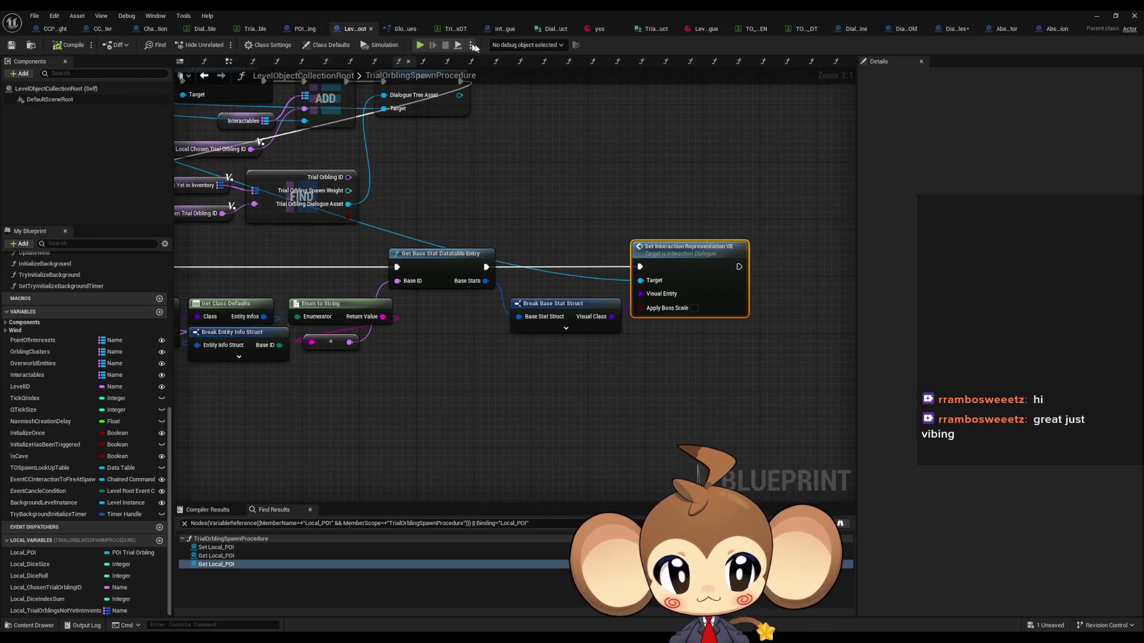
{"action": "scroll", "coordinate": [575, 256], "scroll_direction": "down", "scroll_amount": 2}
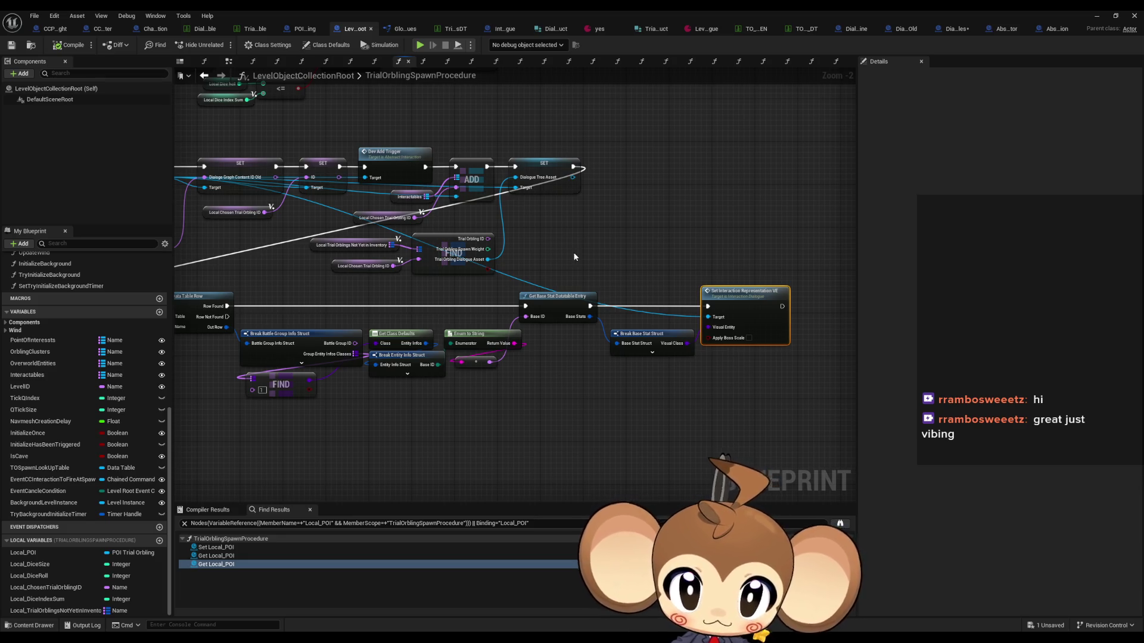
{"action": "left_click_drag", "start_coordinate": [594, 251], "coordinate": [748, 259]}
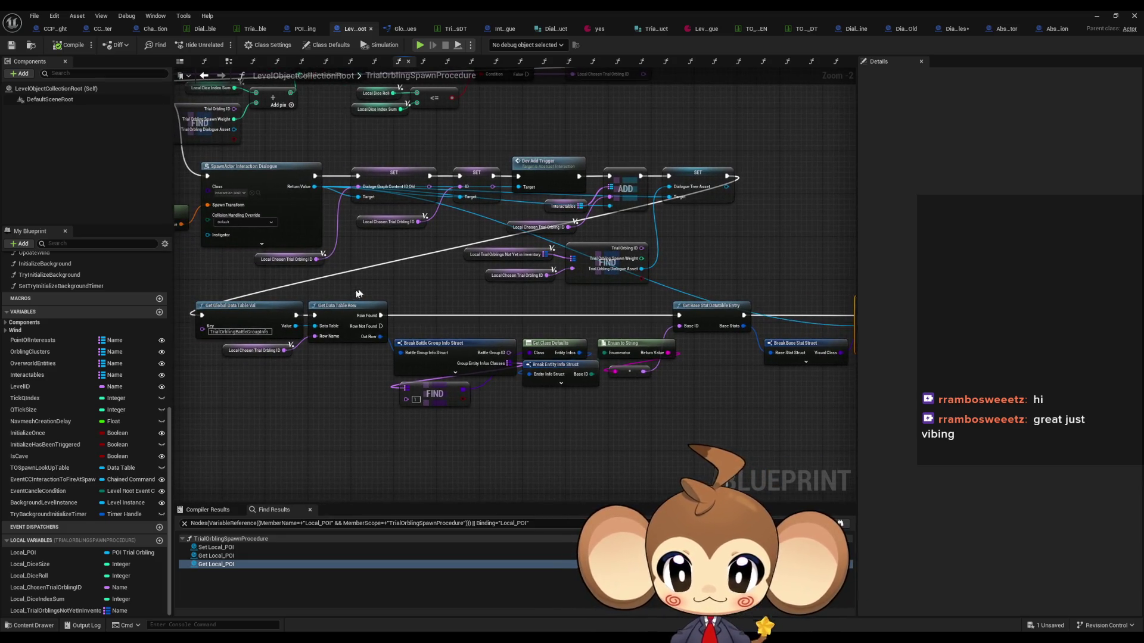
{"action": "left_click", "coordinate": [712, 307]}
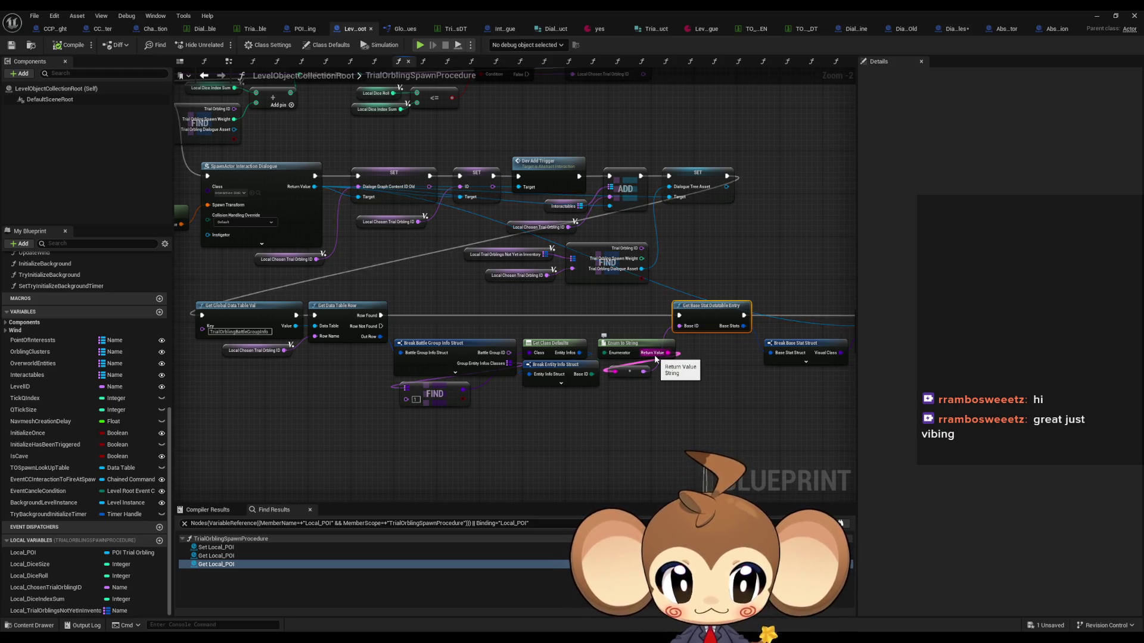
{"action": "left_click", "coordinate": [636, 348]}
Pan around the TrialOrblingSpawnProcedure graph, then bring up the TrialOrblingInfosDT data table
{"action": "scroll", "coordinate": [757, 441], "scroll_direction": "up", "scroll_amount": 2}
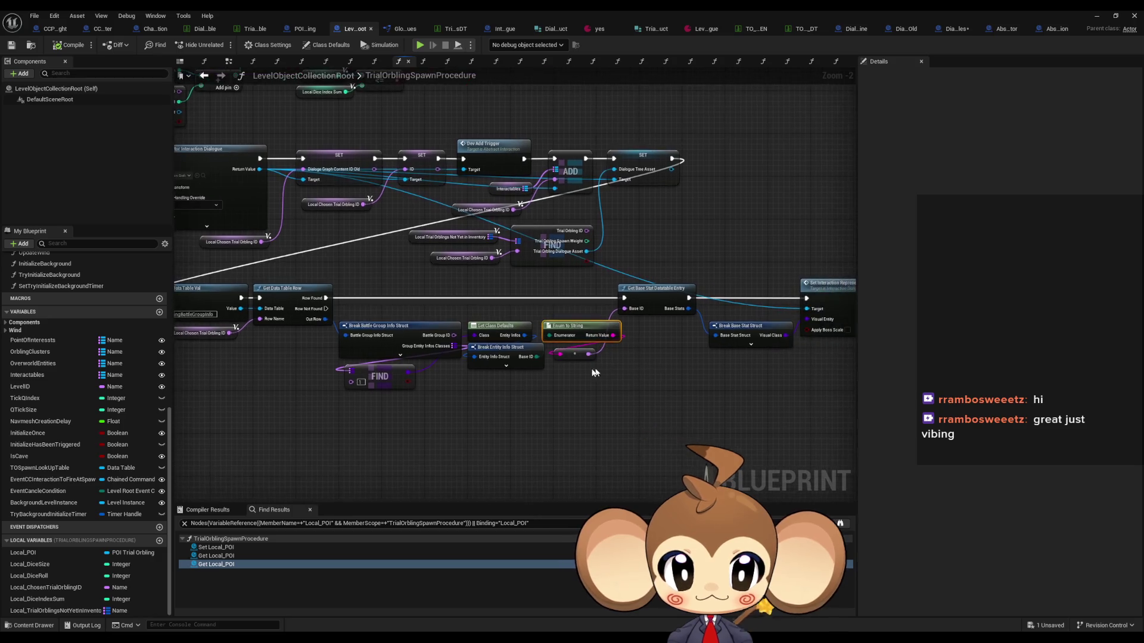
{"action": "left_click_drag", "start_coordinate": [514, 374], "coordinate": [583, 388]}
{"action": "left_click", "coordinate": [754, 275]}
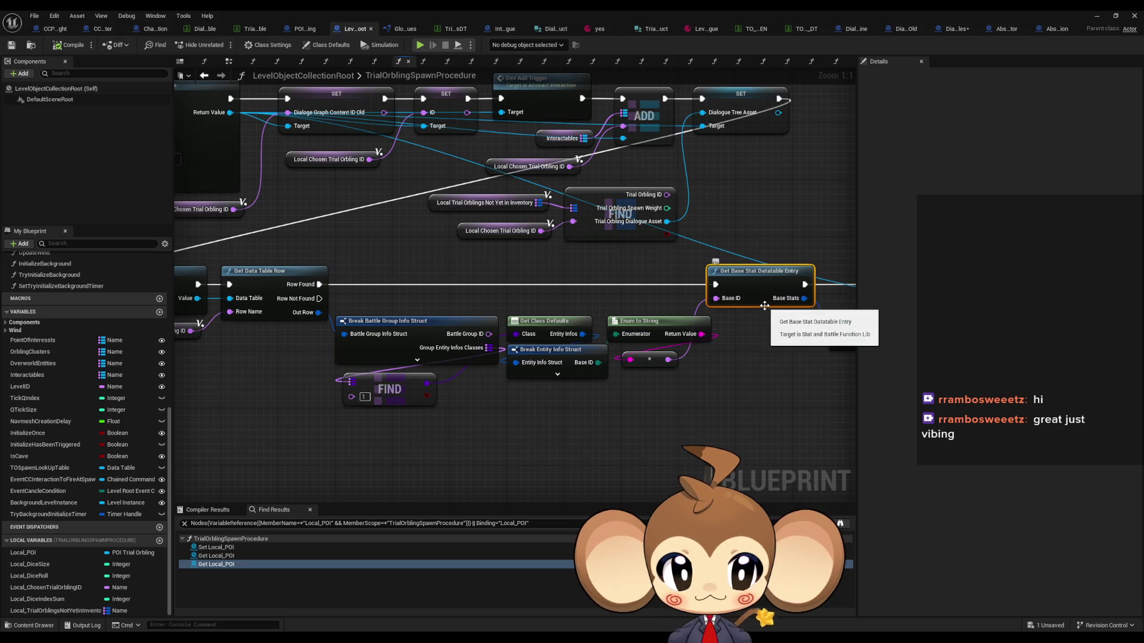
{"action": "left_click_drag", "start_coordinate": [724, 365], "coordinate": [844, 374]}
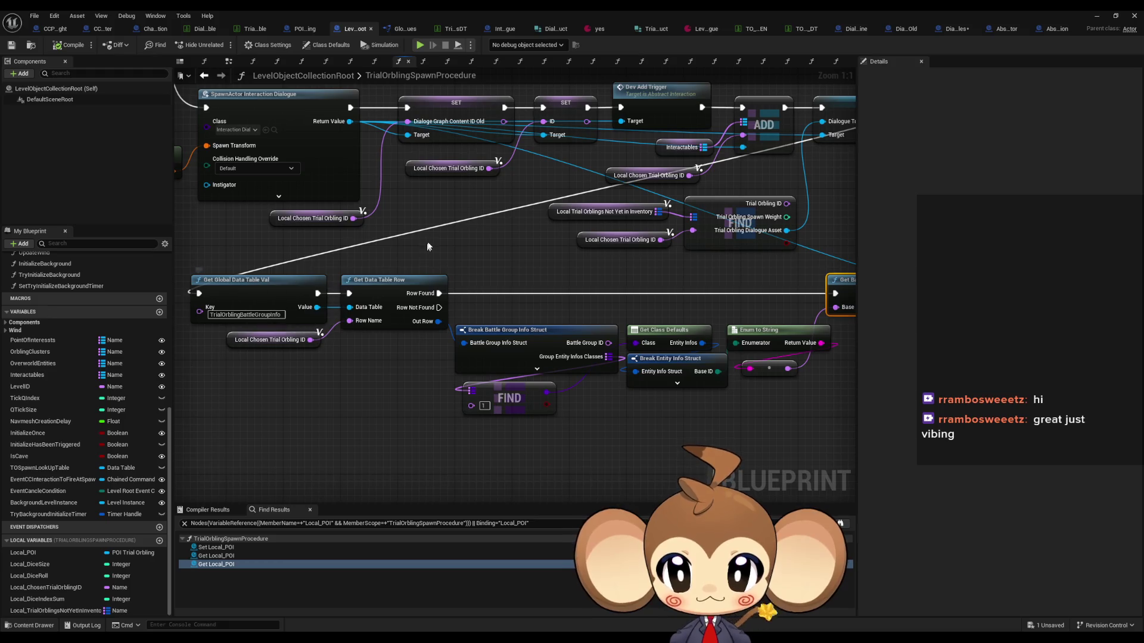
{"action": "scroll", "coordinate": [428, 241], "scroll_direction": "down", "scroll_amount": 1}
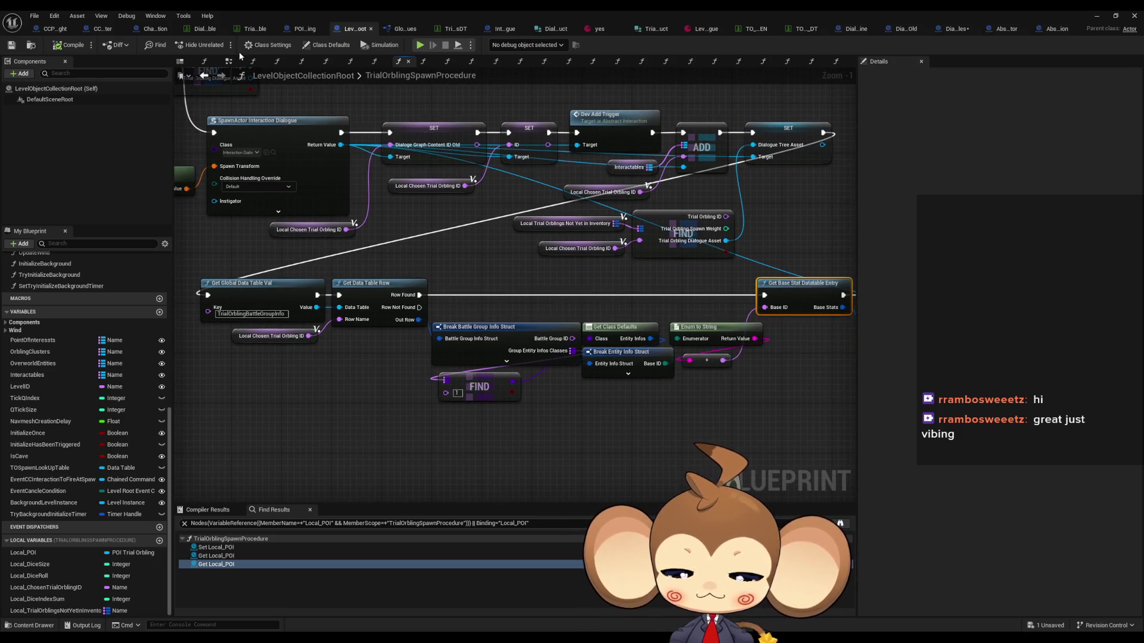
{"action": "left_click_drag", "start_coordinate": [417, 178], "coordinate": [380, 177]}
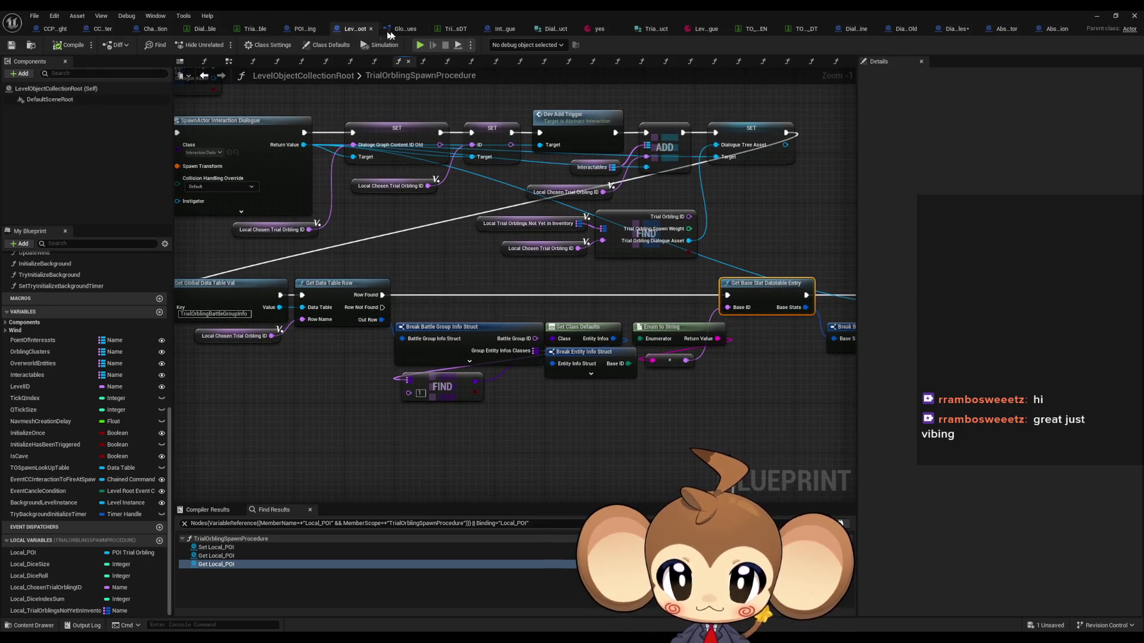
{"action": "left_click", "coordinate": [435, 33]}
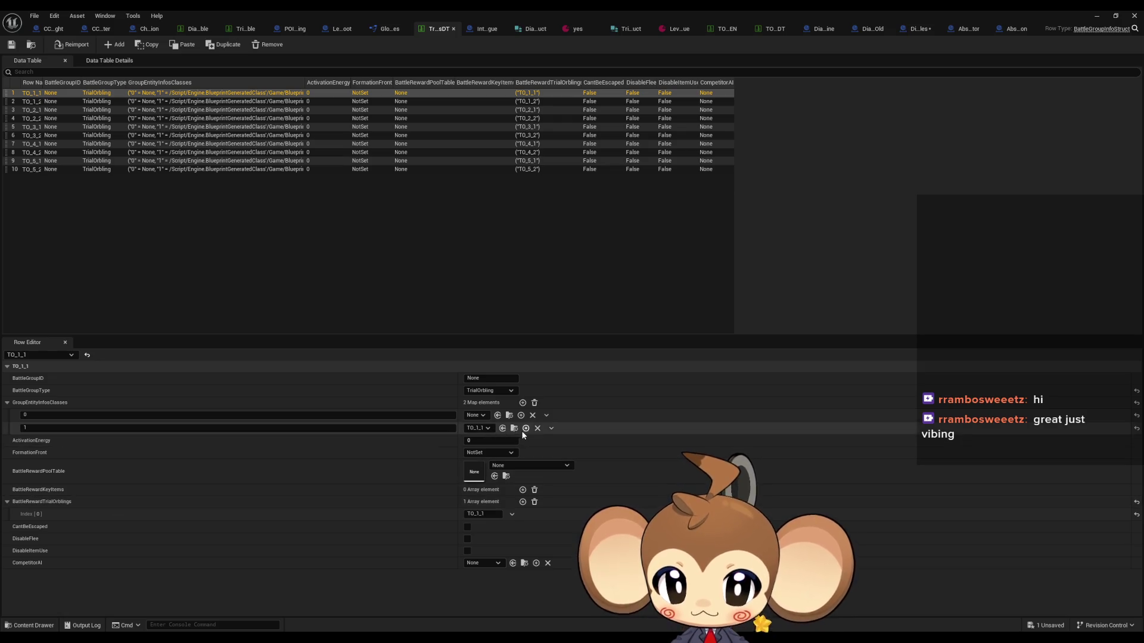
Float the data table aside and open TO_1_1's defaults: BaseID Tomati, Level 5, Exp 450
{"action": "double_click", "coordinate": [449, 10]}
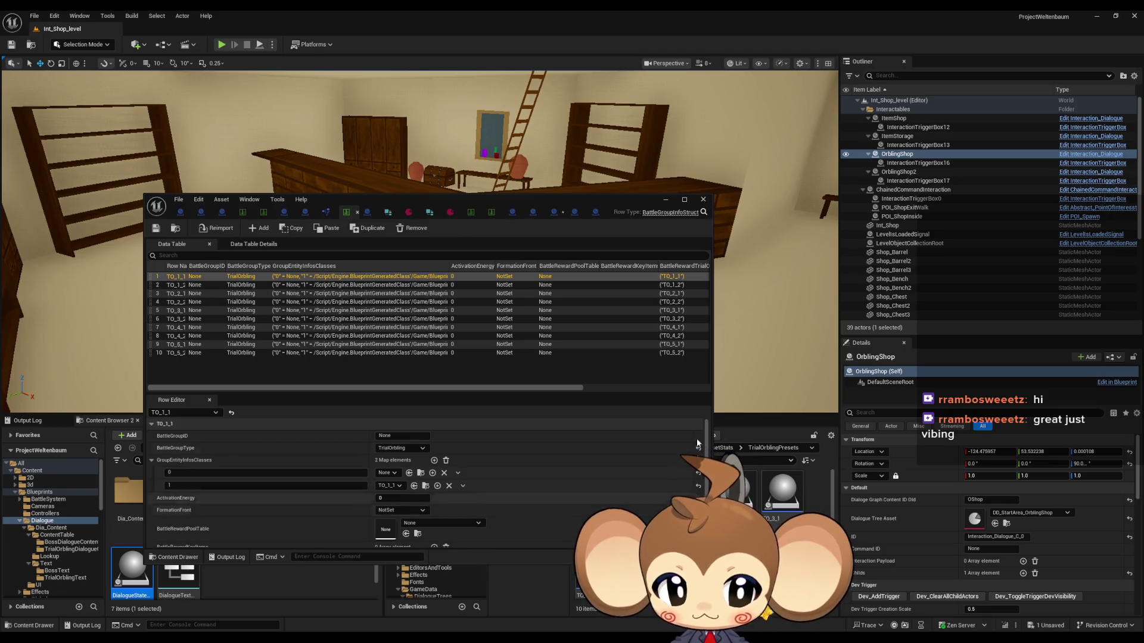
{"action": "left_click_drag", "start_coordinate": [565, 209], "coordinate": [308, 194]}
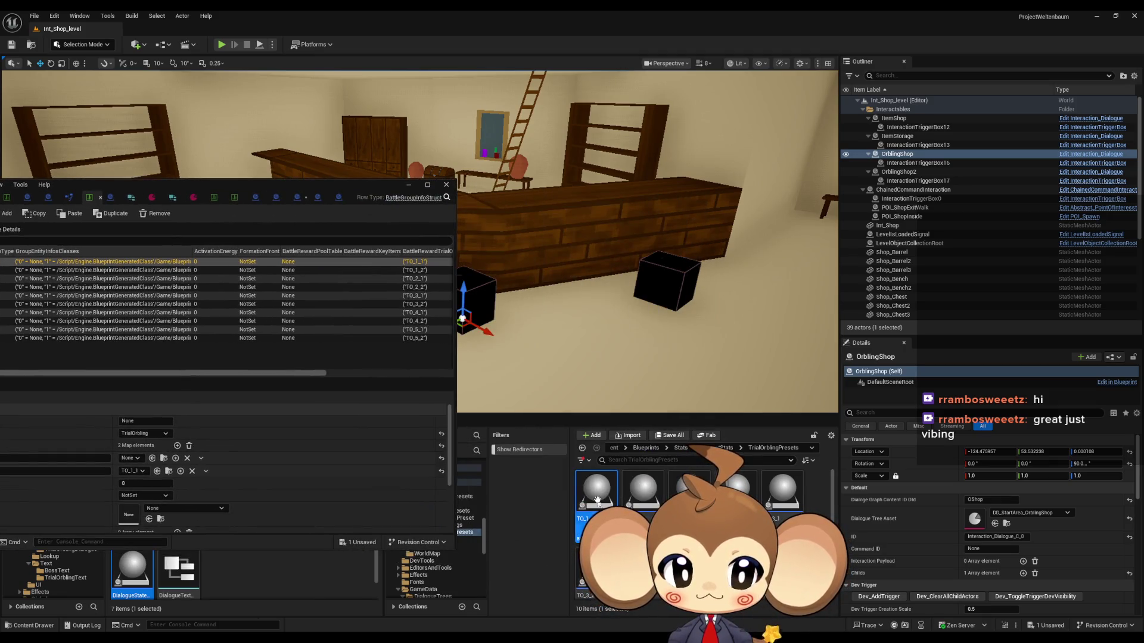
{"action": "left_click", "coordinate": [277, 182]}
{"action": "double_click", "coordinate": [513, 203]}
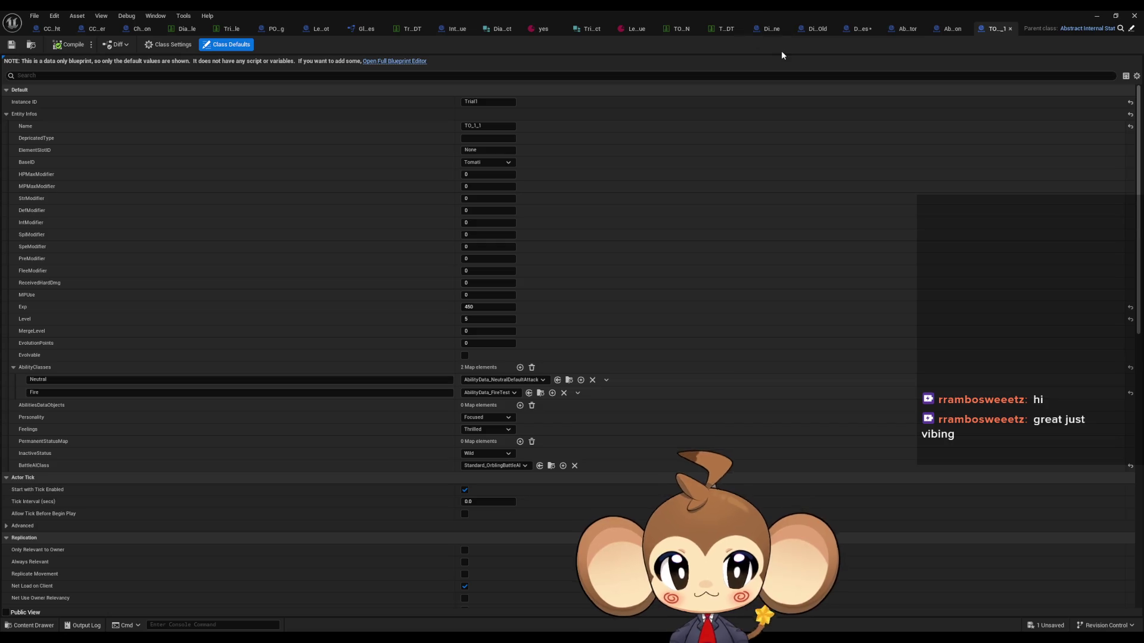
Cycle through the open blueprint tabs to LevelObjectCollectionRoot and open the Get Base Stat Datatable Entry function
{"action": "left_click", "coordinate": [858, 28]}
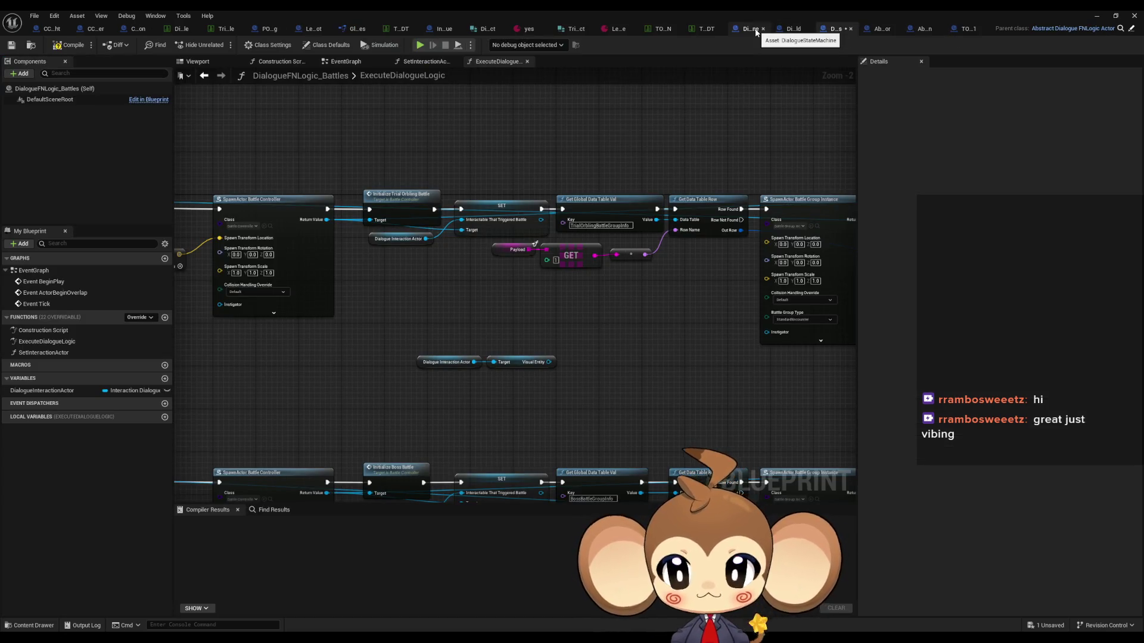
{"action": "left_click", "coordinate": [752, 29]}
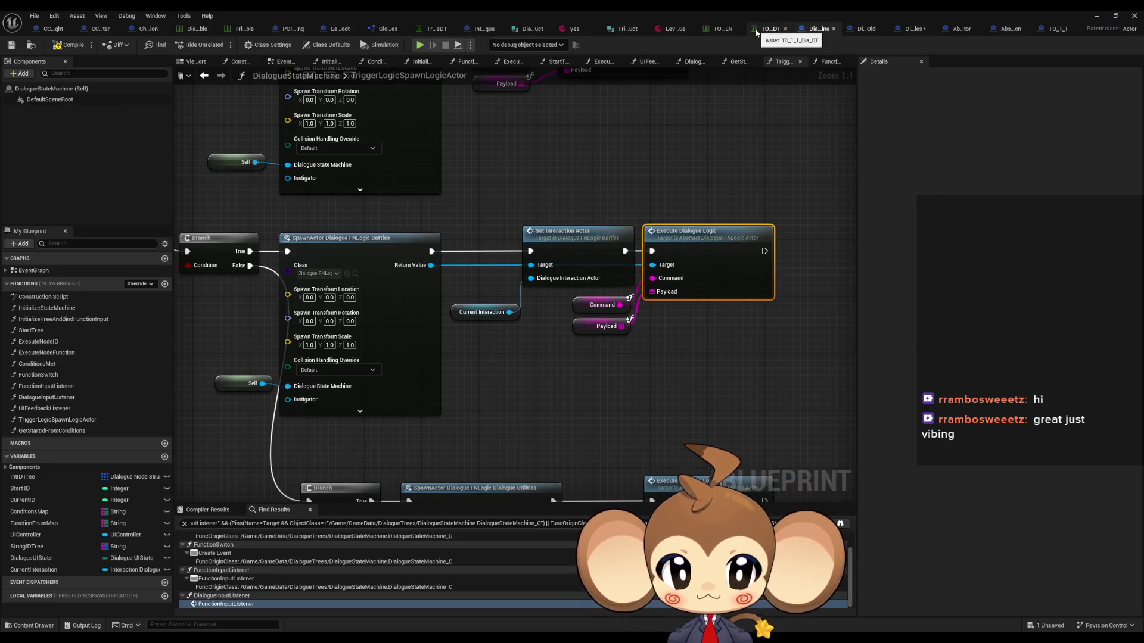
{"action": "left_click", "coordinate": [1007, 30]}
{"action": "left_click", "coordinate": [964, 30]}
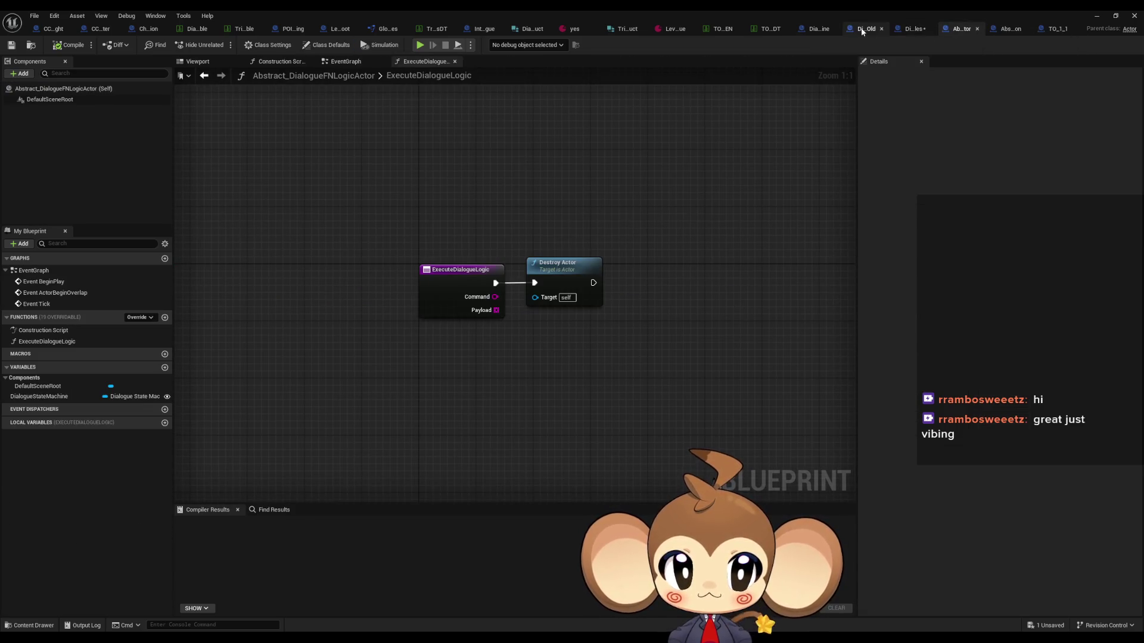
{"action": "left_click", "coordinate": [862, 29]}
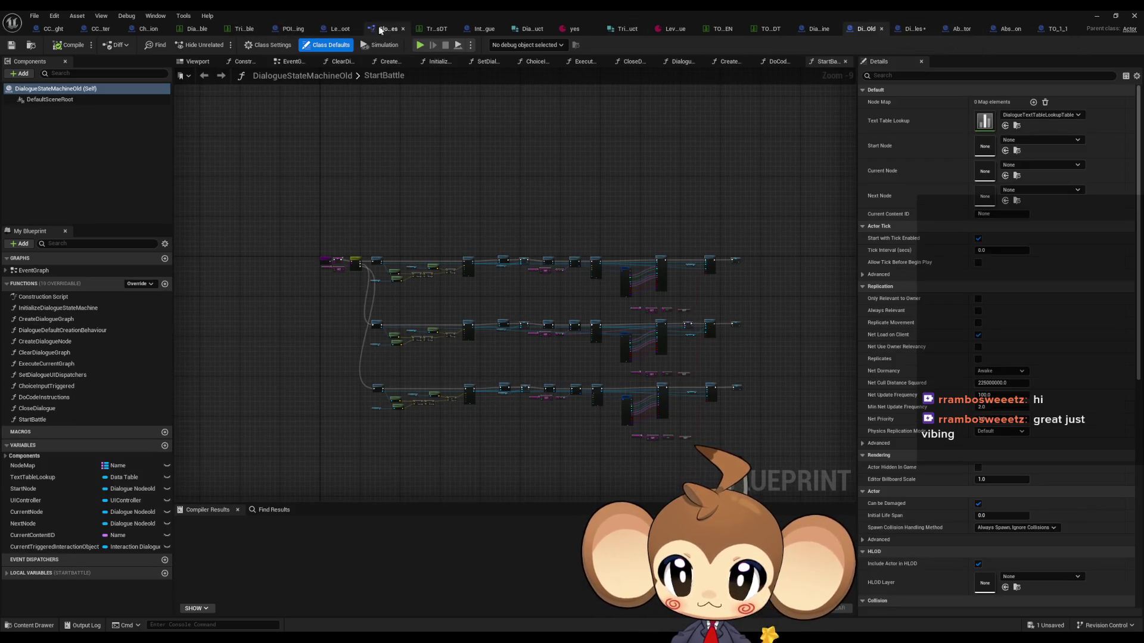
{"action": "left_click", "coordinate": [482, 30]}
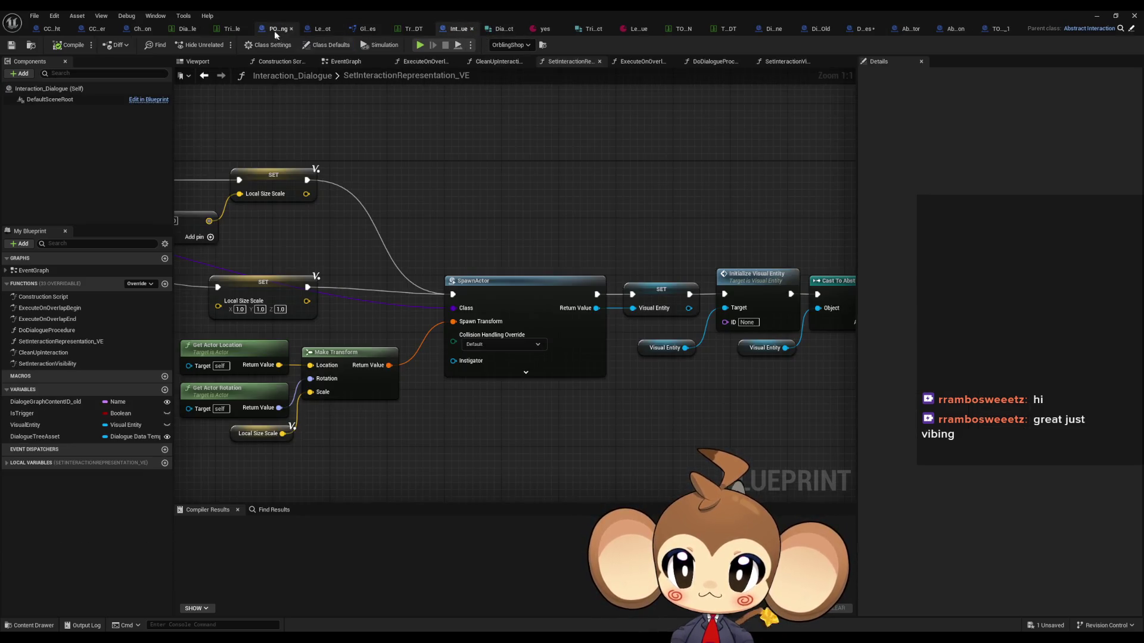
{"action": "left_click", "coordinate": [310, 31]}
{"action": "left_click", "coordinate": [310, 30]}
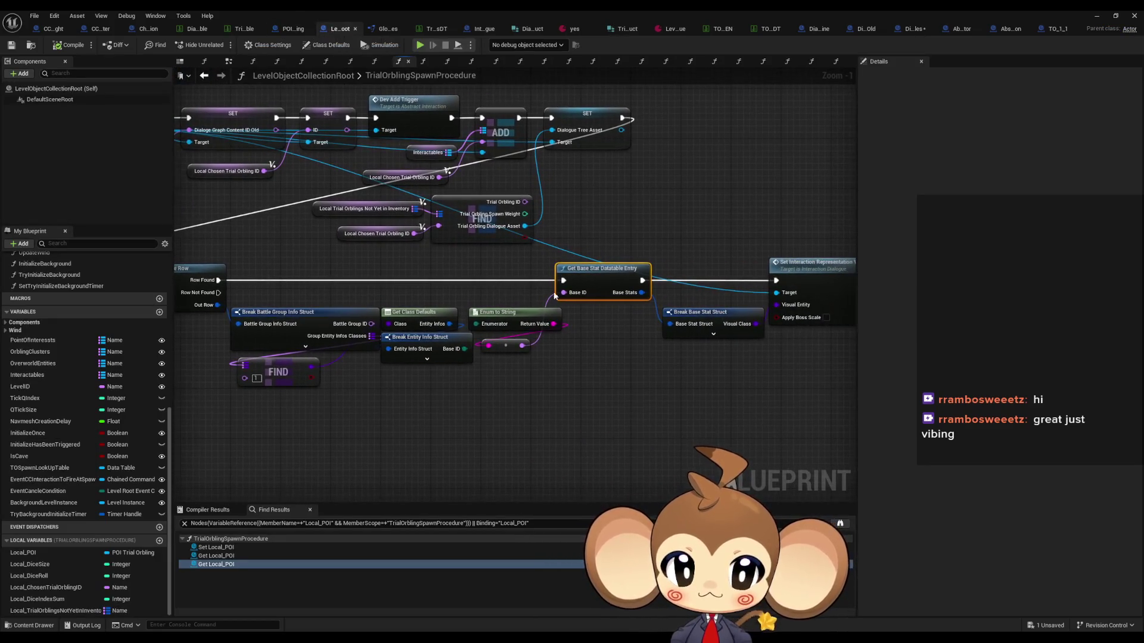
{"action": "double_click", "coordinate": [603, 278]}
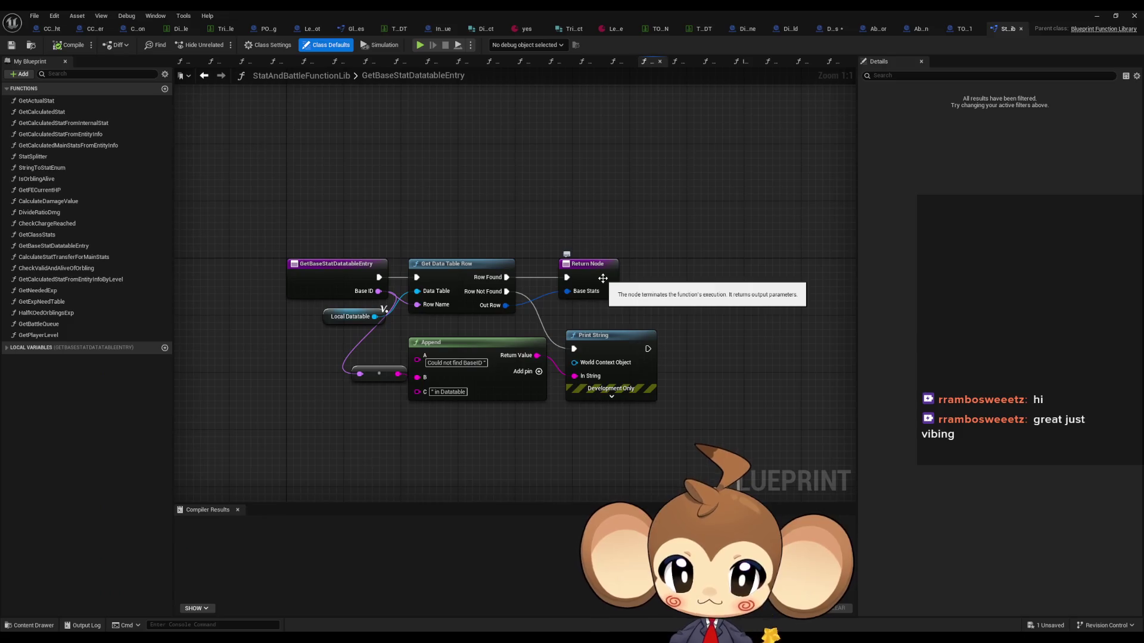
Select the Local Datatable node and open its OrblingBaseStat table, showing Tomati (Fire, HPMax 25)
{"action": "left_click_drag", "start_coordinate": [308, 309], "coordinate": [359, 335]}
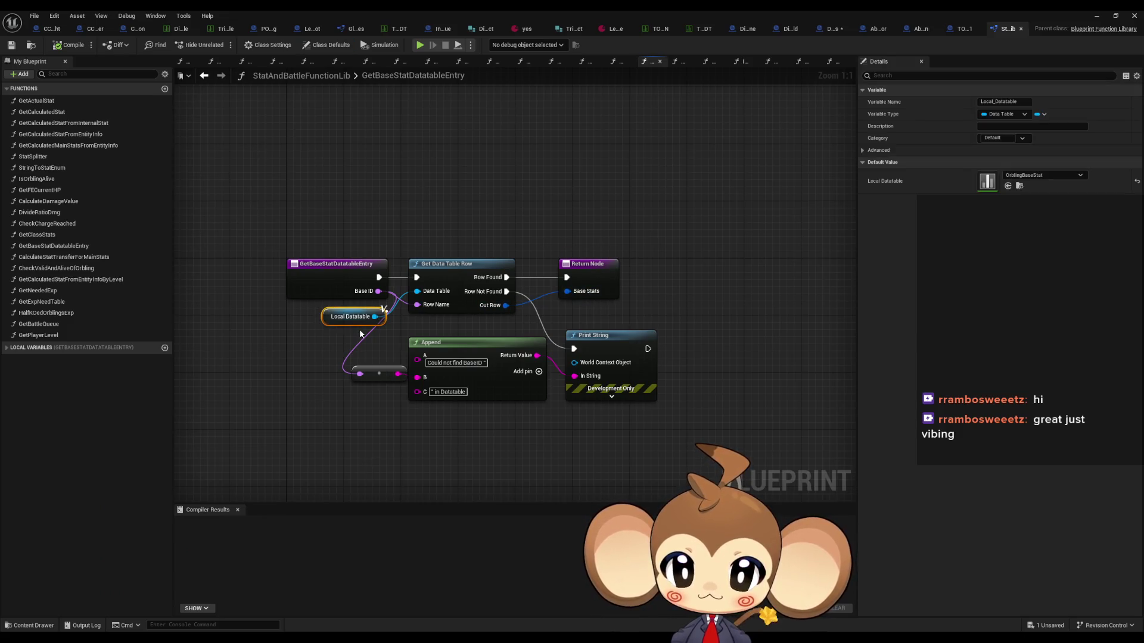
{"action": "double_click", "coordinate": [984, 182]}
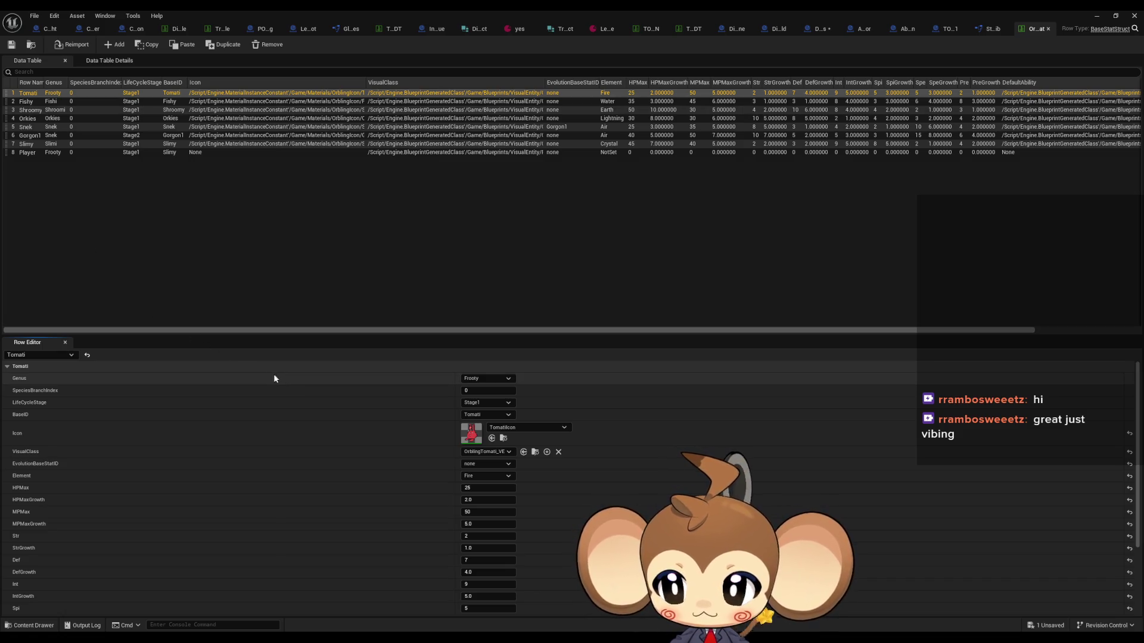
Browse the OrblingBaseStat rows from Fishy down to Player, then return to DialogueFNLogic_Battles
{"action": "scroll", "coordinate": [62, 396], "scroll_direction": "down", "scroll_amount": 1}
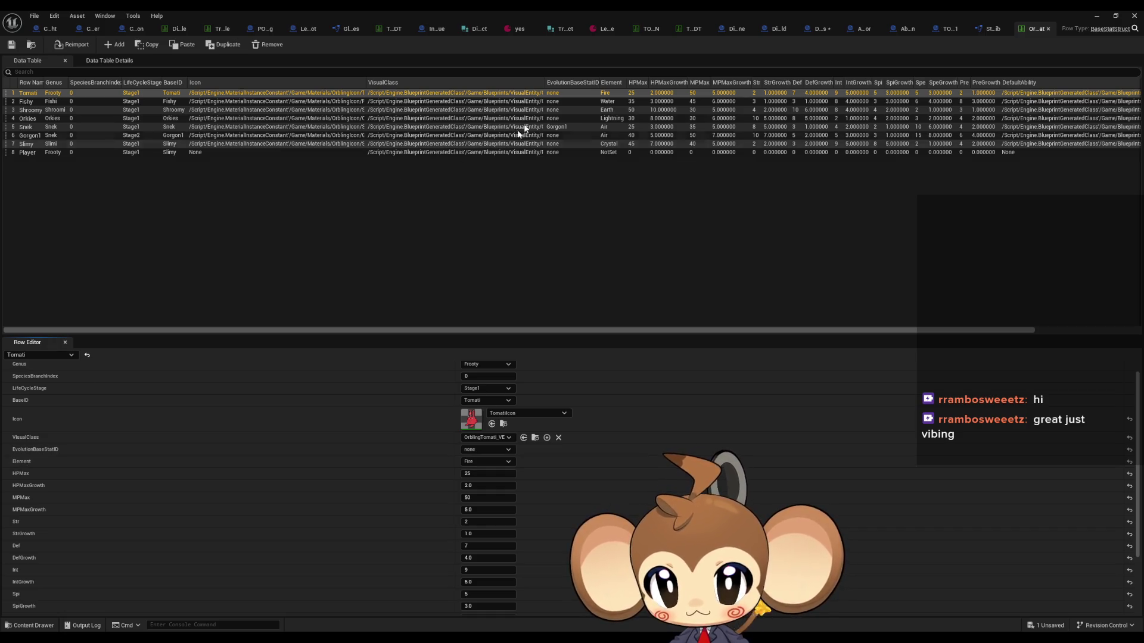
{"action": "left_click", "coordinate": [486, 102]}
{"action": "key", "text": "Down"}
{"action": "key", "text": "Down"}
{"action": "key", "text": "Down"}
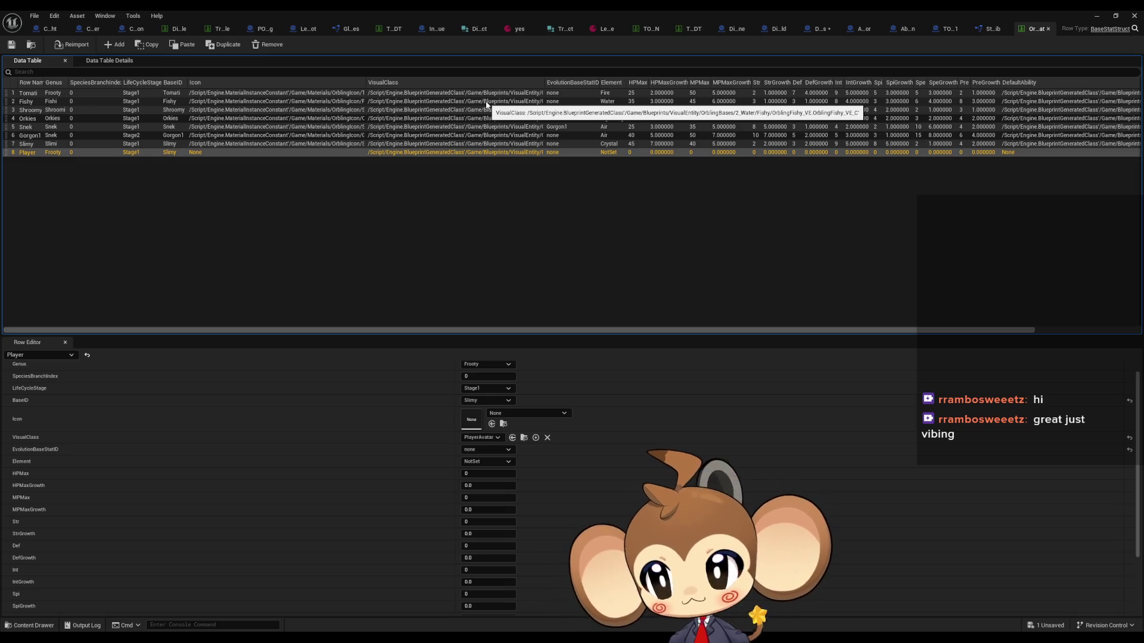
{"action": "left_click", "coordinate": [821, 30]}
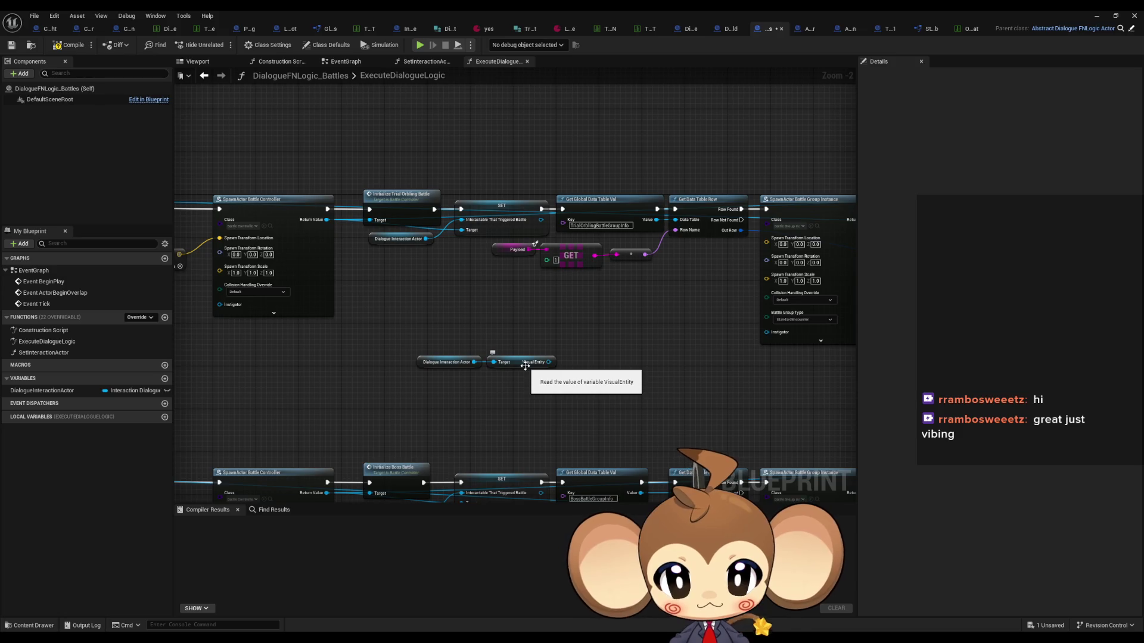
Glance at LevelObjectCollectionRoot and come back to the ExecuteDialogueLogic graph
{"action": "left_click_drag", "start_coordinate": [557, 373], "coordinate": [517, 357]}
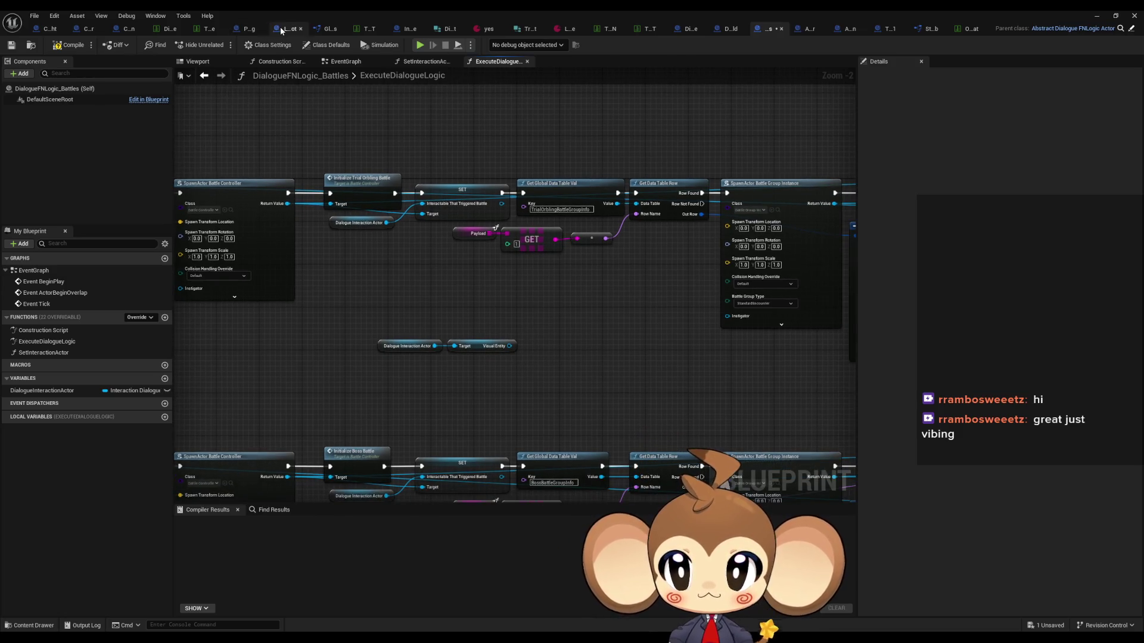
{"action": "left_click", "coordinate": [280, 28]}
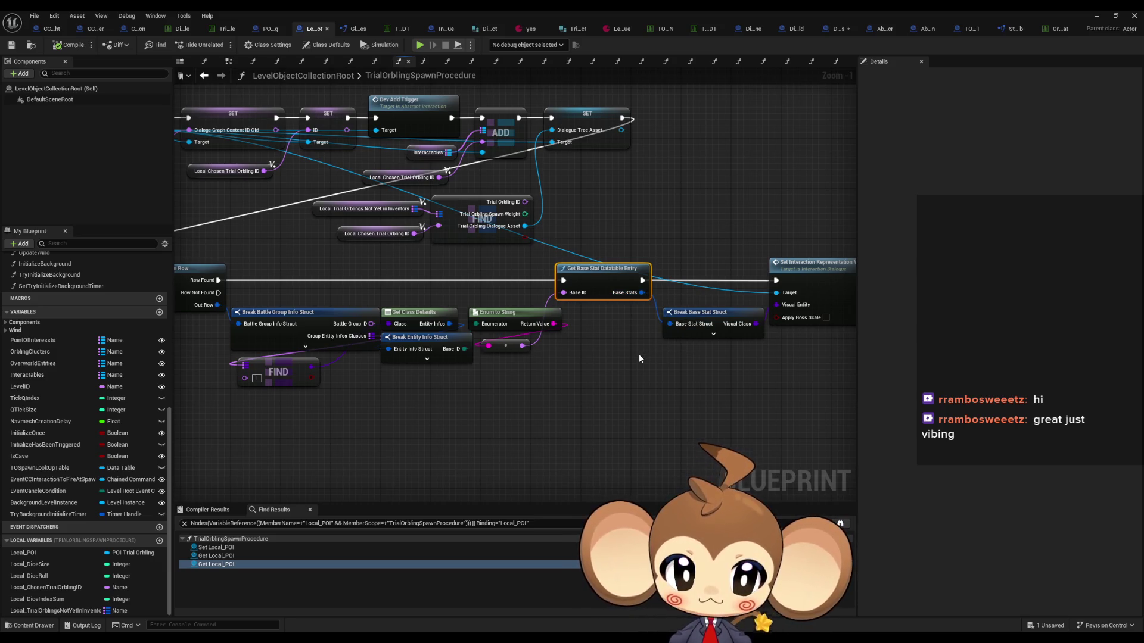
{"action": "left_click", "coordinate": [834, 28]}
Search 'id' from the Visual Entity pin, cancel the connection, and switch to TrialOrblingSpawnProcedure
{"action": "mouse_move", "coordinate": [508, 346]}
{"action": "left_mouse_down"}
{"action": "mouse_move", "coordinate": [570, 346]}
{"action": "mouse_move", "coordinate": [559, 345]}
{"action": "left_mouse_up"}
{"action": "key", "text": "Escape"}
{"action": "type", "text": "id"}
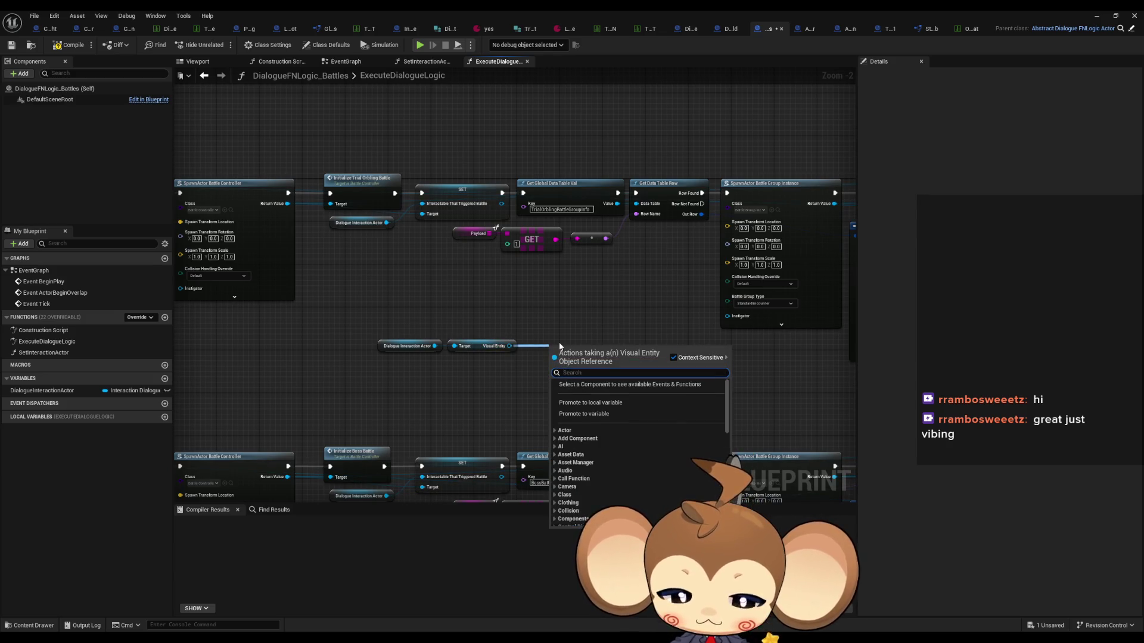
{"action": "scroll", "coordinate": [595, 453], "scroll_direction": "down", "scroll_amount": 2}
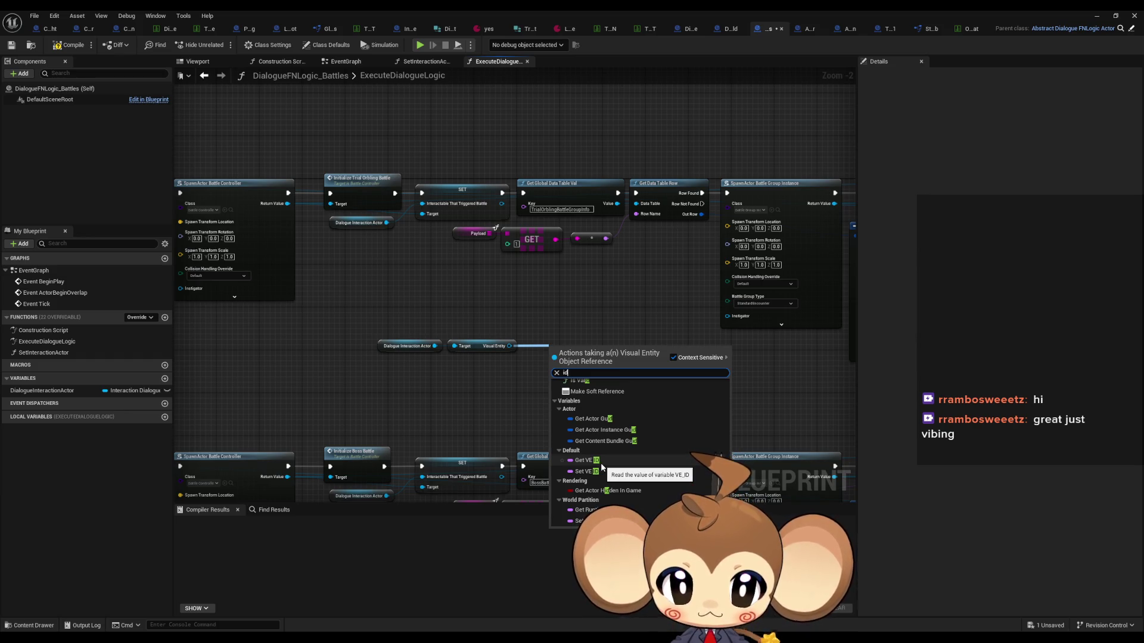
{"action": "left_click", "coordinate": [601, 291]}
{"action": "left_click", "coordinate": [291, 30]}
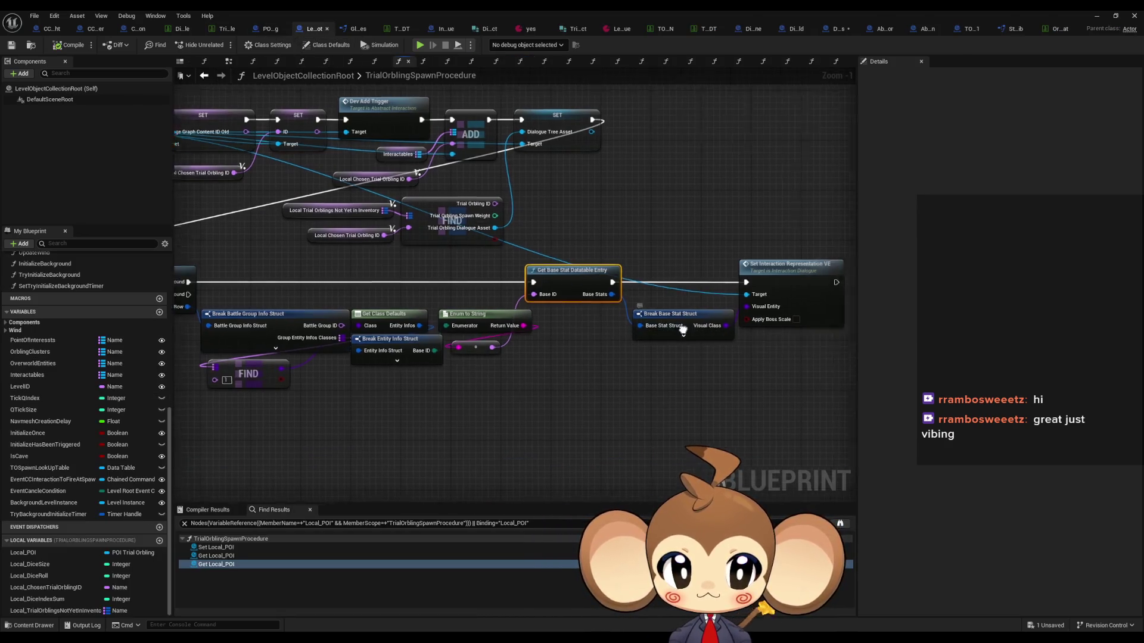
Open SetInteractionRepresentation_VE, pan across its SpawnActor logic, and shrink the window beside the level editor
{"action": "double_click", "coordinate": [675, 278]}
{"action": "left_click_drag", "start_coordinate": [613, 358], "coordinate": [511, 350]}
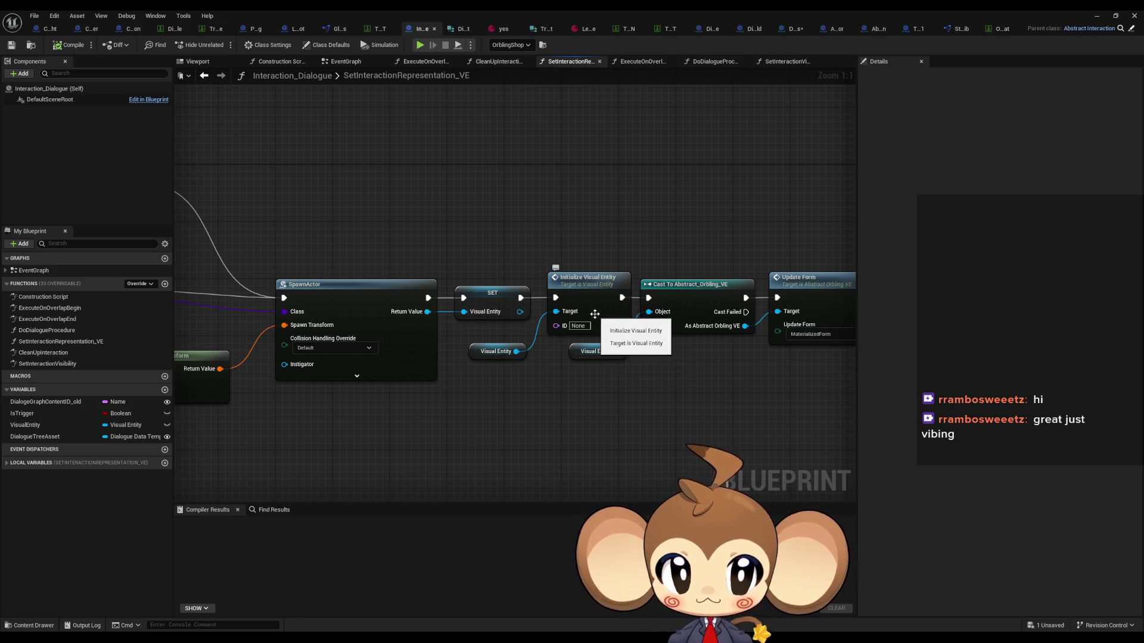
{"action": "mouse_move", "coordinate": [501, 398]}
{"action": "left_mouse_down"}
{"action": "mouse_move", "coordinate": [596, 361]}
{"action": "mouse_move", "coordinate": [414, 349]}
{"action": "mouse_move", "coordinate": [556, 347]}
{"action": "left_mouse_up"}
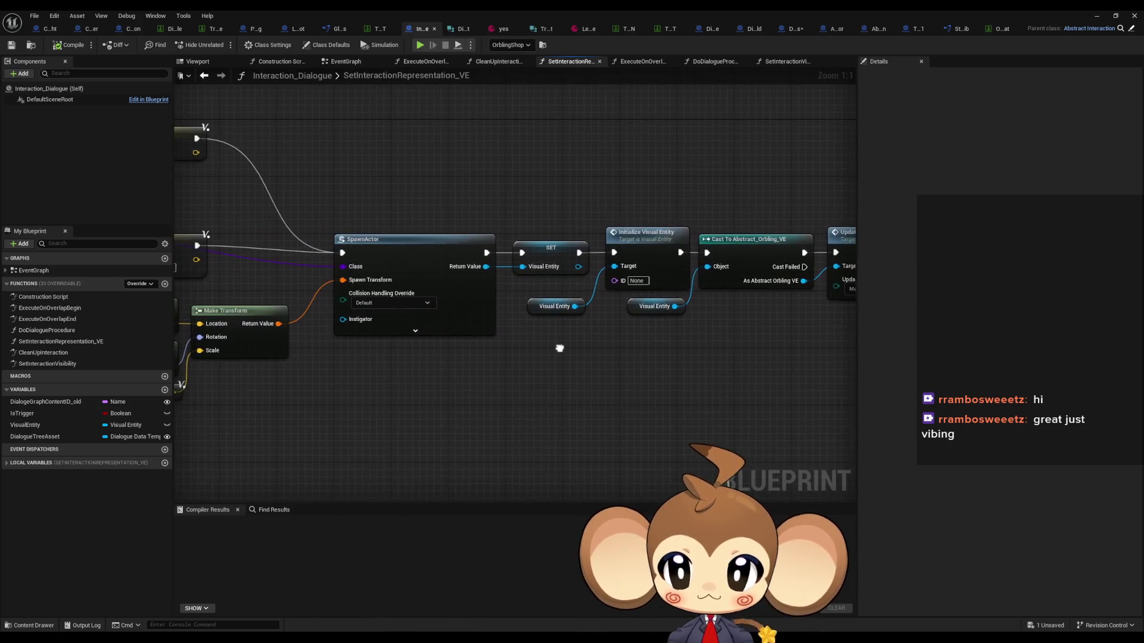
{"action": "mouse_move", "coordinate": [474, 294]}
{"action": "left_mouse_down"}
{"action": "mouse_move", "coordinate": [506, 309]}
{"action": "mouse_move", "coordinate": [616, 306]}
{"action": "left_mouse_up"}
{"action": "scroll", "coordinate": [616, 306], "scroll_direction": "down", "scroll_amount": 3}
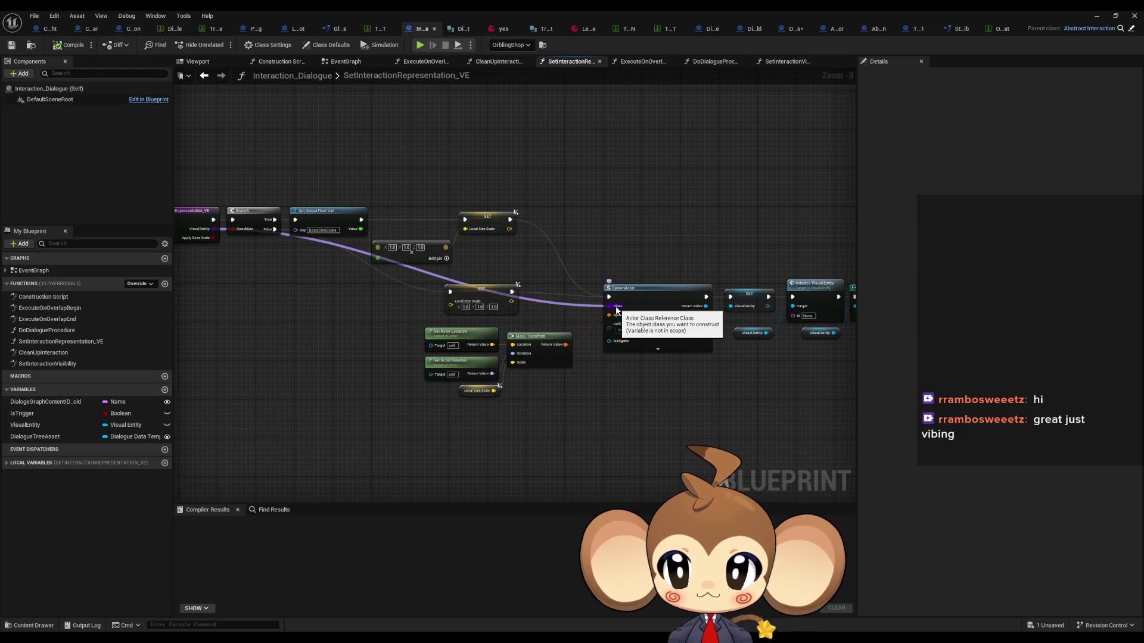
{"action": "mouse_move", "coordinate": [616, 309]}
{"action": "left_mouse_down"}
{"action": "mouse_move", "coordinate": [257, 307]}
{"action": "mouse_move", "coordinate": [373, 309]}
{"action": "left_mouse_up"}
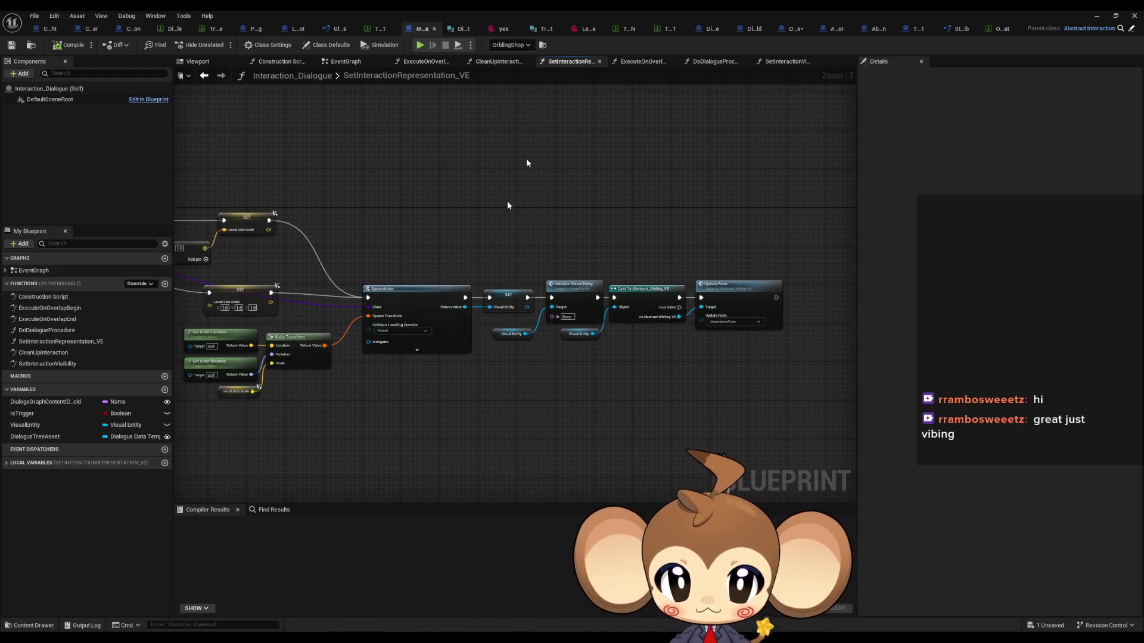
{"action": "double_click", "coordinate": [559, 9]}
{"action": "left_click_drag", "start_coordinate": [560, 200], "coordinate": [317, 77]}
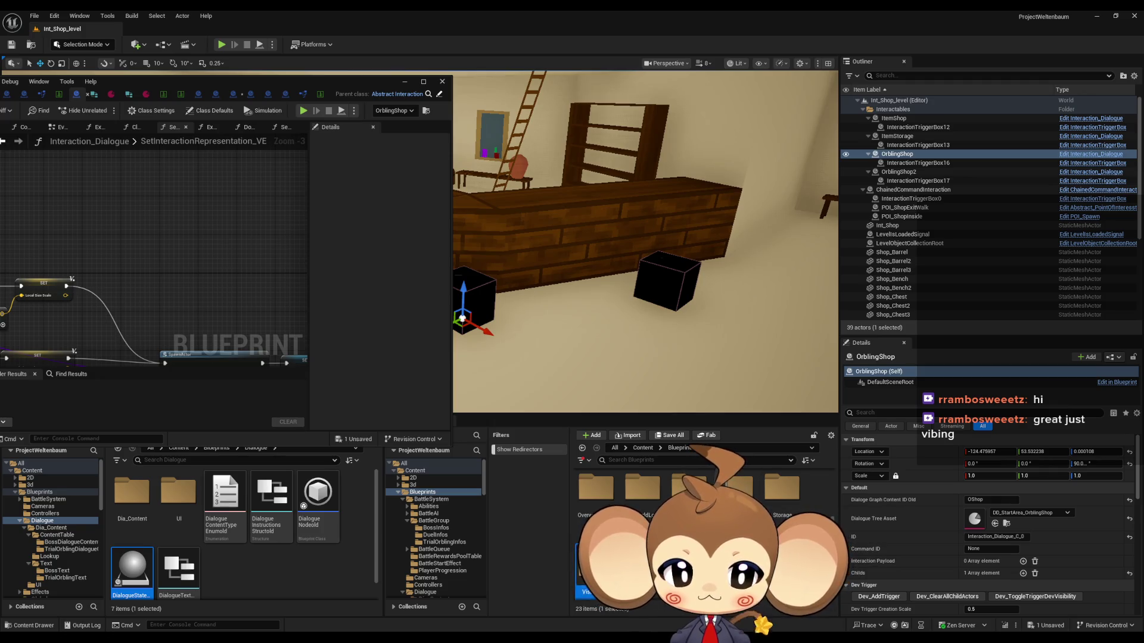
Open the Tomati orbling's class defaults from VisualEntity > OrblingBases > 1_Fire > Tomati and review them
{"action": "double_click", "coordinate": [586, 572]}
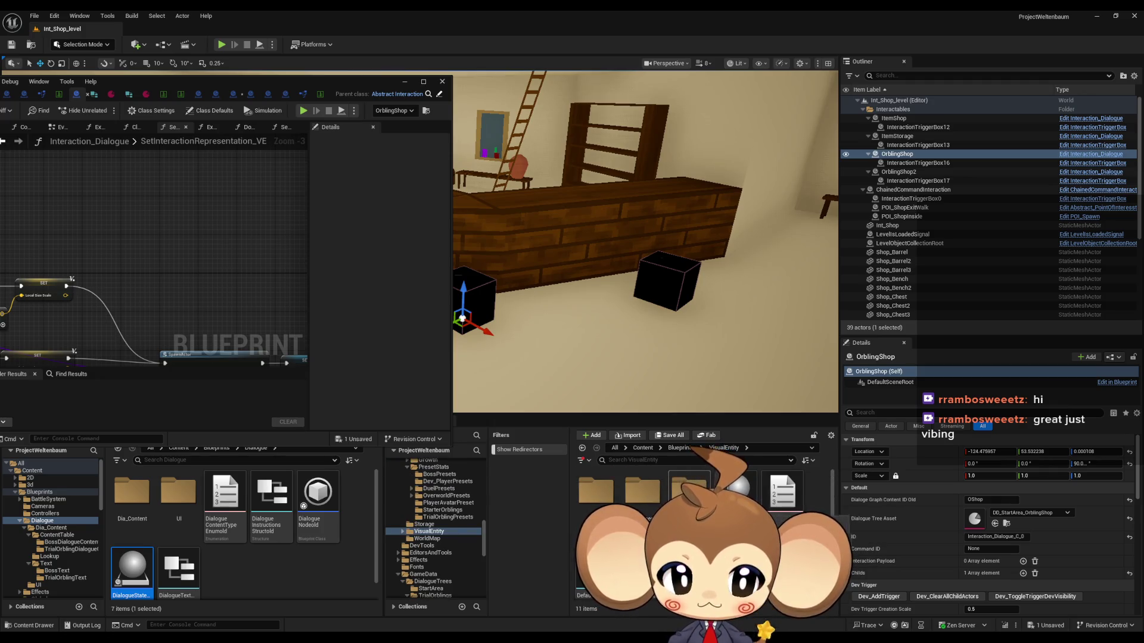
{"action": "double_click", "coordinate": [689, 492]}
{"action": "double_click", "coordinate": [592, 508]}
{"action": "double_click", "coordinate": [594, 497]}
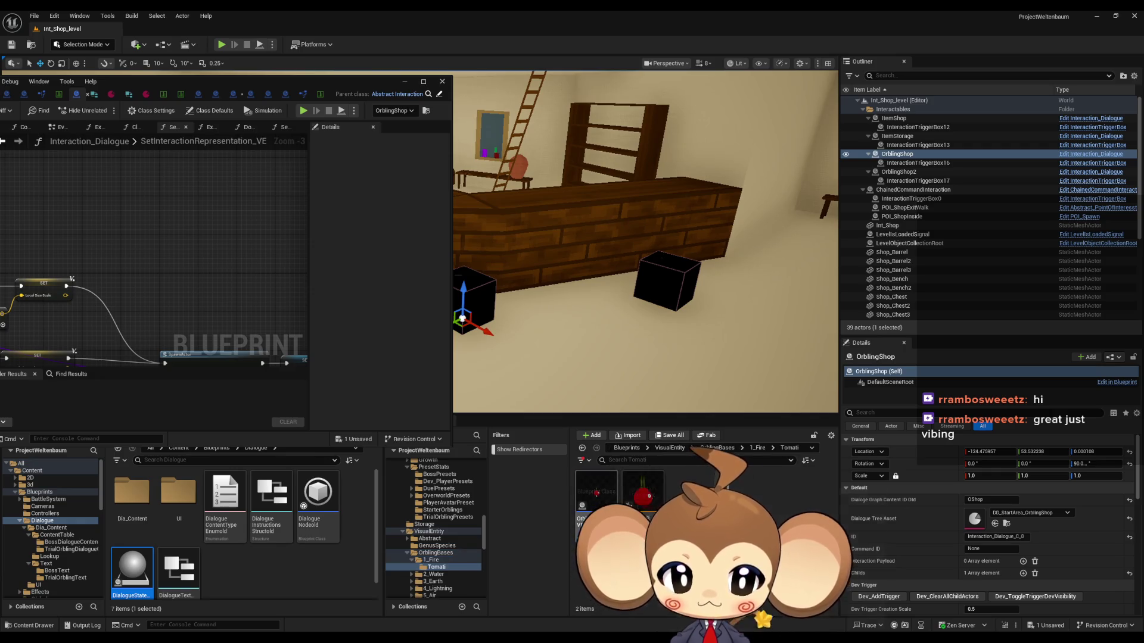
{"action": "double_click", "coordinate": [597, 504]}
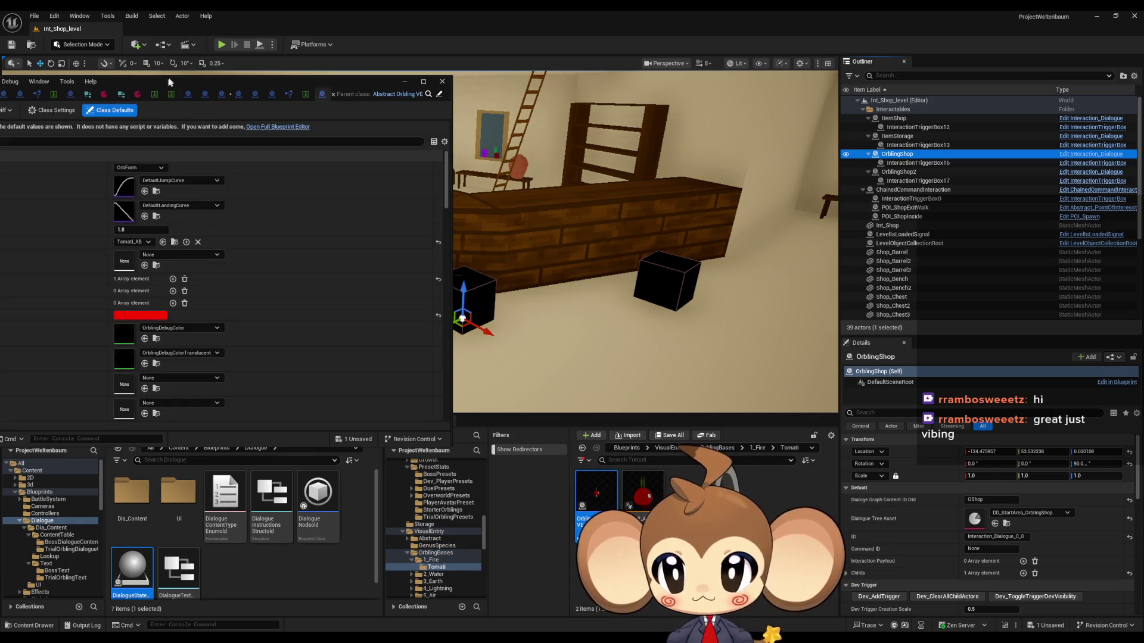
{"action": "mouse_move", "coordinate": [170, 81]}
{"action": "left_mouse_down"}
{"action": "mouse_move", "coordinate": [519, 84]}
{"action": "mouse_move", "coordinate": [600, 105]}
{"action": "left_mouse_up"}
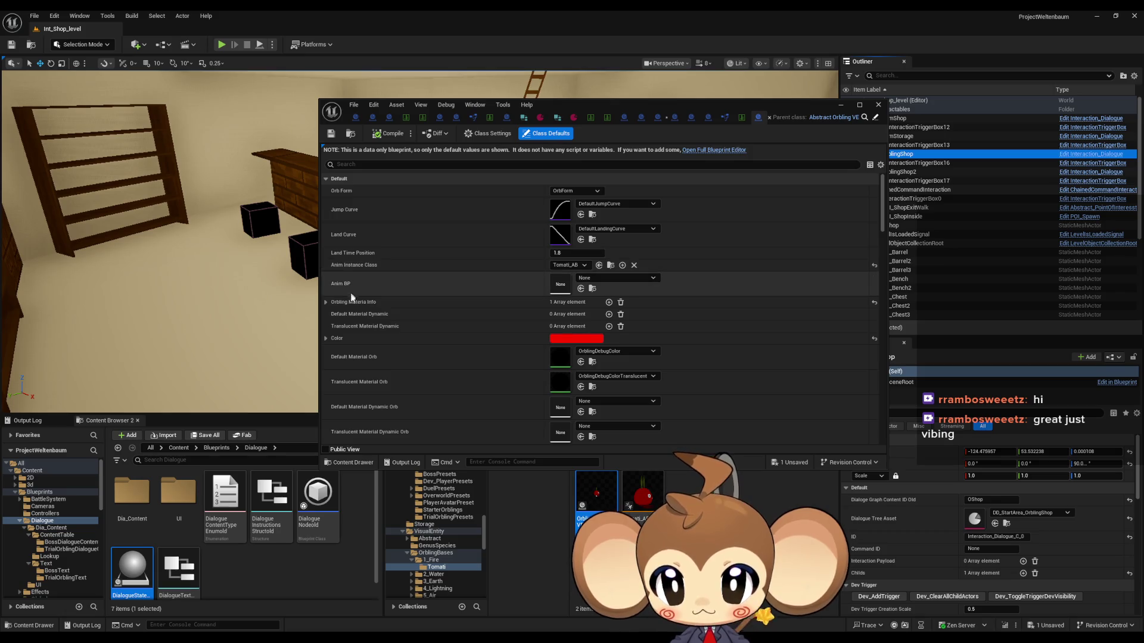
{"action": "scroll", "coordinate": [352, 304], "scroll_direction": "down", "scroll_amount": 3}
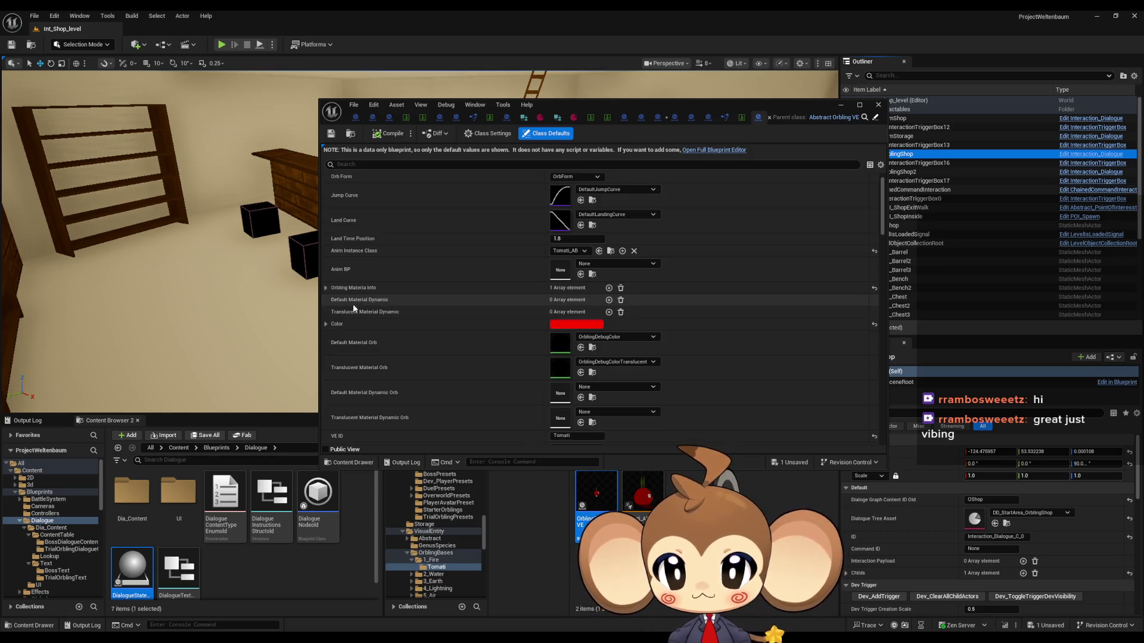
{"action": "scroll", "coordinate": [359, 316], "scroll_direction": "down", "scroll_amount": 1}
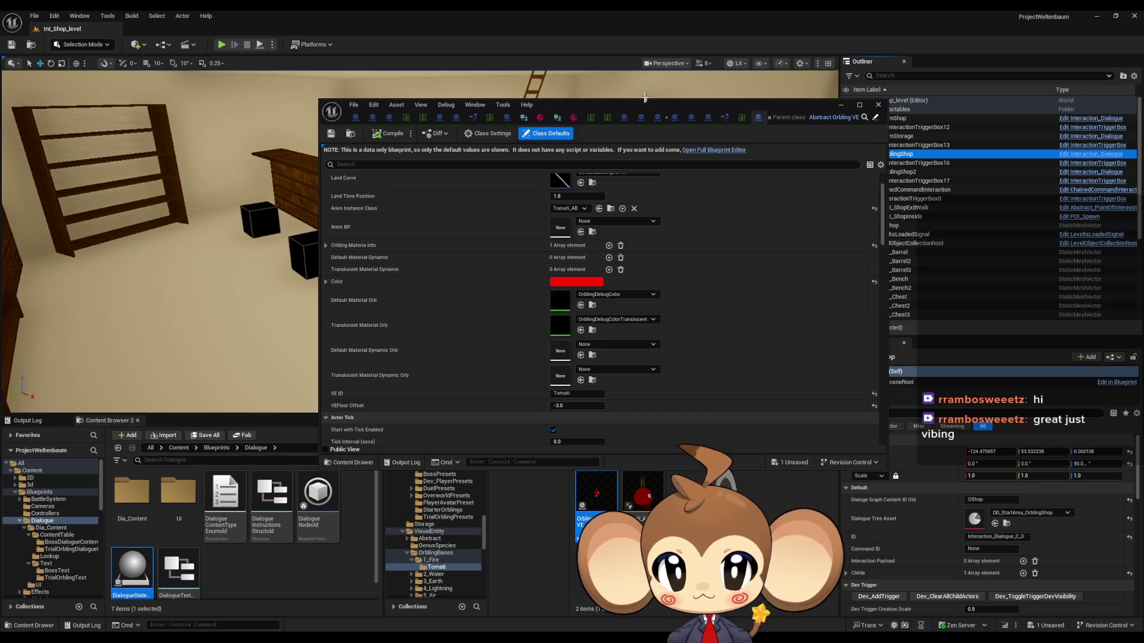
{"action": "left_click_drag", "start_coordinate": [740, 106], "coordinate": [557, 22]}
Open the Fishy defaults from 2_Water > Fishy and maximize the window
{"action": "left_click", "coordinate": [757, 448]}
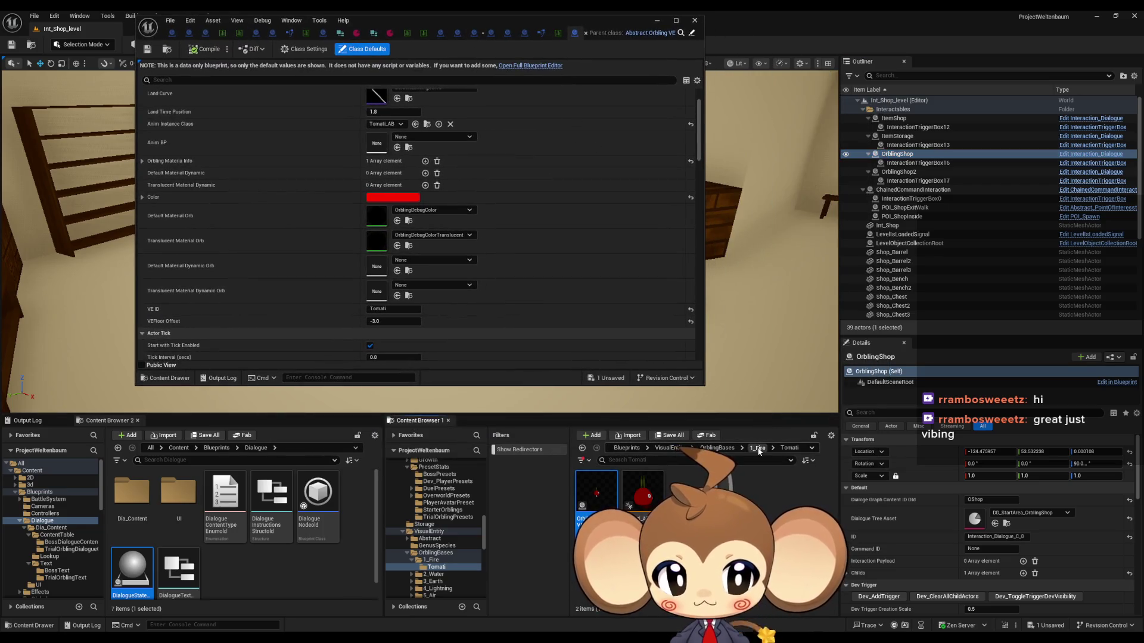
{"action": "left_click", "coordinate": [743, 451]}
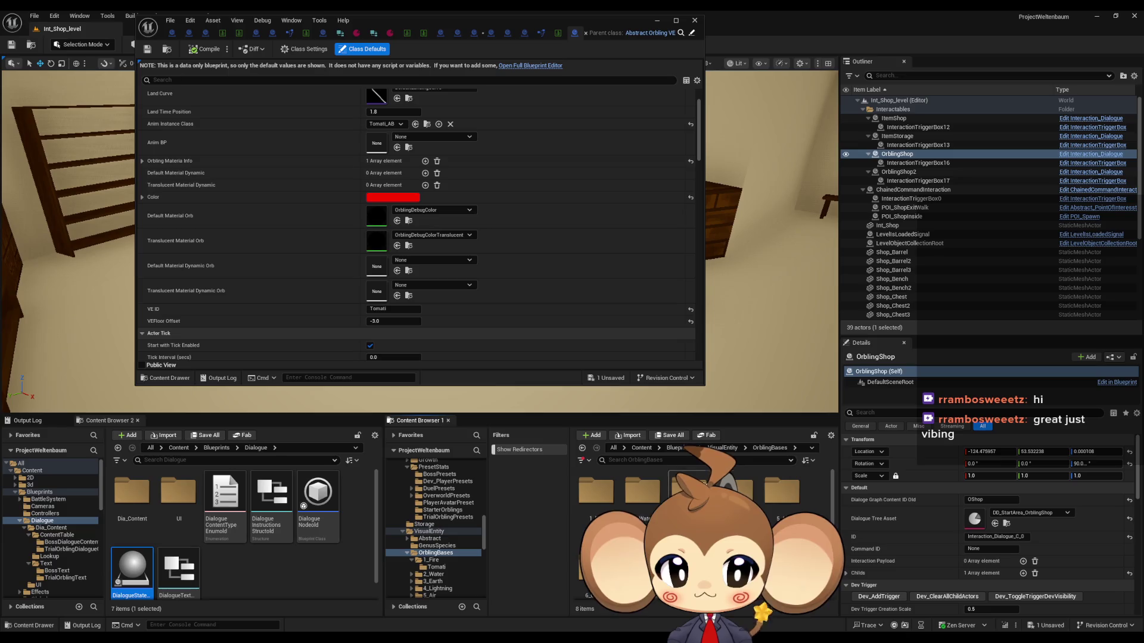
{"action": "double_click", "coordinate": [647, 493]}
{"action": "double_click", "coordinate": [595, 494]}
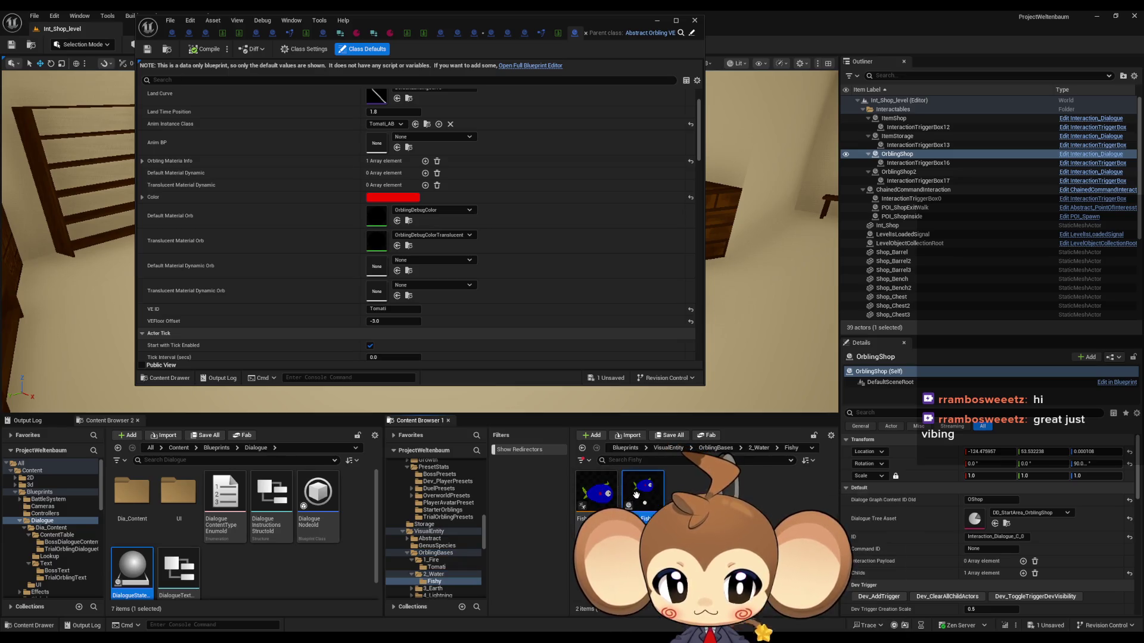
{"action": "double_click", "coordinate": [638, 507]}
{"action": "scroll", "coordinate": [387, 324], "scroll_direction": "down", "scroll_amount": 5}
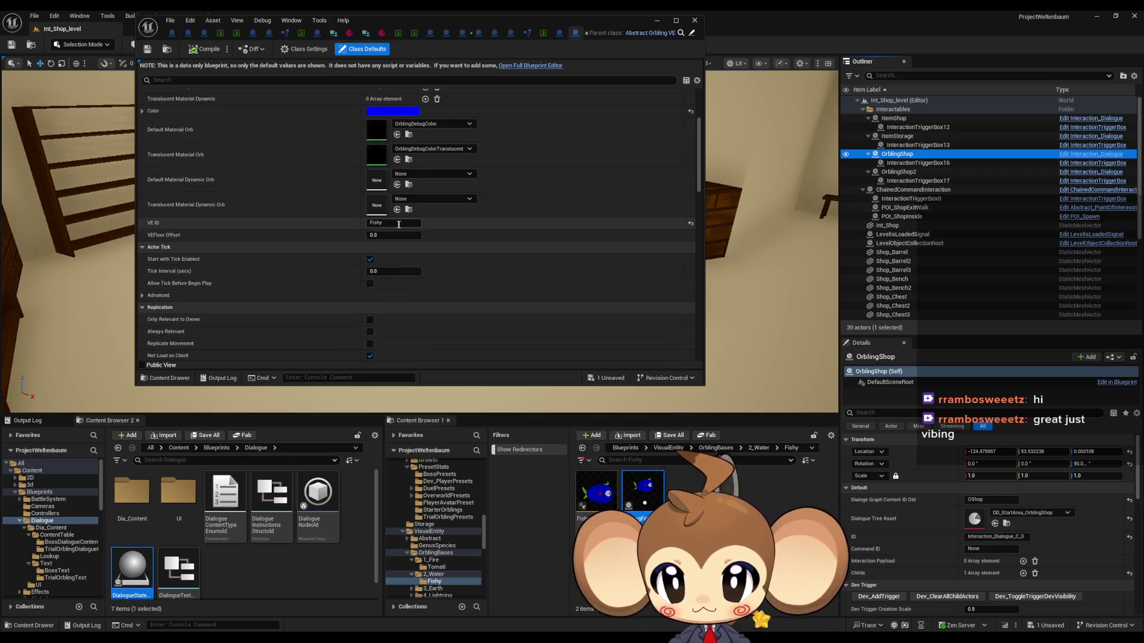
{"action": "mouse_move", "coordinate": [433, 27]}
{"action": "left_mouse_down"}
{"action": "mouse_move", "coordinate": [518, 59]}
{"action": "mouse_move", "coordinate": [581, 120]}
{"action": "left_mouse_up"}
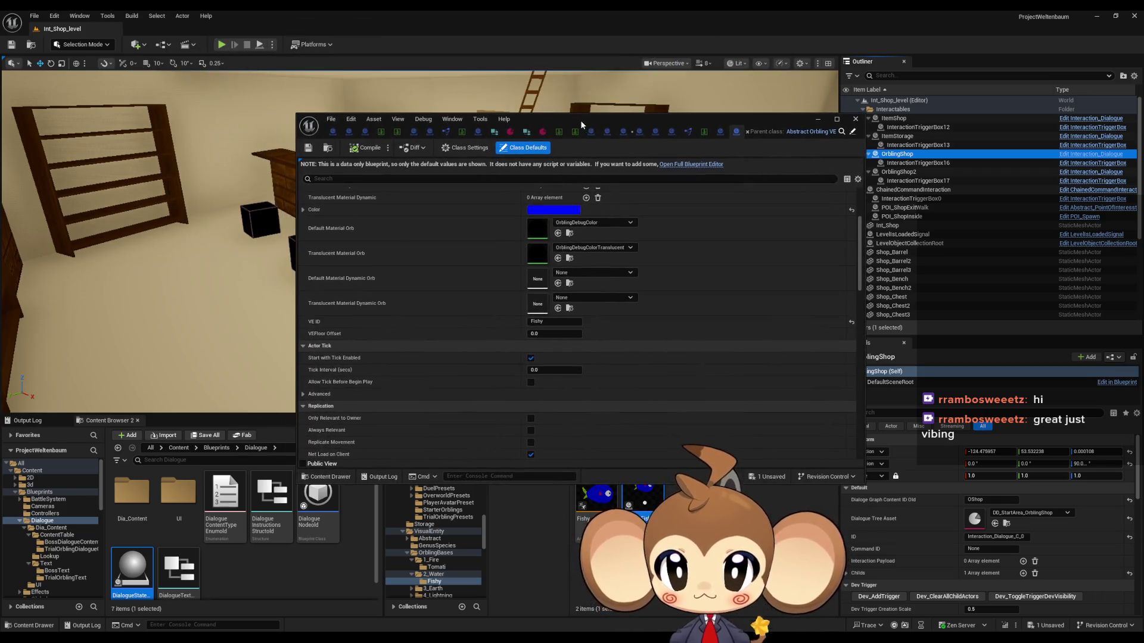
{"action": "double_click", "coordinate": [580, 120]}
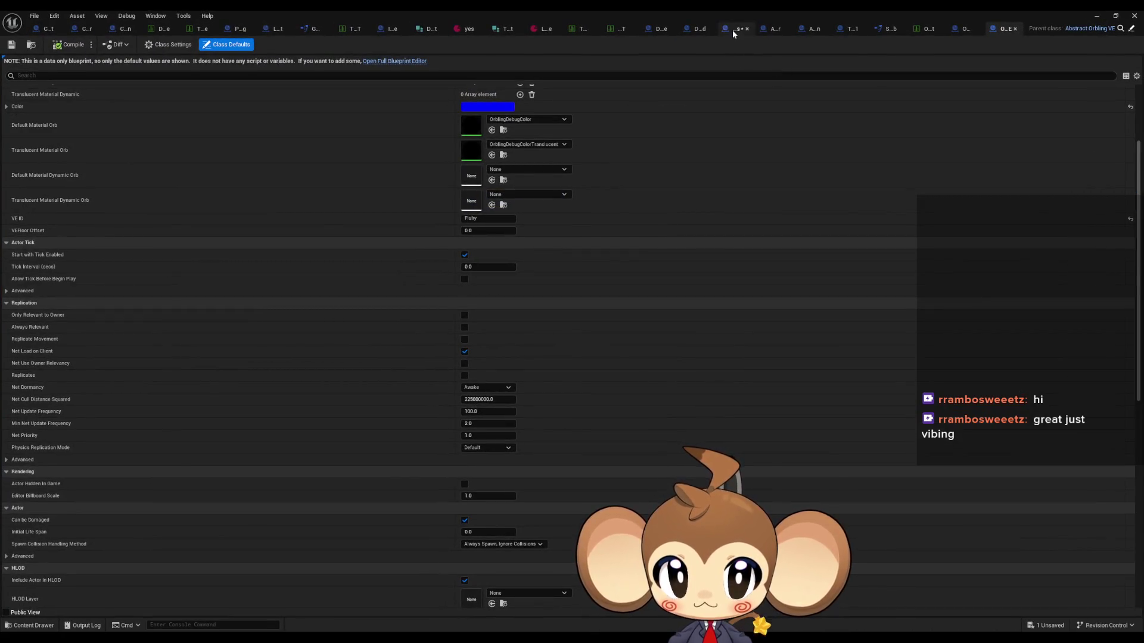
Paste a Get Base Stat Datatable Entry node and feed the Visual Entity's VE ID into Base ID
{"action": "left_click", "coordinate": [731, 29]}
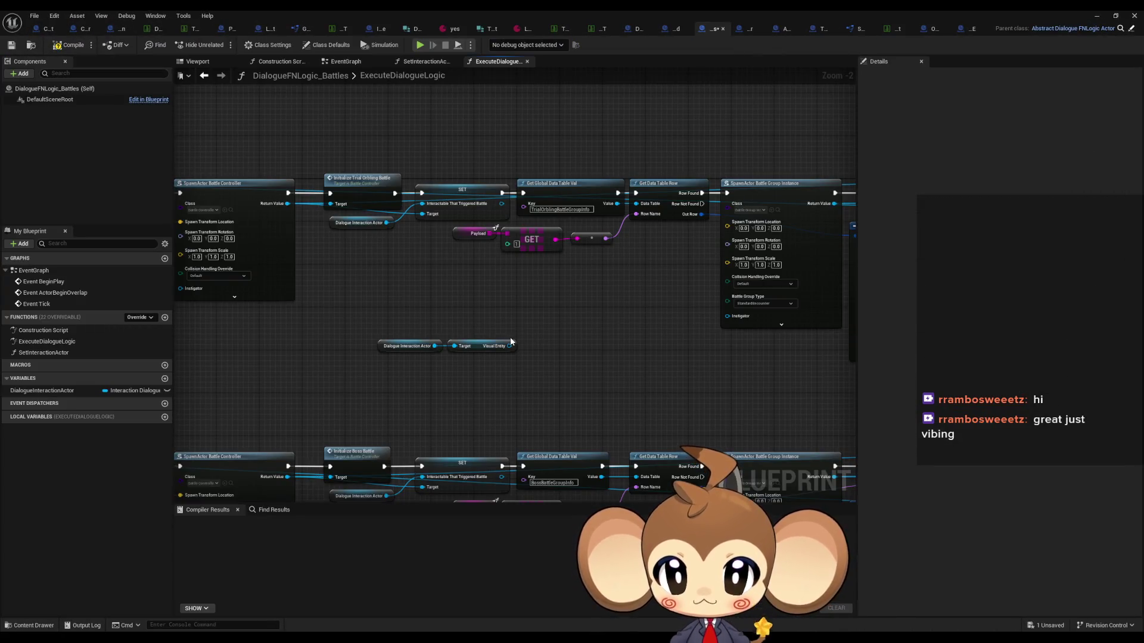
{"action": "key", "text": "ctrl+v"}
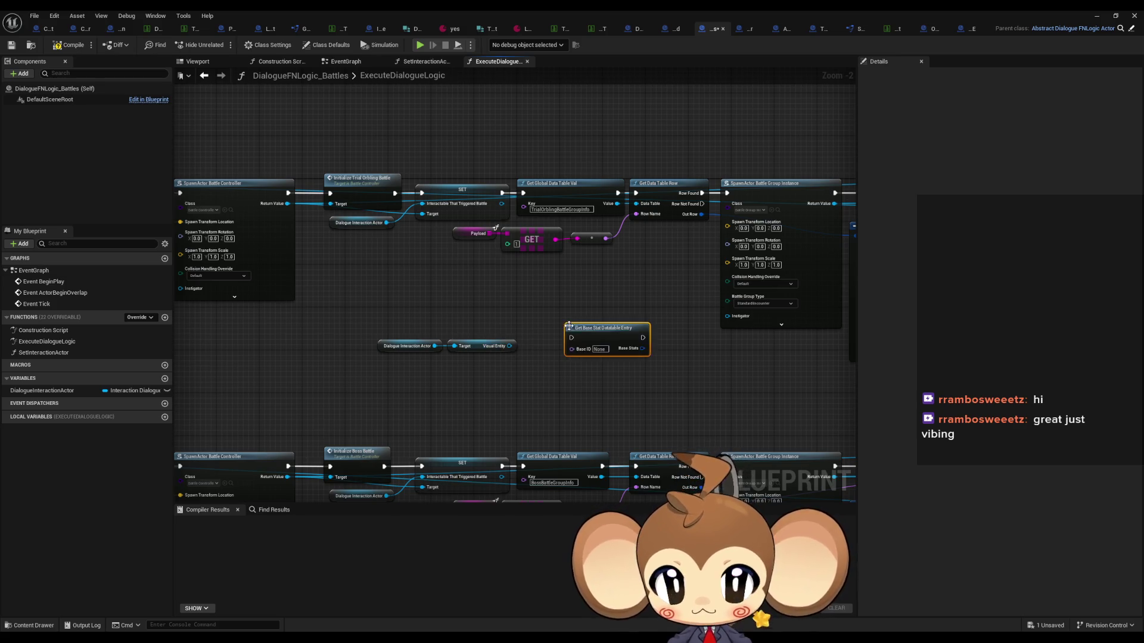
{"action": "left_click_drag", "start_coordinate": [508, 346], "coordinate": [488, 370]}
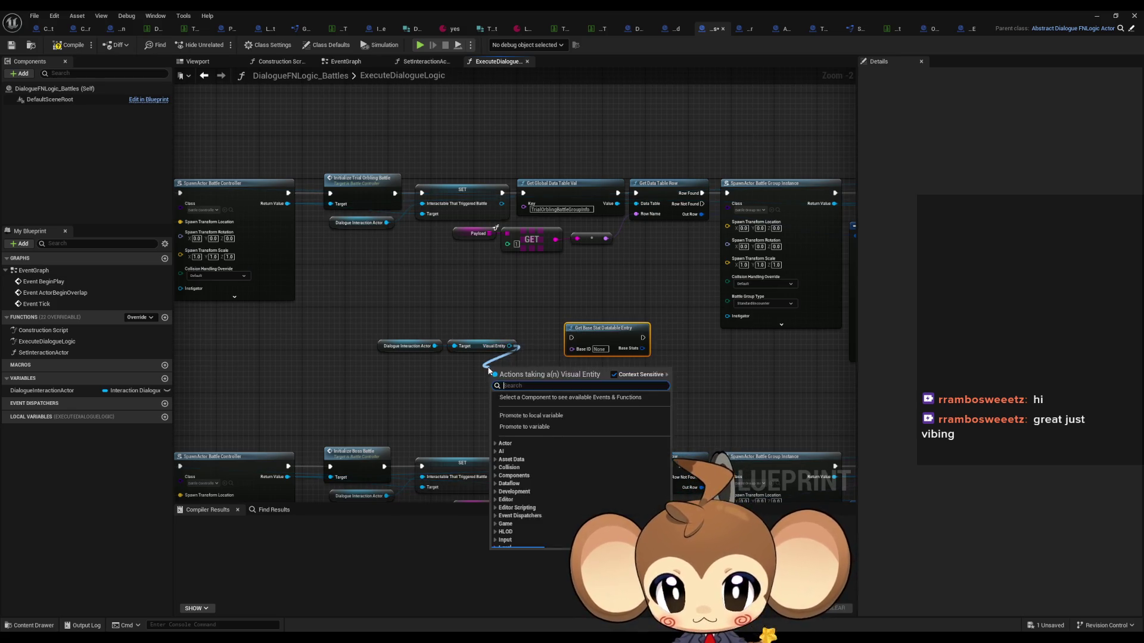
{"action": "type", "text": "ve"}
{"action": "type", "text": "lo"}
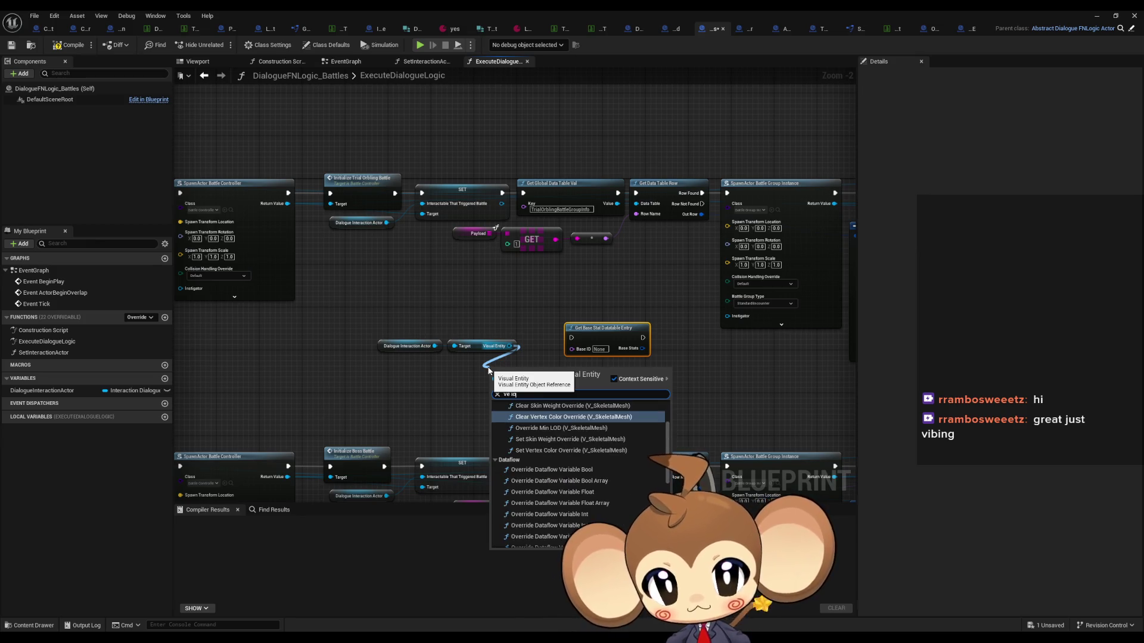
{"action": "type", "text": " get"}
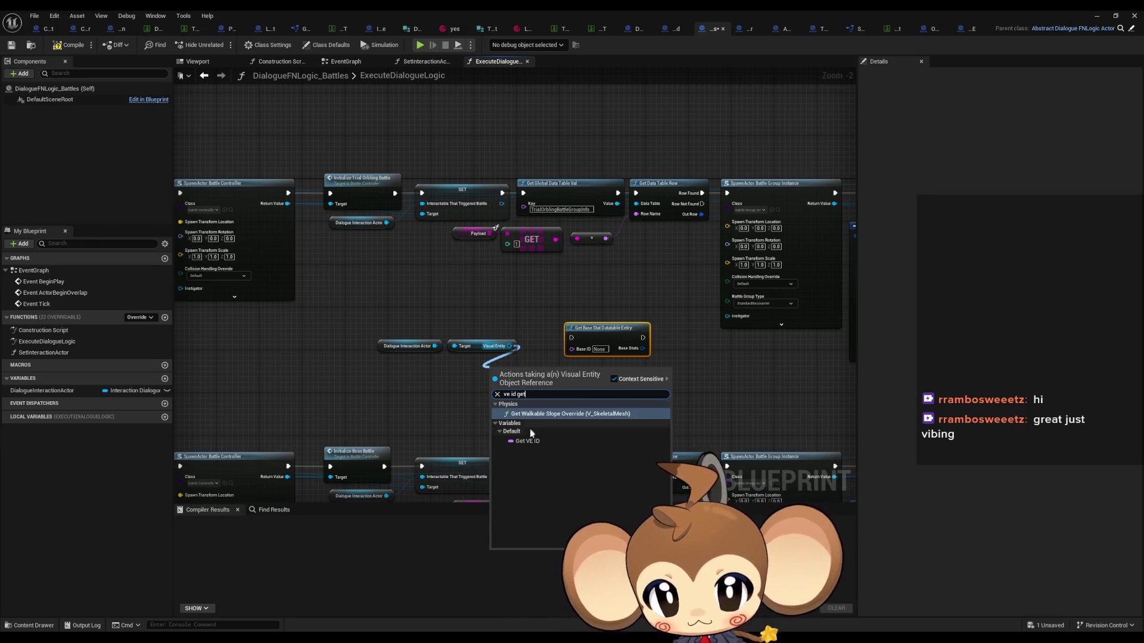
{"action": "left_click", "coordinate": [527, 441]}
{"action": "mouse_move", "coordinate": [535, 372]}
{"action": "left_mouse_down"}
{"action": "mouse_move", "coordinate": [577, 356]}
{"action": "mouse_move", "coordinate": [593, 333]}
{"action": "mouse_move", "coordinate": [646, 359]}
{"action": "left_mouse_up"}
{"action": "left_click", "coordinate": [604, 328]}
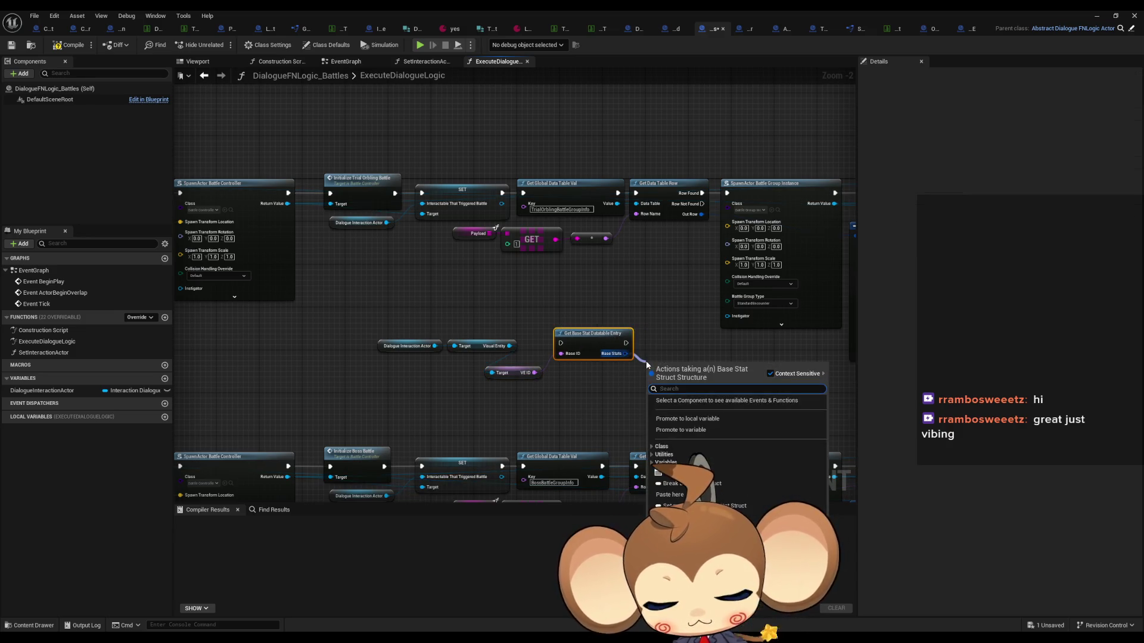
Add a Break Base Stat Struct node exposing only its Element output pin
{"action": "type", "text": "btera"}
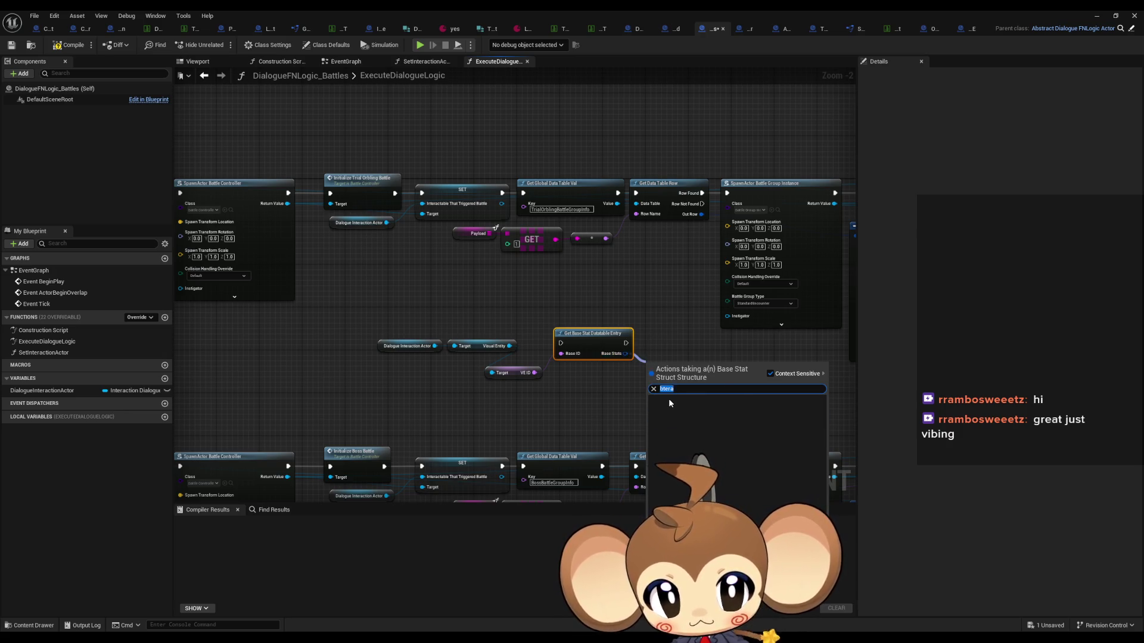
{"action": "key", "text": "BackSpace"}
{"action": "key", "text": "BackSpace"}
{"action": "key", "text": "BackSpace"}
{"action": "type", "text": "rea"}
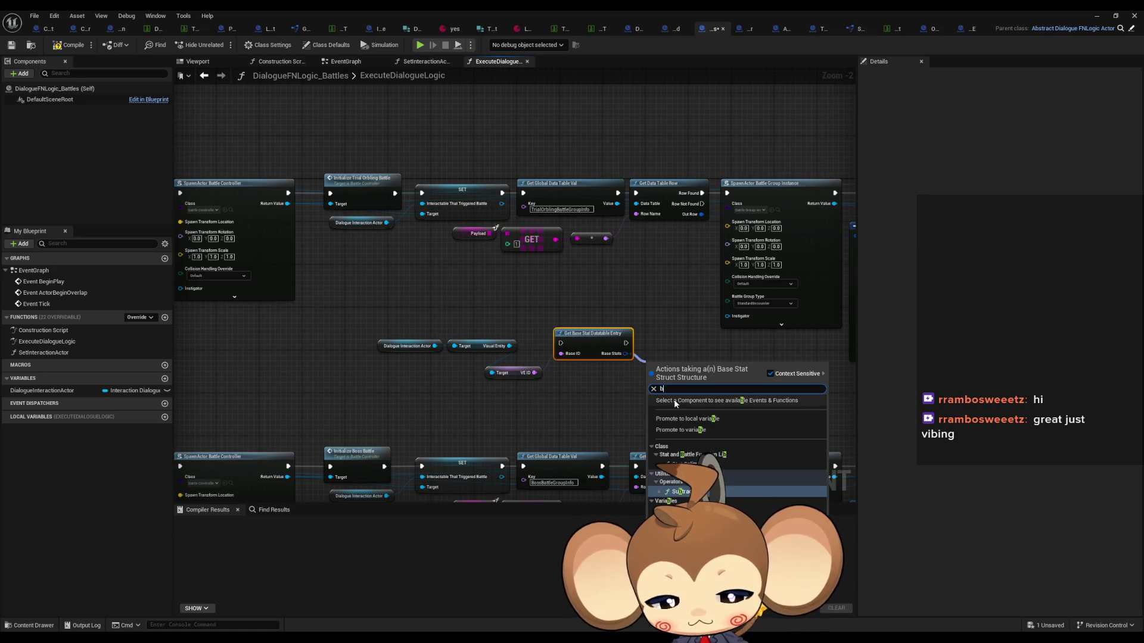
{"action": "left_click", "coordinate": [692, 403]}
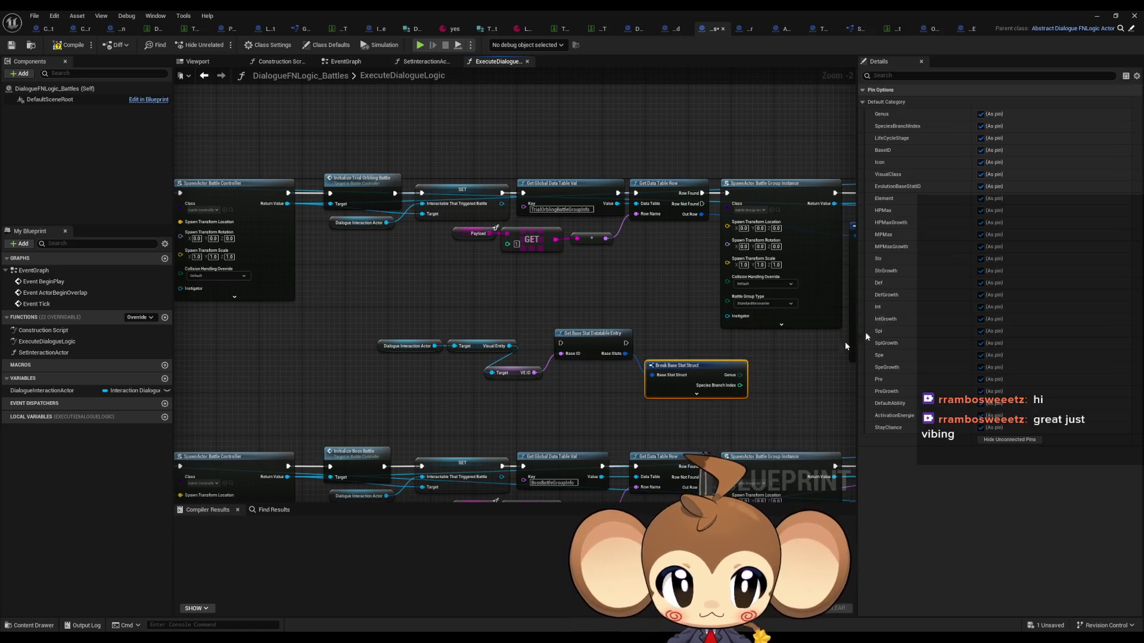
{"action": "left_click", "coordinate": [1004, 440]}
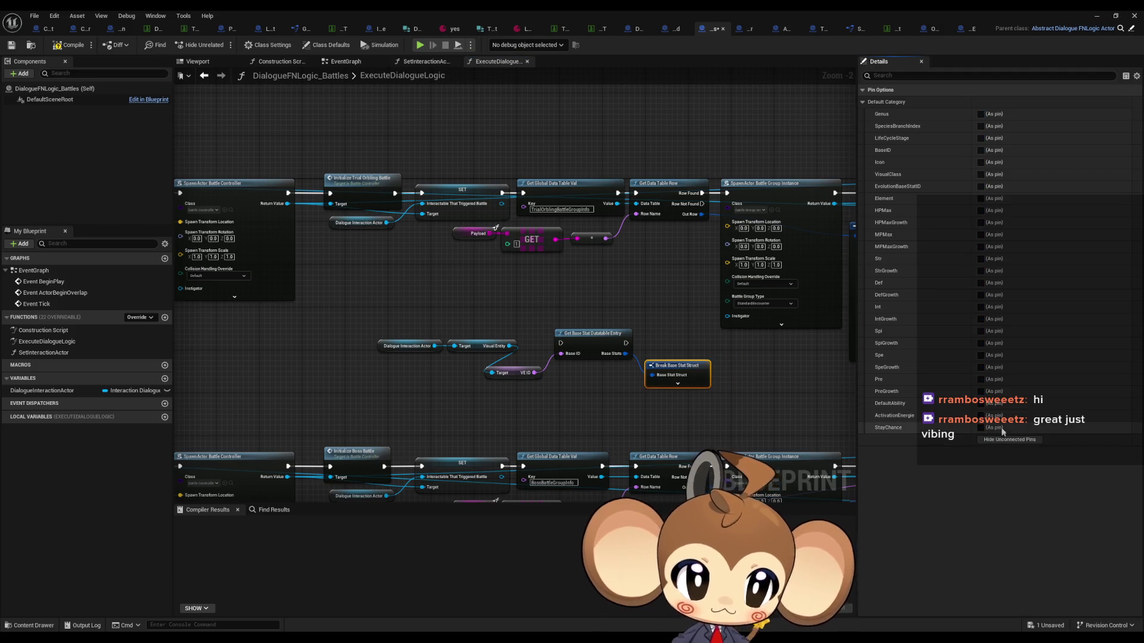
{"action": "left_click", "coordinate": [981, 198]}
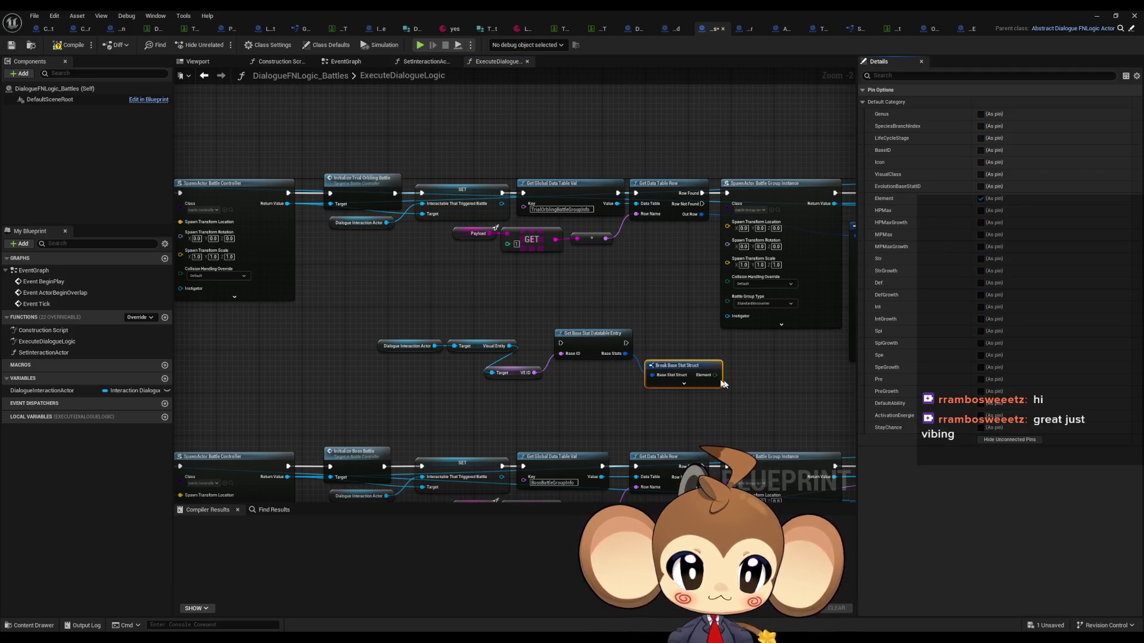
Add a Switch on Elements node from Element, expand its outputs, then delete it
{"action": "left_click_drag", "start_coordinate": [715, 375], "coordinate": [767, 384]}
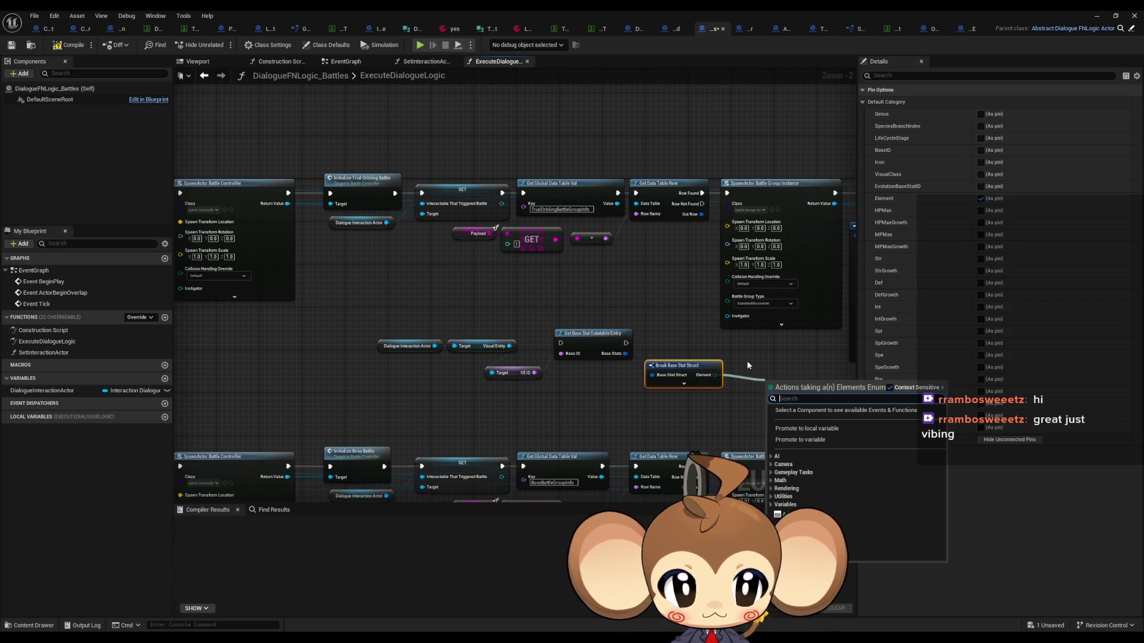
{"action": "type", "text": "switch"}
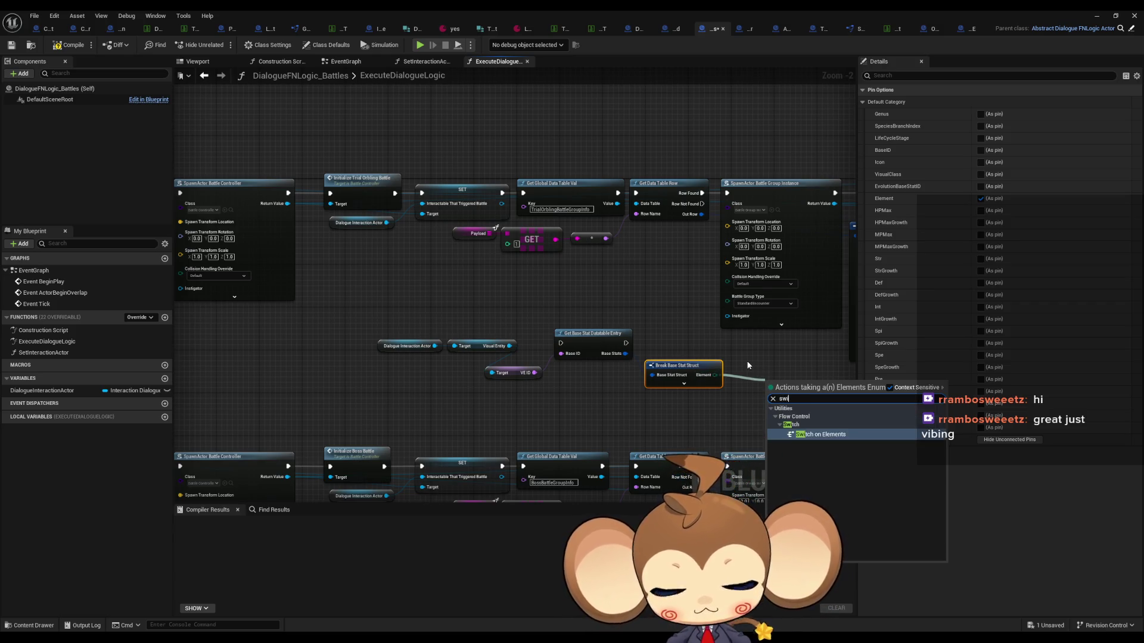
{"action": "key", "text": "Return"}
{"action": "mouse_move", "coordinate": [754, 361]}
{"action": "left_mouse_down"}
{"action": "mouse_move", "coordinate": [540, 345]}
{"action": "mouse_move", "coordinate": [443, 320]}
{"action": "left_mouse_up"}
{"action": "left_click_drag", "start_coordinate": [487, 383], "coordinate": [477, 357]}
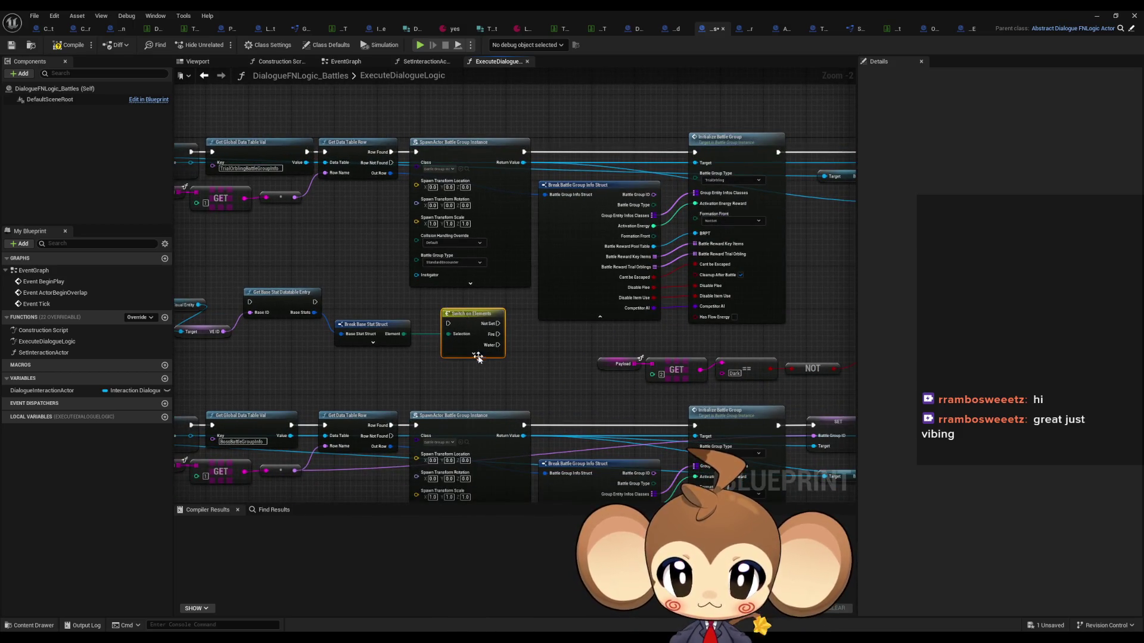
{"action": "left_click", "coordinate": [476, 355]}
{"action": "scroll", "coordinate": [525, 346], "scroll_direction": "up", "scroll_amount": 2}
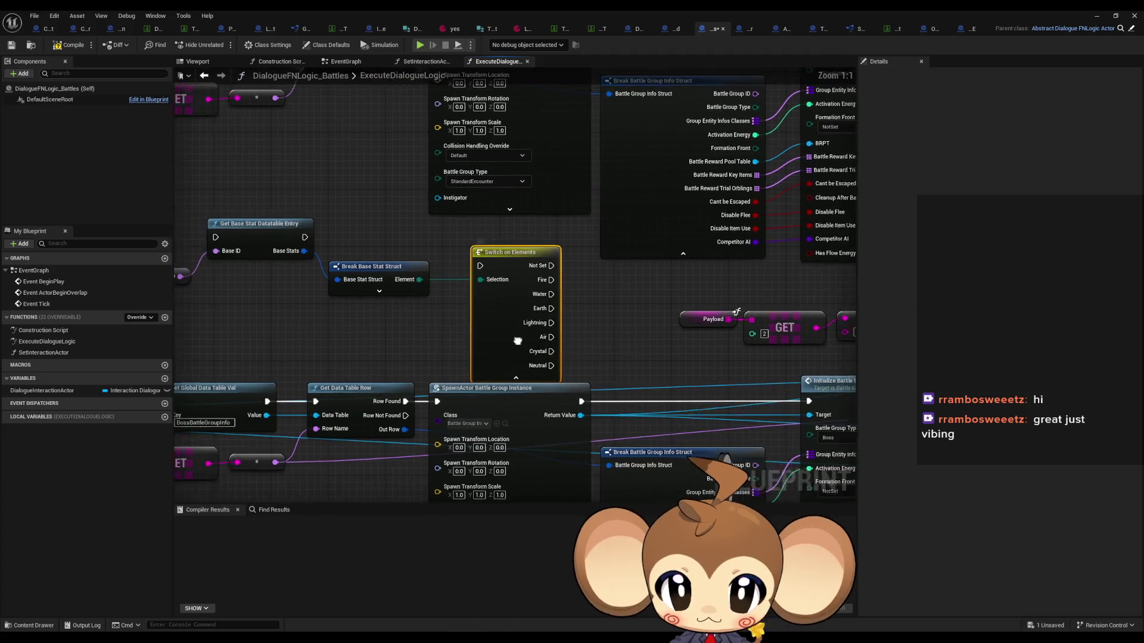
{"action": "left_click_drag", "start_coordinate": [518, 341], "coordinate": [774, 339]}
{"action": "mouse_move", "coordinate": [237, 215]}
{"action": "left_mouse_down"}
{"action": "mouse_move", "coordinate": [751, 332]}
{"action": "mouse_move", "coordinate": [541, 286]}
{"action": "mouse_move", "coordinate": [476, 302]}
{"action": "mouse_move", "coordinate": [640, 285]}
{"action": "left_mouse_up"}
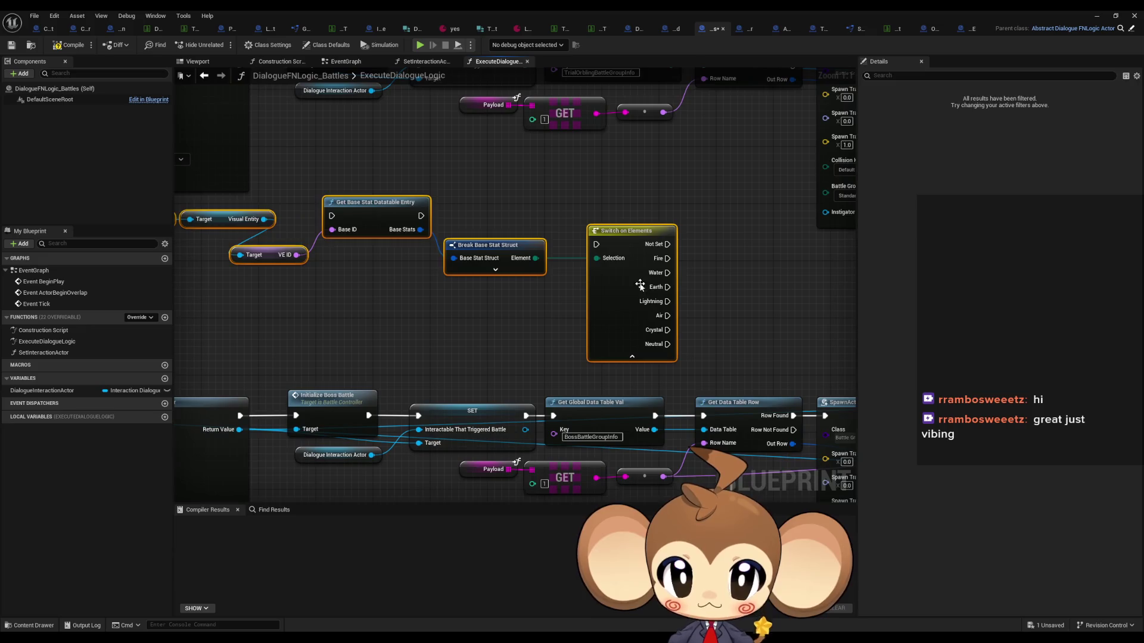
{"action": "left_click", "coordinate": [640, 285]}
{"action": "key", "text": "Delete"}
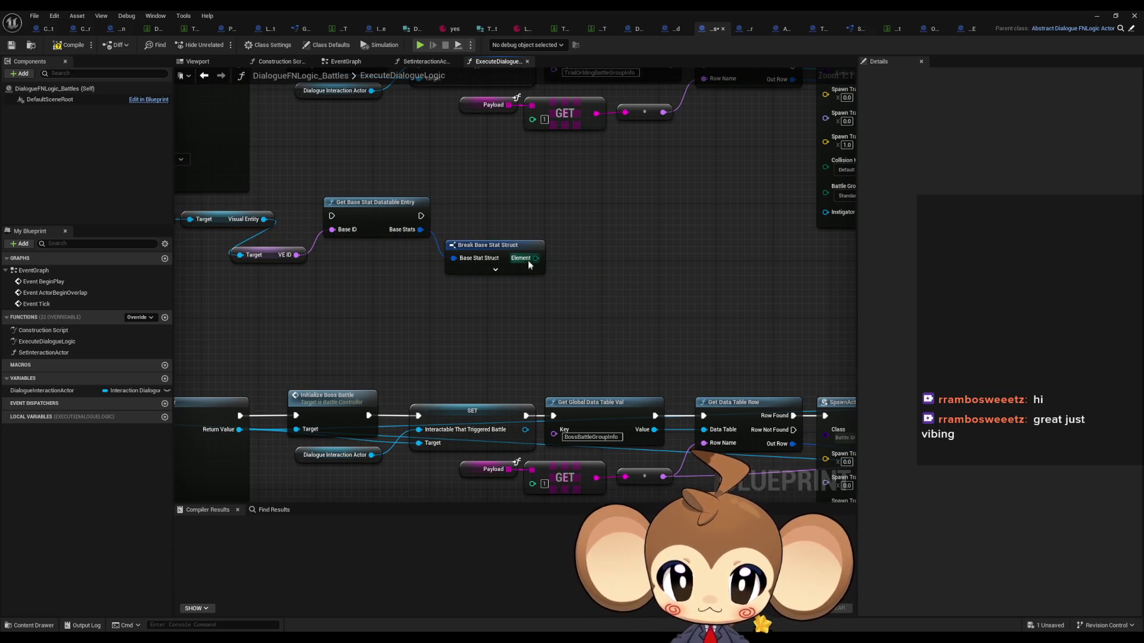
Wire Element into a new Contains node whose array input comes from a Make Array
{"action": "mouse_move", "coordinate": [535, 258]}
{"action": "left_mouse_down"}
{"action": "mouse_move", "coordinate": [581, 265]}
{"action": "mouse_move", "coordinate": [573, 259]}
{"action": "left_mouse_up"}
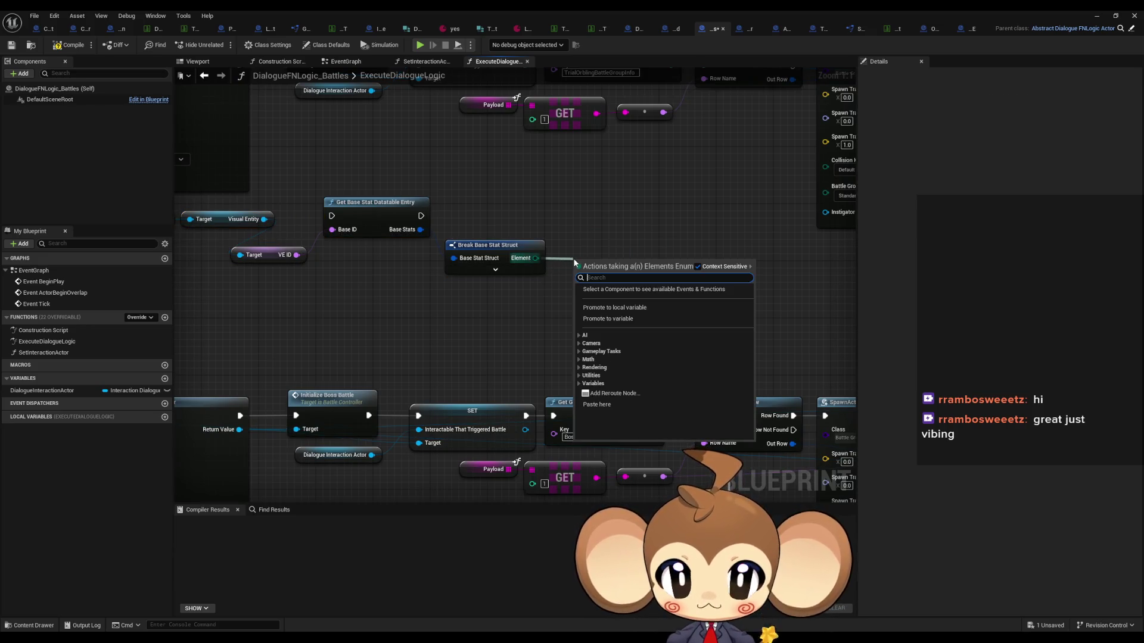
{"action": "type", "text": "conta"}
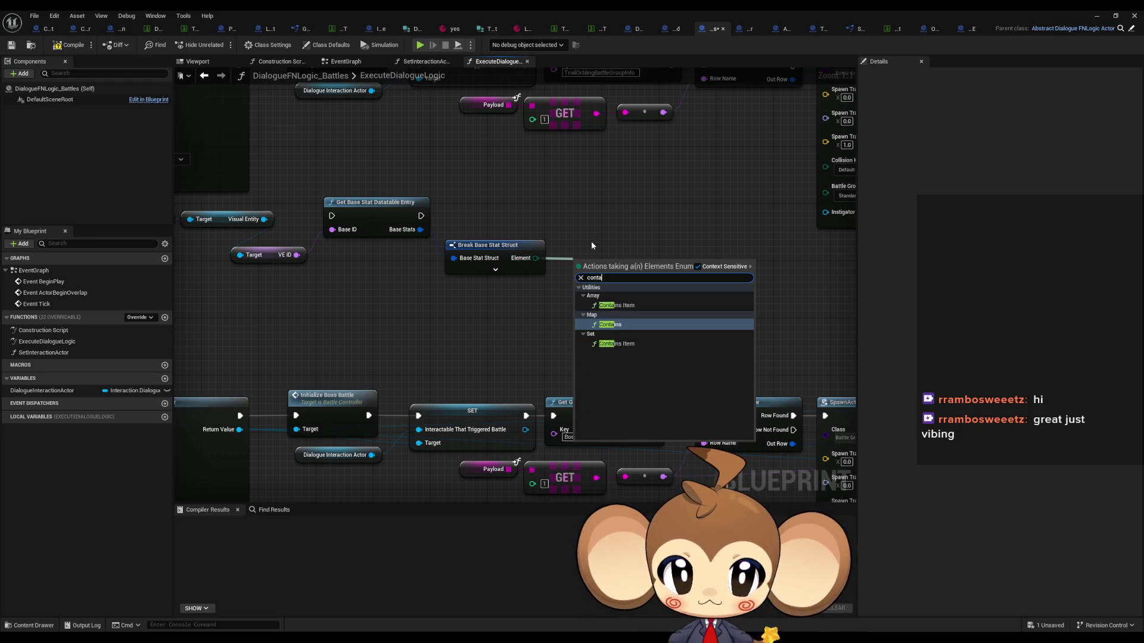
{"action": "key", "text": "Return"}
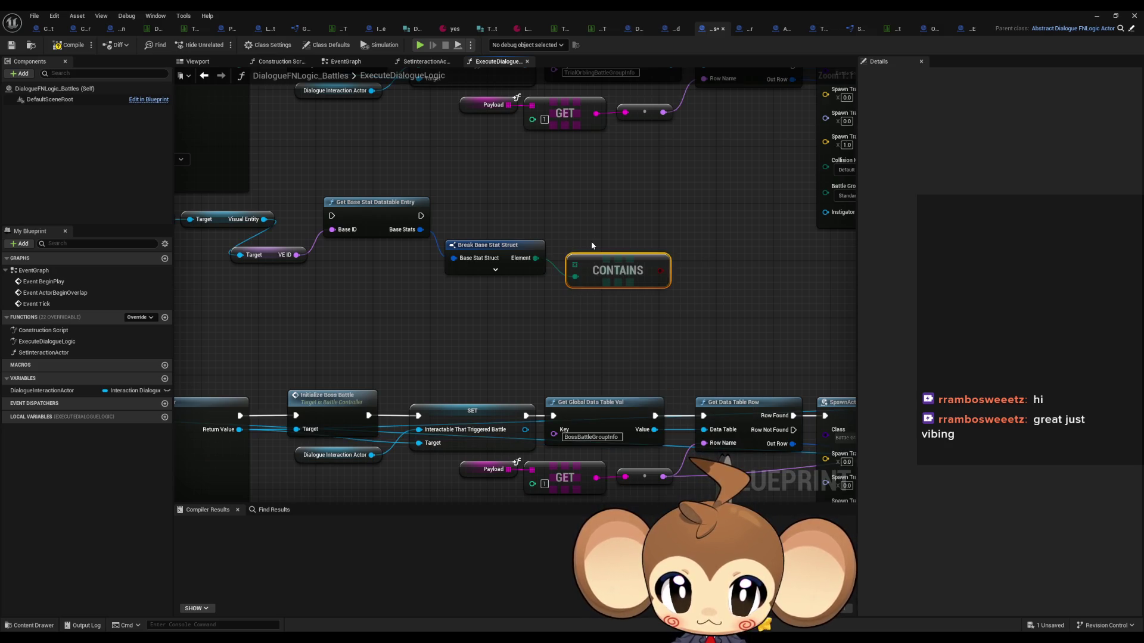
{"action": "mouse_move", "coordinate": [599, 258]}
{"action": "left_mouse_down"}
{"action": "mouse_move", "coordinate": [635, 258]}
{"action": "mouse_move", "coordinate": [545, 291]}
{"action": "left_mouse_up"}
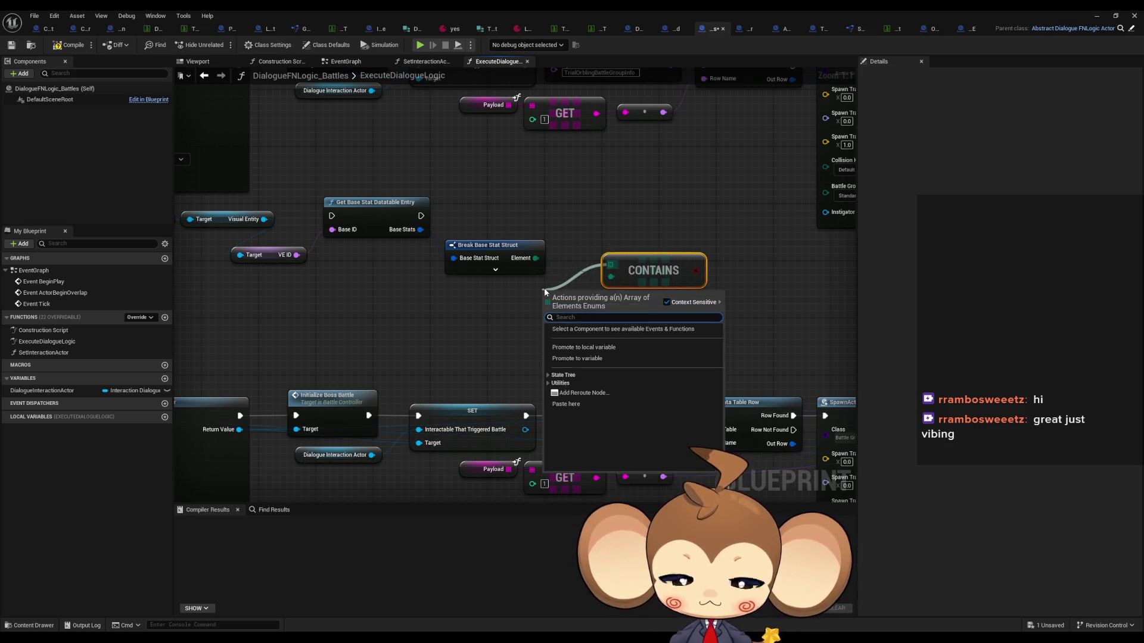
{"action": "type", "text": "ma"}
{"action": "key", "text": "Return"}
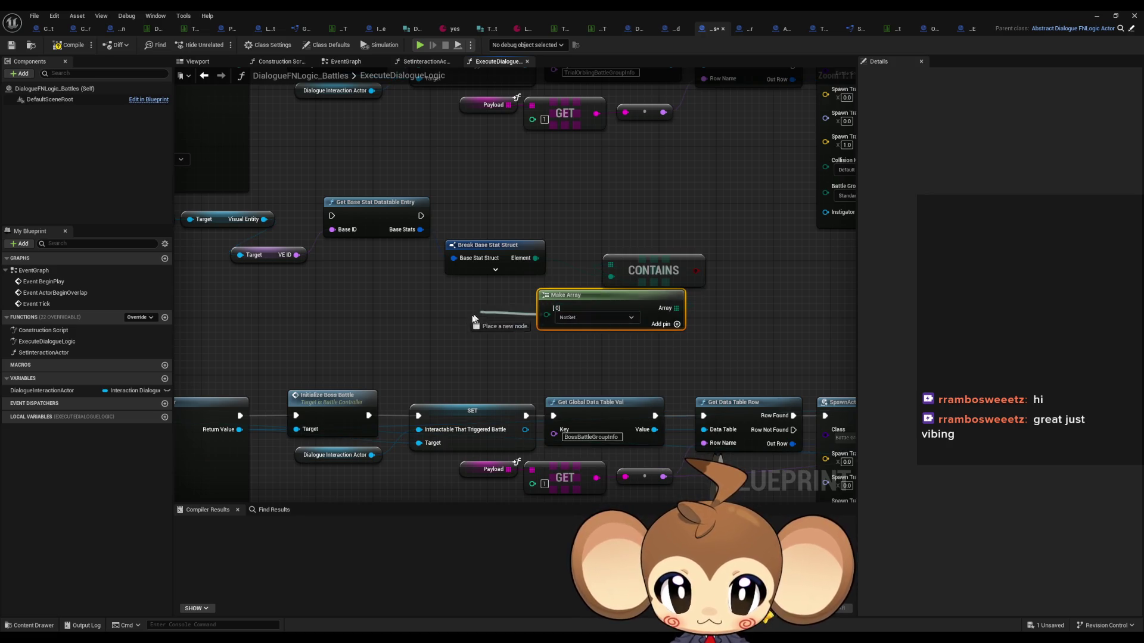
{"action": "left_click_drag", "start_coordinate": [564, 298], "coordinate": [421, 300]}
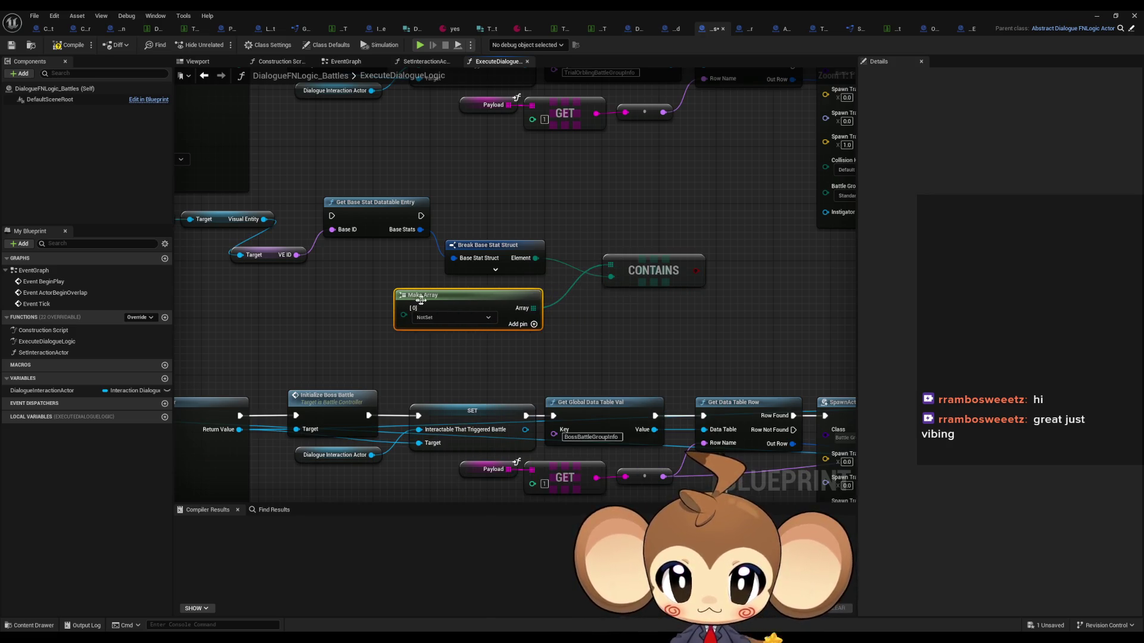
Set the Make Array's first two entries to Fire and Water
{"action": "left_click", "coordinate": [442, 318]}
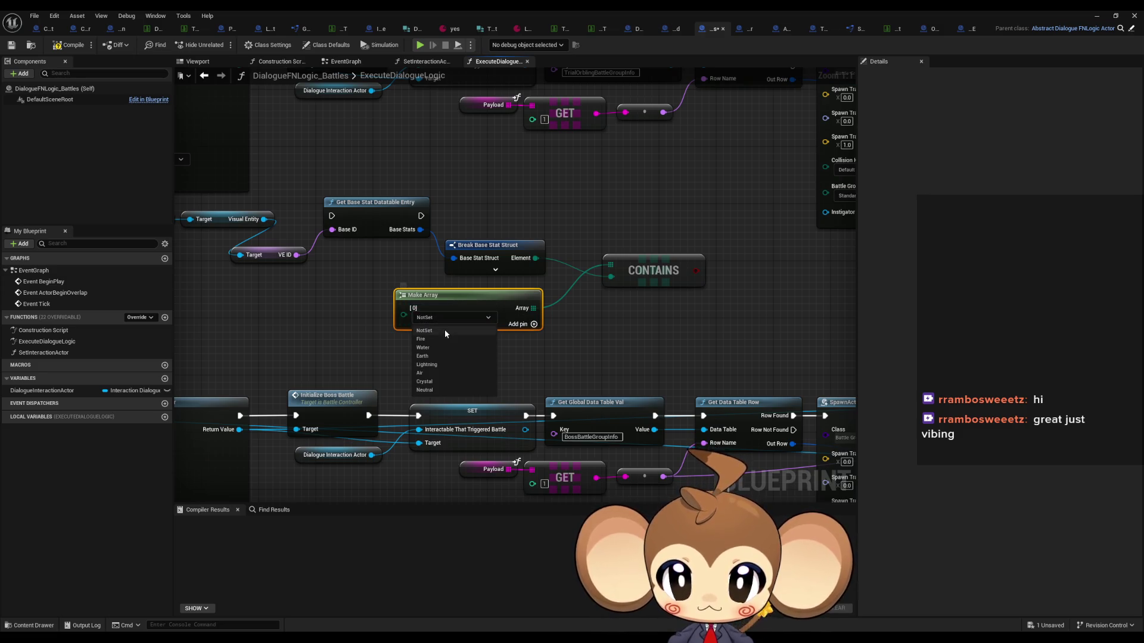
{"action": "left_click", "coordinate": [440, 340]}
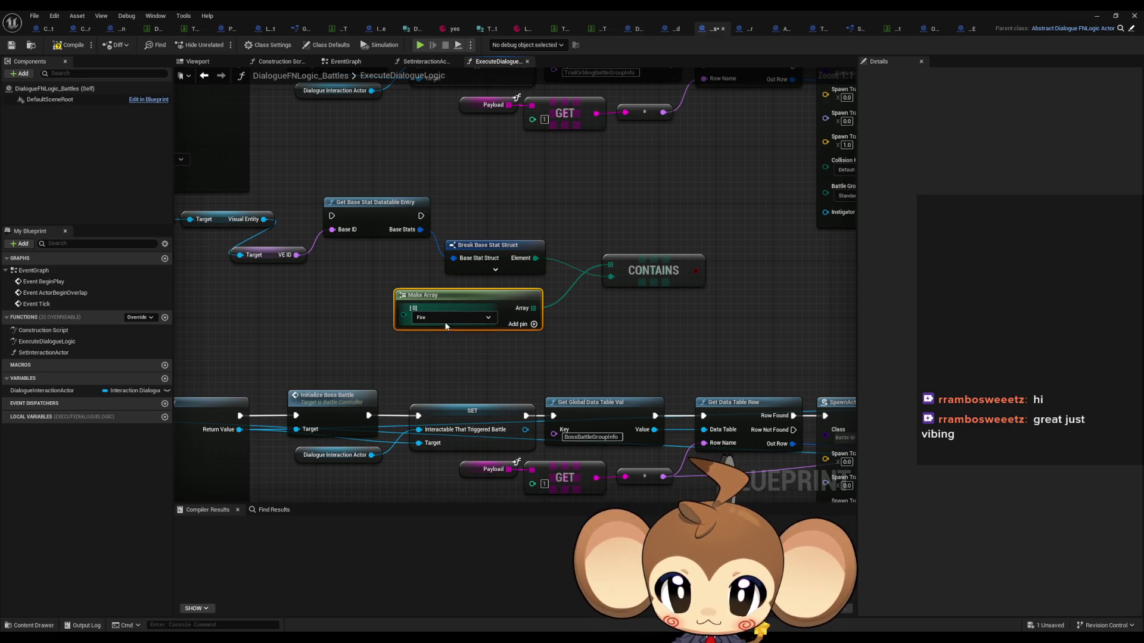
{"action": "left_click", "coordinate": [533, 324]}
{"action": "left_click", "coordinate": [452, 344]}
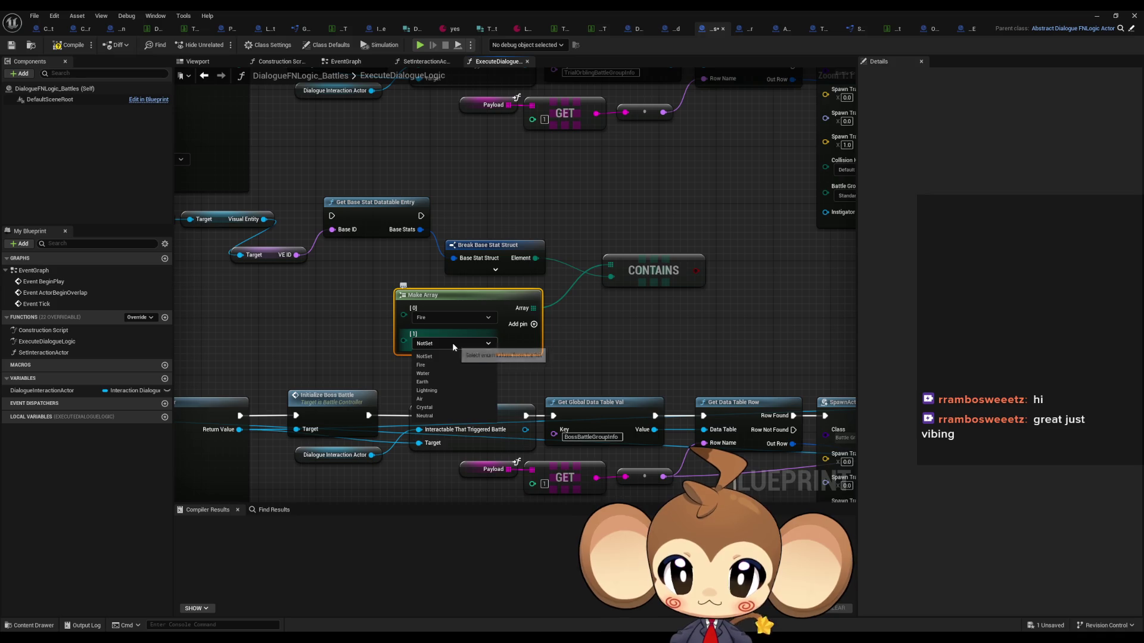
{"action": "left_click", "coordinate": [434, 373]}
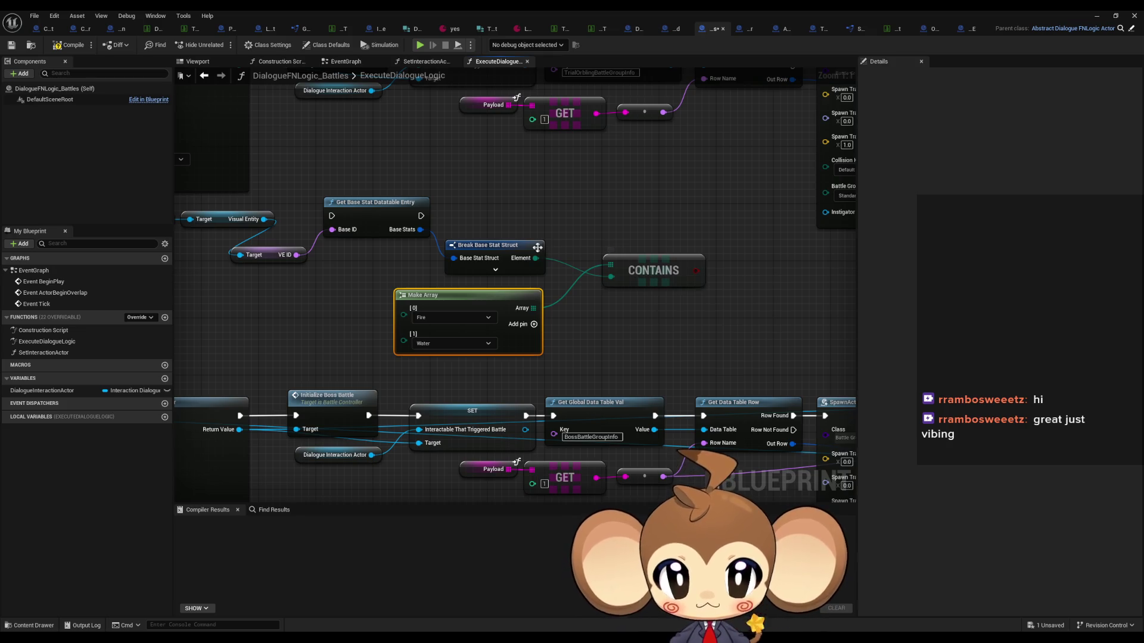
Add a third array entry set to Earth and tidy the Make Array node's position
{"action": "left_click_drag", "start_coordinate": [535, 261], "coordinate": [610, 310]}
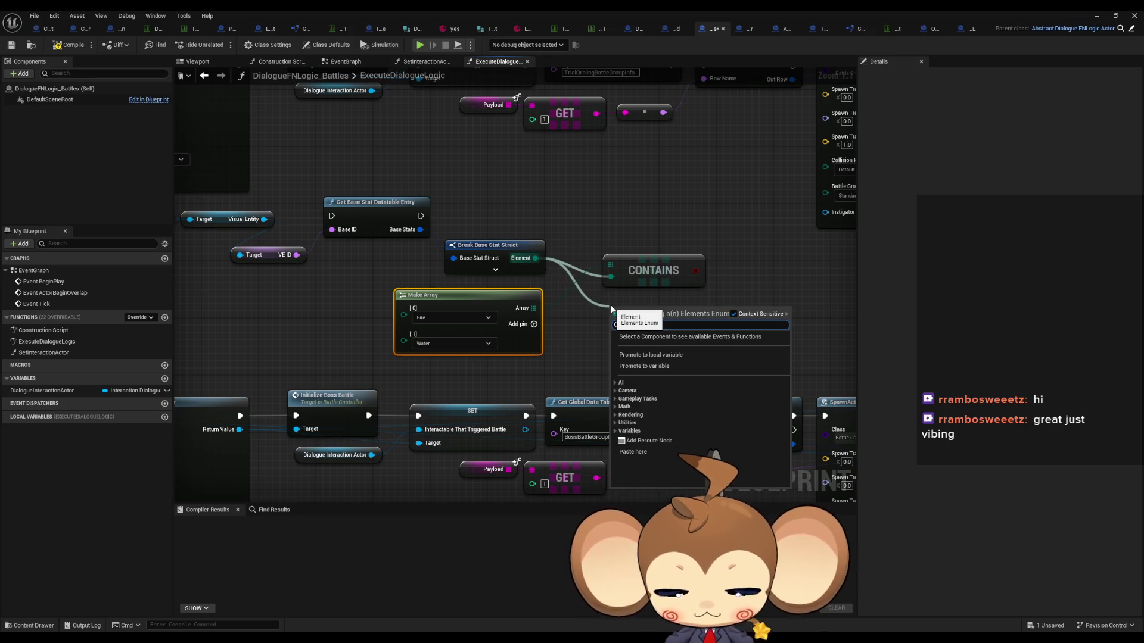
{"action": "type", "text": "contain"}
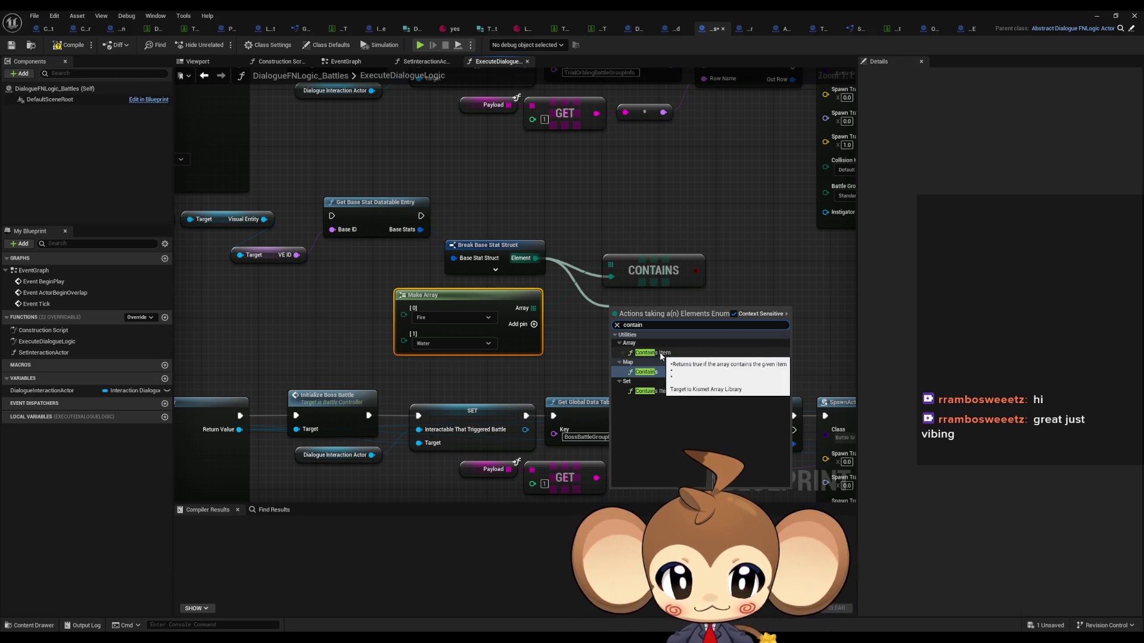
{"action": "left_click", "coordinate": [578, 325]}
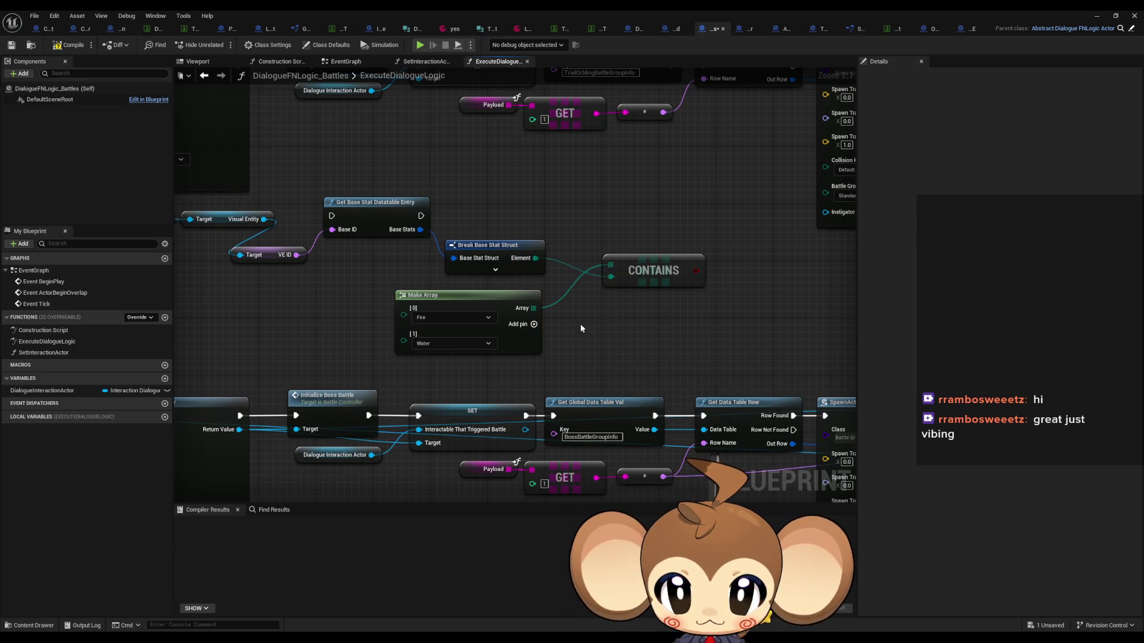
{"action": "left_click", "coordinate": [523, 329]}
{"action": "left_click", "coordinate": [442, 368]}
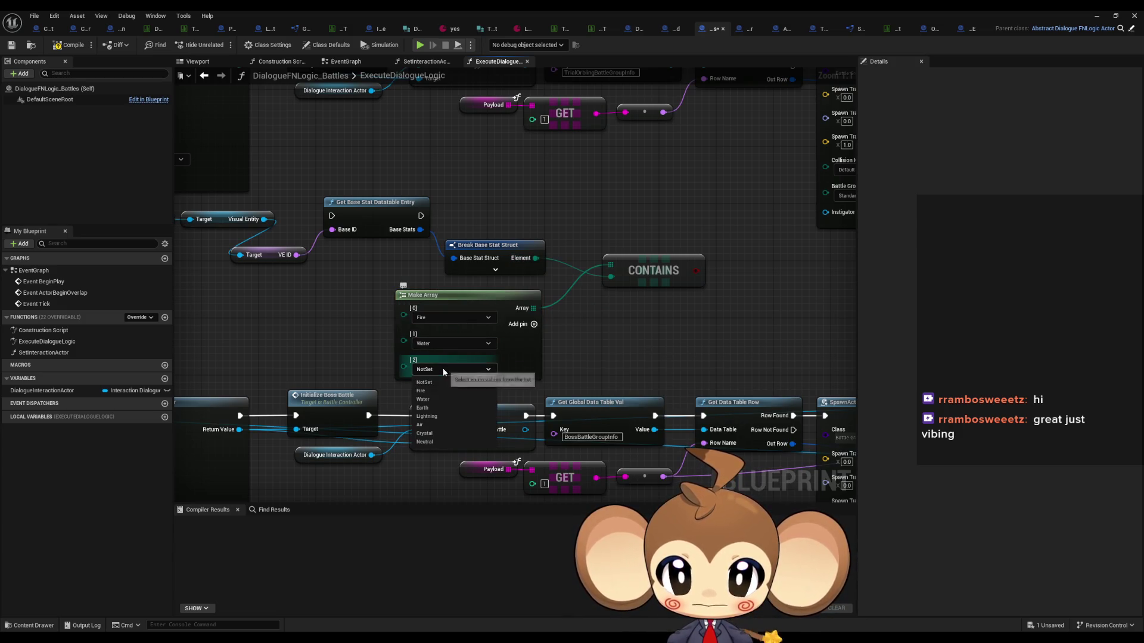
{"action": "left_click", "coordinate": [423, 408]}
{"action": "left_click_drag", "start_coordinate": [404, 315], "coordinate": [482, 296]}
{"action": "left_click", "coordinate": [471, 294]}
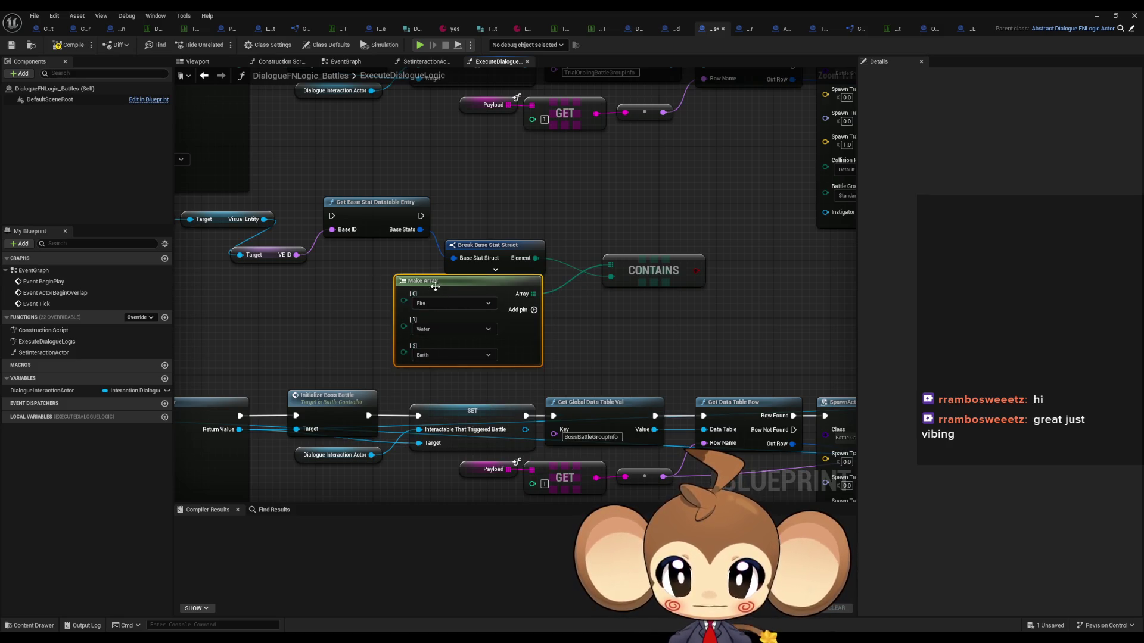
{"action": "left_click", "coordinate": [635, 311]}
{"action": "scroll", "coordinate": [635, 312], "scroll_direction": "down", "scroll_amount": 4}
{"action": "mouse_move", "coordinate": [635, 314]}
{"action": "left_mouse_down"}
{"action": "mouse_move", "coordinate": [375, 280]}
{"action": "mouse_move", "coordinate": [405, 249]}
{"action": "mouse_move", "coordinate": [650, 275]}
{"action": "left_mouse_up"}
{"action": "scroll", "coordinate": [393, 282], "scroll_direction": "up", "scroll_amount": 4}
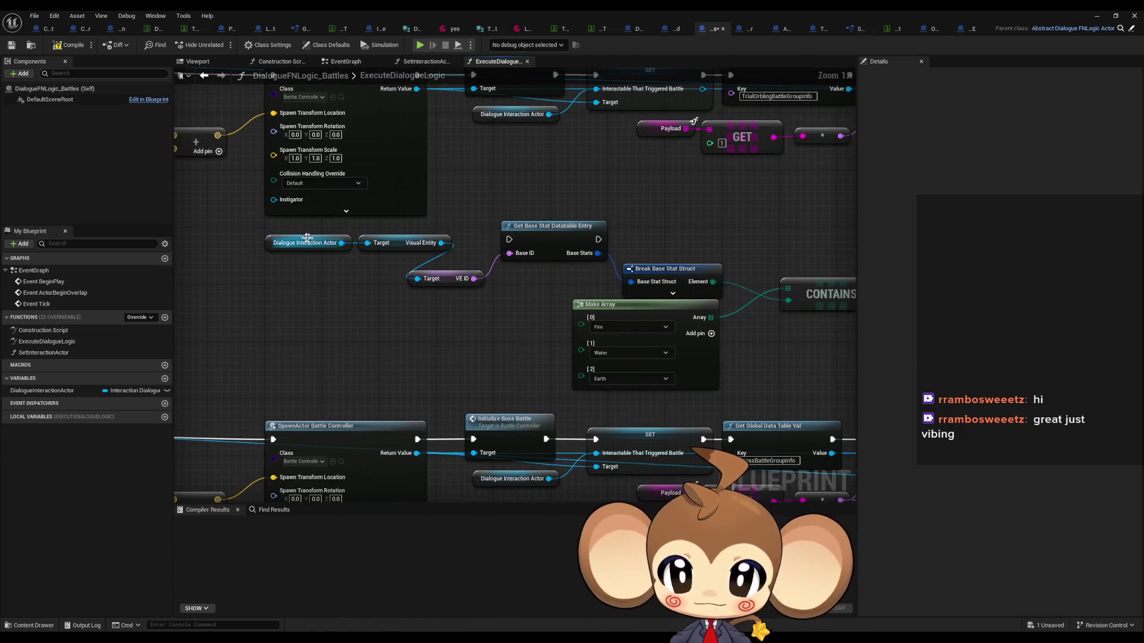
Shift the actor and Visual Entity getters left and view the ExecuteDialogueLogic entry nodes
{"action": "mouse_move", "coordinate": [263, 229]}
{"action": "left_mouse_down"}
{"action": "mouse_move", "coordinate": [411, 253]}
{"action": "mouse_move", "coordinate": [358, 266]}
{"action": "mouse_move", "coordinate": [356, 283]}
{"action": "left_mouse_up"}
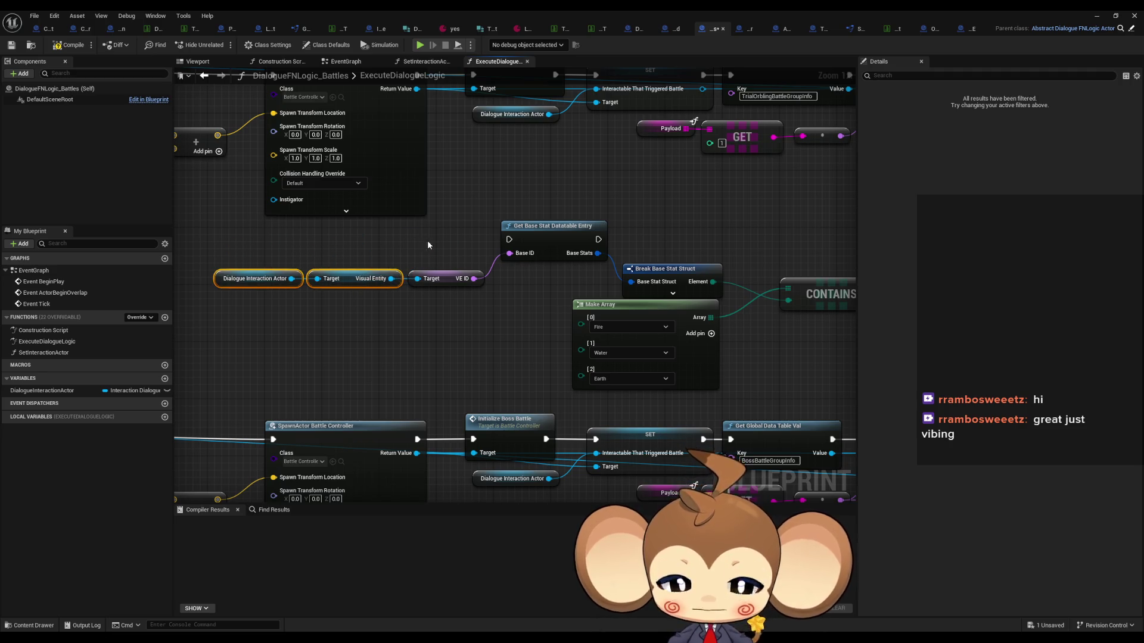
{"action": "left_click", "coordinate": [427, 244]}
{"action": "scroll", "coordinate": [337, 281], "scroll_direction": "down", "scroll_amount": 3}
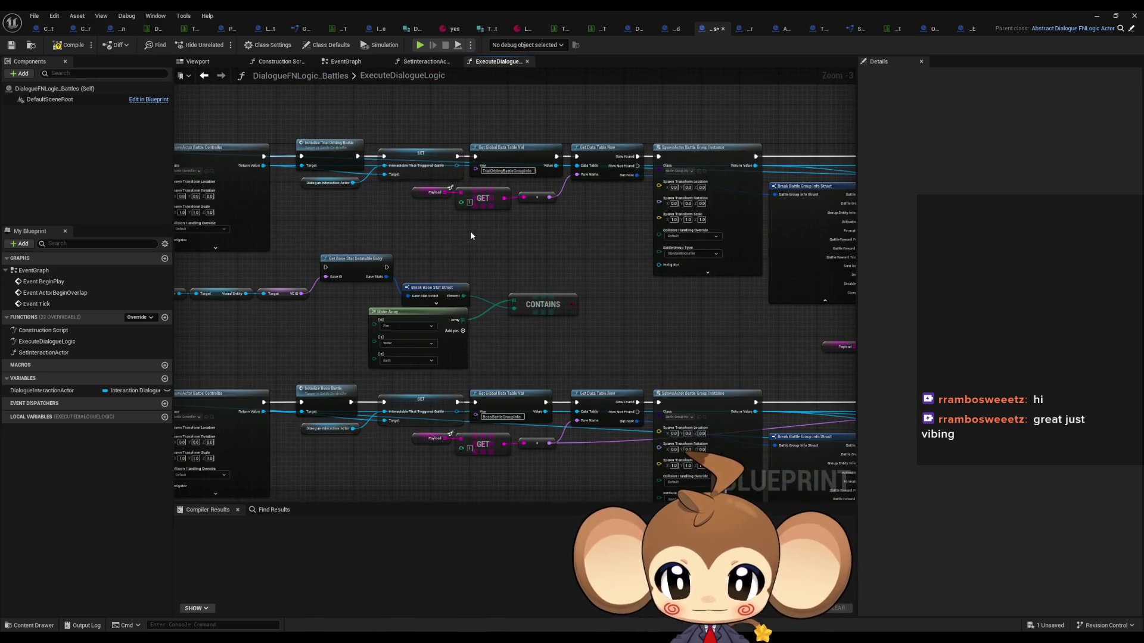
{"action": "mouse_move", "coordinate": [470, 235]}
{"action": "left_mouse_down"}
{"action": "mouse_move", "coordinate": [662, 271]}
{"action": "mouse_move", "coordinate": [864, 331]}
{"action": "mouse_move", "coordinate": [541, 270]}
{"action": "mouse_move", "coordinate": [857, 325]}
{"action": "left_mouse_up"}
{"action": "mouse_move", "coordinate": [560, 309]}
{"action": "left_mouse_down"}
{"action": "mouse_move", "coordinate": [698, 308]}
{"action": "mouse_move", "coordinate": [287, 245]}
{"action": "left_mouse_up"}
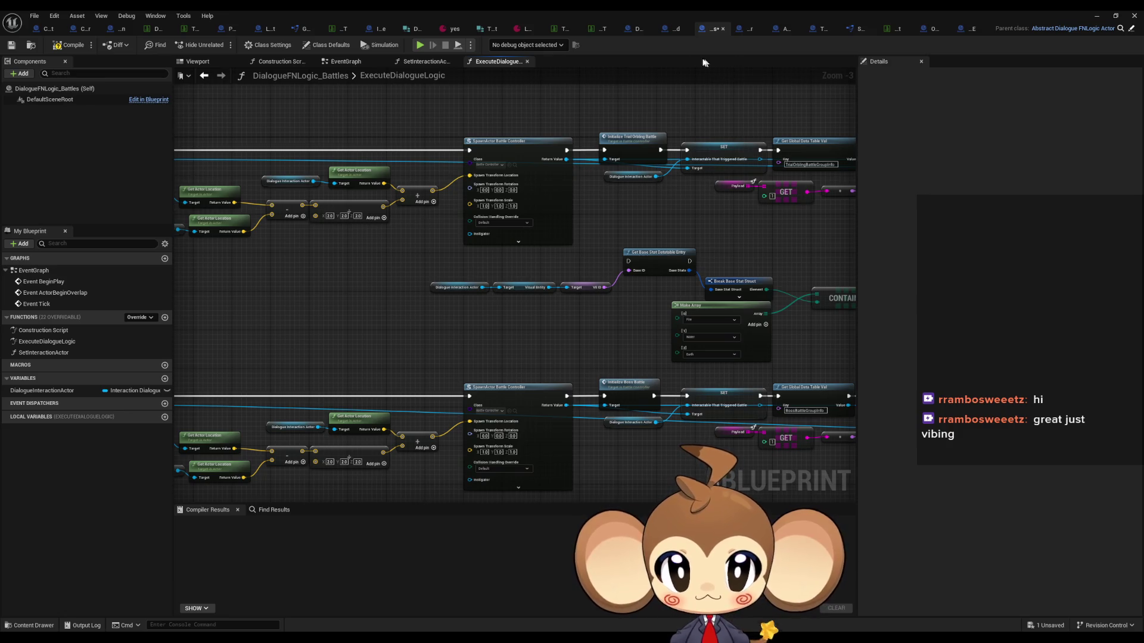
Switch to LevelObjectCollectionRoot's spawn graph and navigate to the SpawnActor Interaction Dialogue node
{"action": "left_click", "coordinate": [268, 30]}
{"action": "left_click_drag", "start_coordinate": [327, 251], "coordinate": [643, 296]}
{"action": "mouse_move", "coordinate": [541, 308]}
{"action": "left_mouse_down"}
{"action": "mouse_move", "coordinate": [650, 325]}
{"action": "mouse_move", "coordinate": [341, 122]}
{"action": "left_mouse_up"}
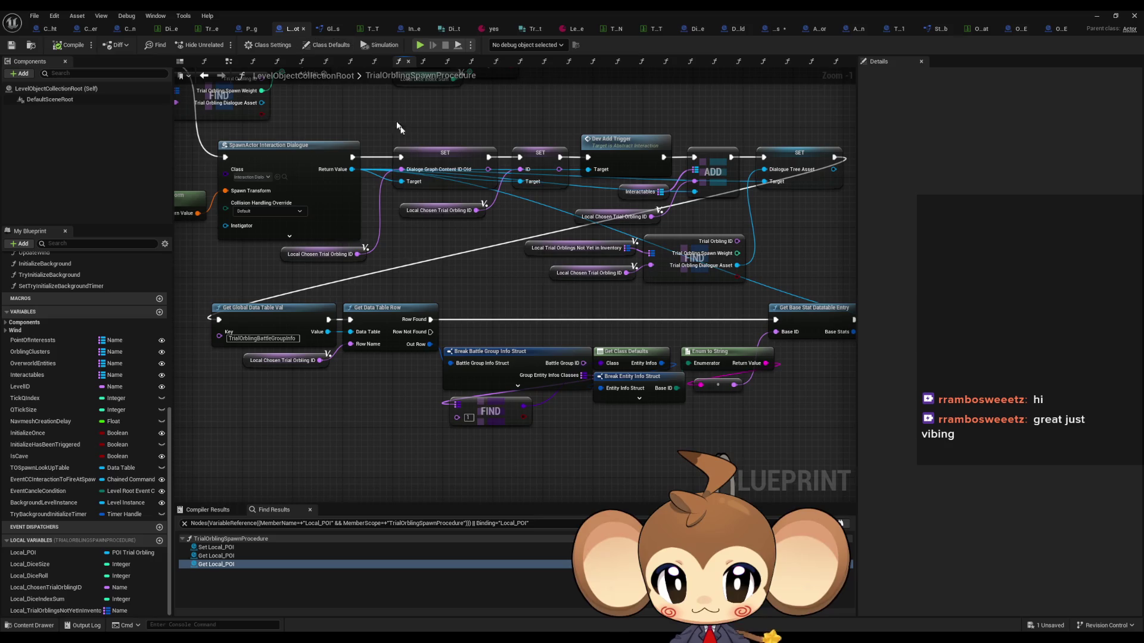
{"action": "scroll", "coordinate": [435, 230], "scroll_direction": "down", "scroll_amount": 2}
{"action": "scroll", "coordinate": [339, 178], "scroll_direction": "down", "scroll_amount": 1}
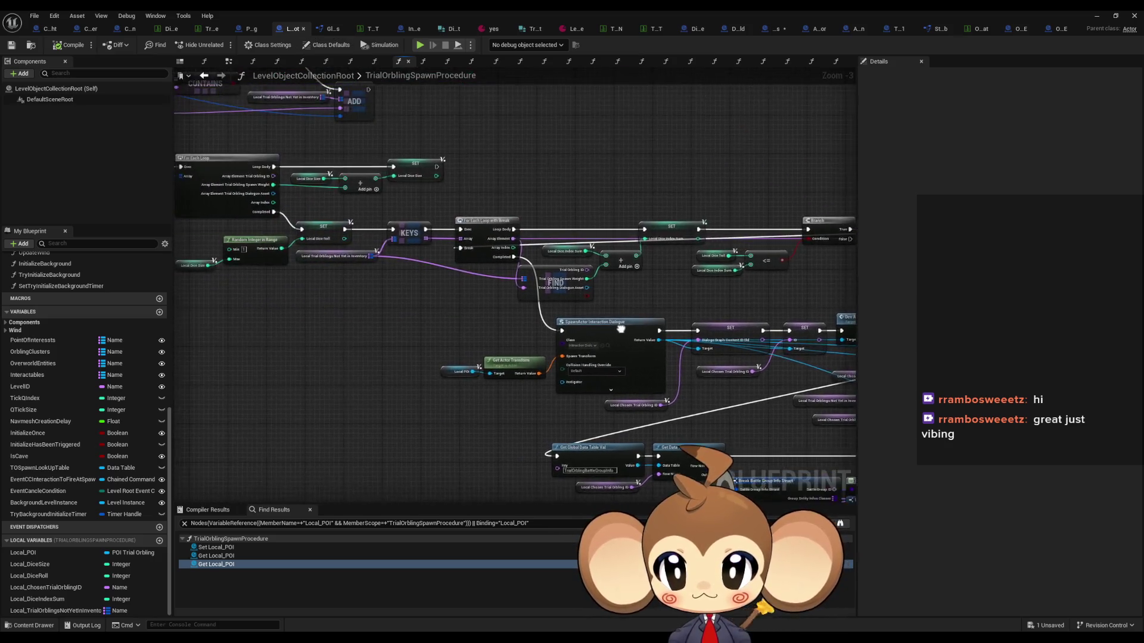
{"action": "mouse_move", "coordinate": [358, 250]}
{"action": "left_mouse_down"}
{"action": "mouse_move", "coordinate": [398, 282]}
{"action": "mouse_move", "coordinate": [855, 391]}
{"action": "left_mouse_up"}
{"action": "scroll", "coordinate": [427, 280], "scroll_direction": "up", "scroll_amount": 3}
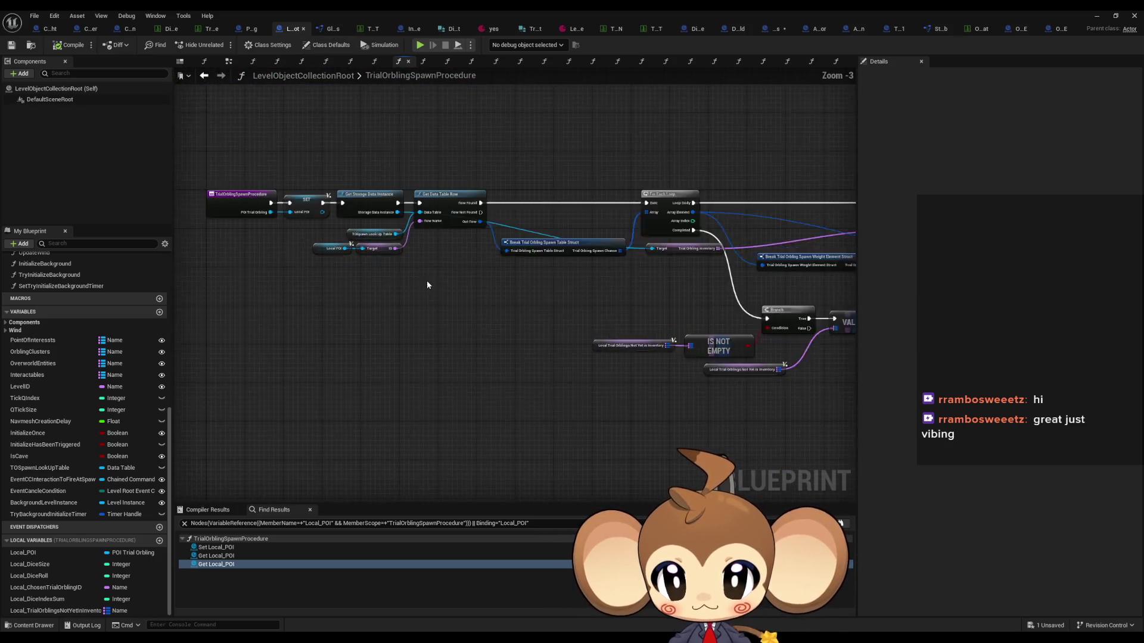
{"action": "scroll", "coordinate": [396, 280], "scroll_direction": "down", "scroll_amount": 5}
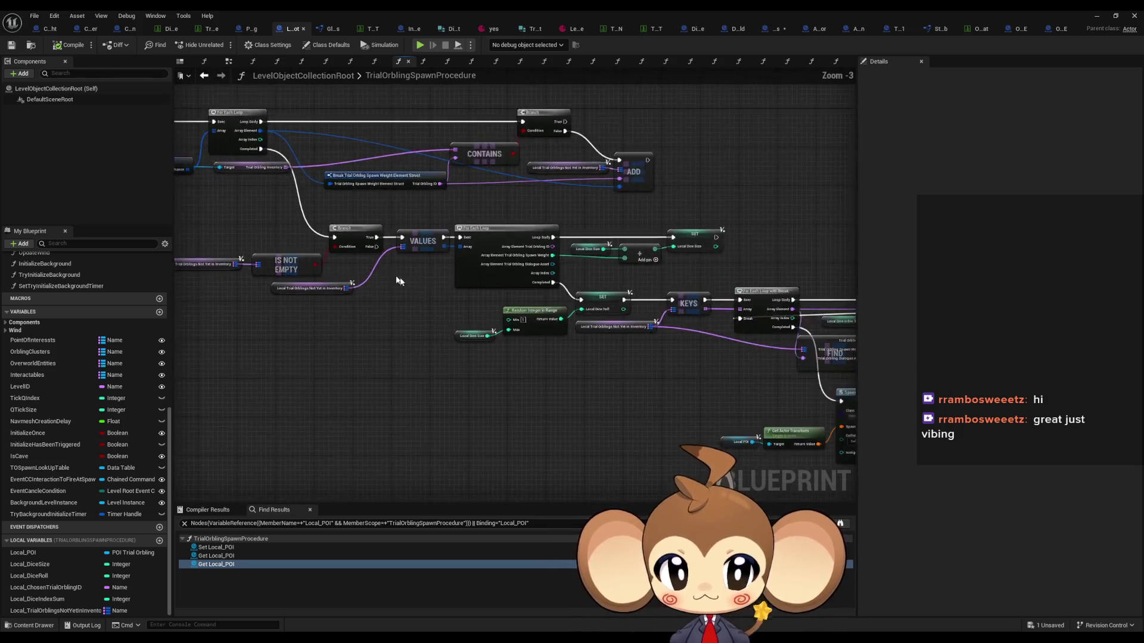
{"action": "scroll", "coordinate": [396, 245], "scroll_direction": "up", "scroll_amount": 6}
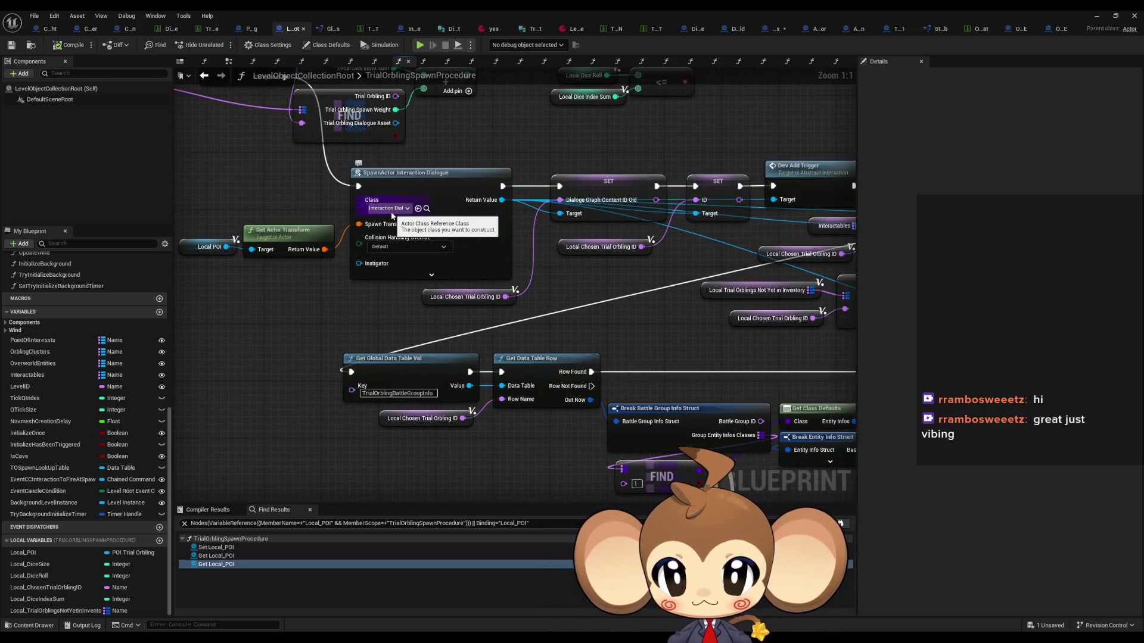
{"action": "scroll", "coordinate": [394, 216], "scroll_direction": "down", "scroll_amount": 3}
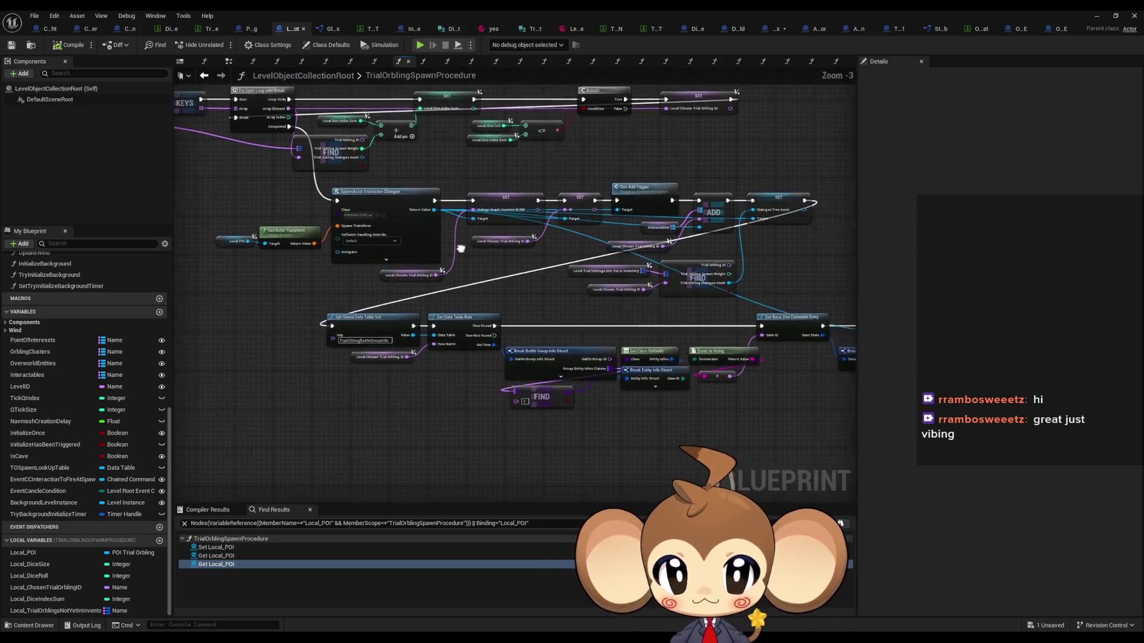
{"action": "mouse_move", "coordinate": [414, 242]}
{"action": "left_mouse_down"}
{"action": "mouse_move", "coordinate": [331, 227]}
{"action": "mouse_move", "coordinate": [292, 196]}
{"action": "left_mouse_up"}
{"action": "scroll", "coordinate": [278, 187], "scroll_direction": "up", "scroll_amount": 1}
{"action": "scroll", "coordinate": [279, 187], "scroll_direction": "down", "scroll_amount": 1}
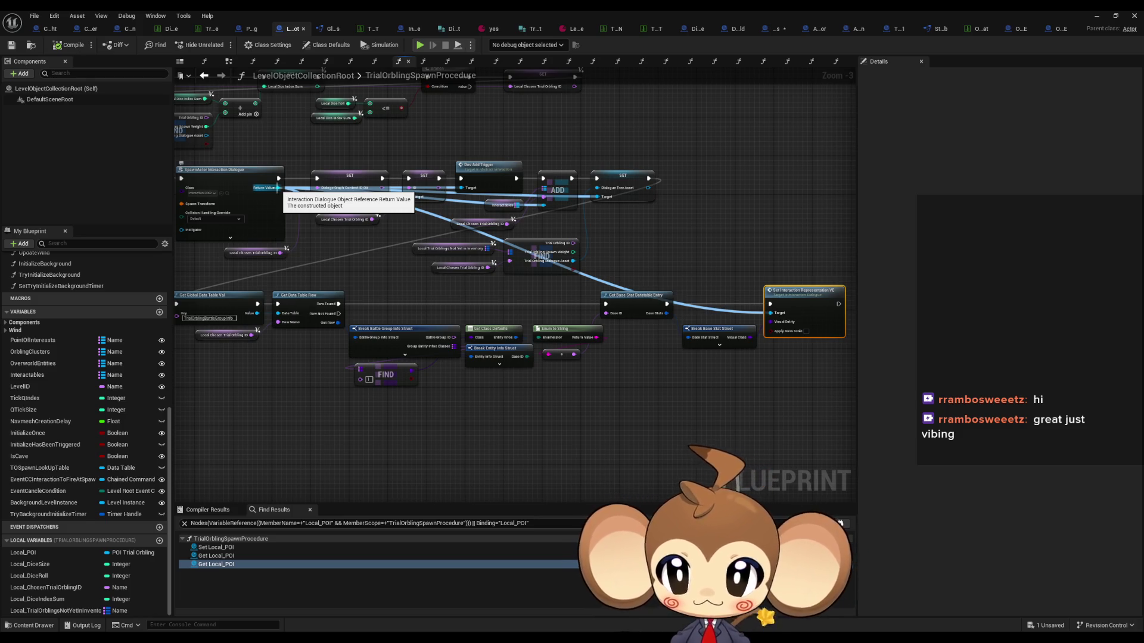
Add a Set Interaction Payload node from SpawnActor's Return Value
{"action": "mouse_move", "coordinate": [277, 188]}
{"action": "left_mouse_down"}
{"action": "mouse_move", "coordinate": [358, 265]}
{"action": "mouse_move", "coordinate": [750, 248]}
{"action": "mouse_move", "coordinate": [715, 231]}
{"action": "left_mouse_up"}
{"action": "type", "text": "payload"}
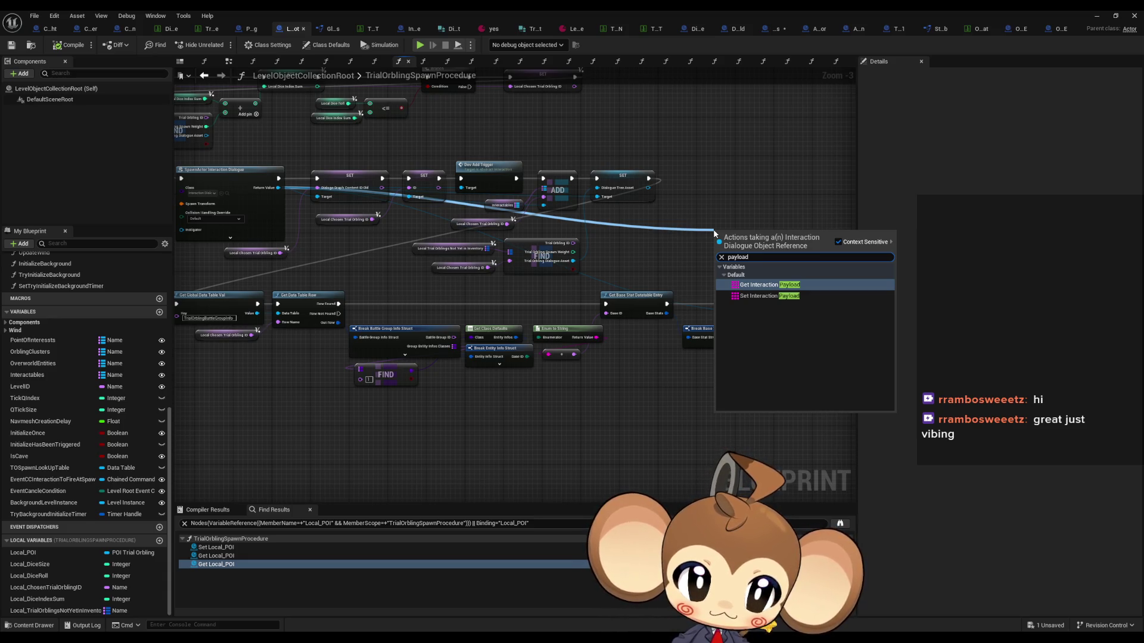
{"action": "key", "text": "Down"}
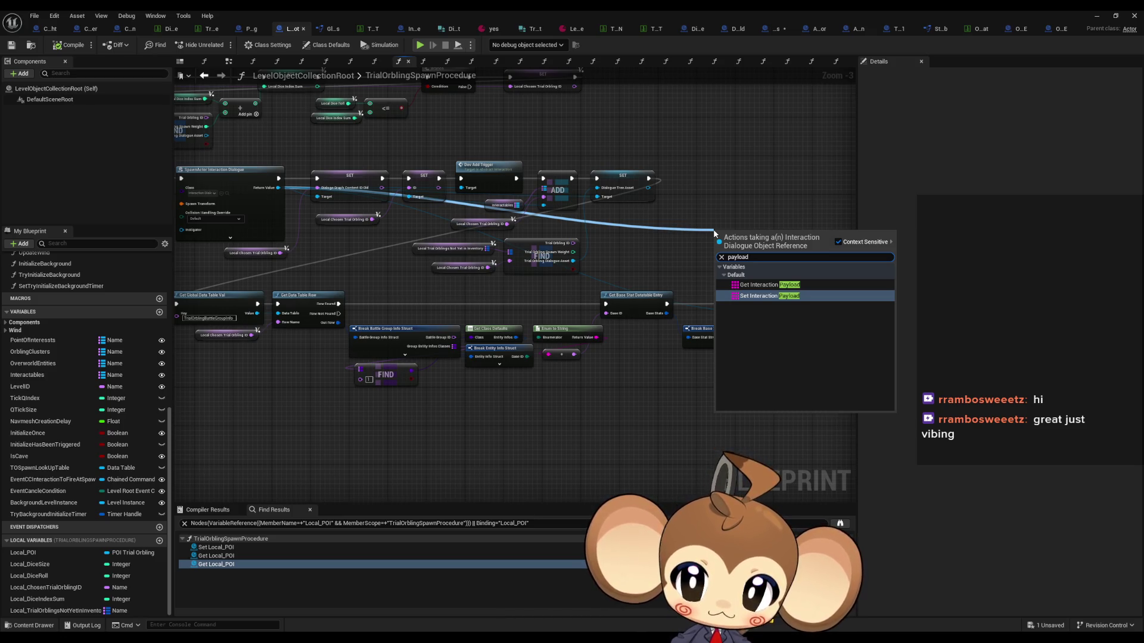
{"action": "key", "text": "Return"}
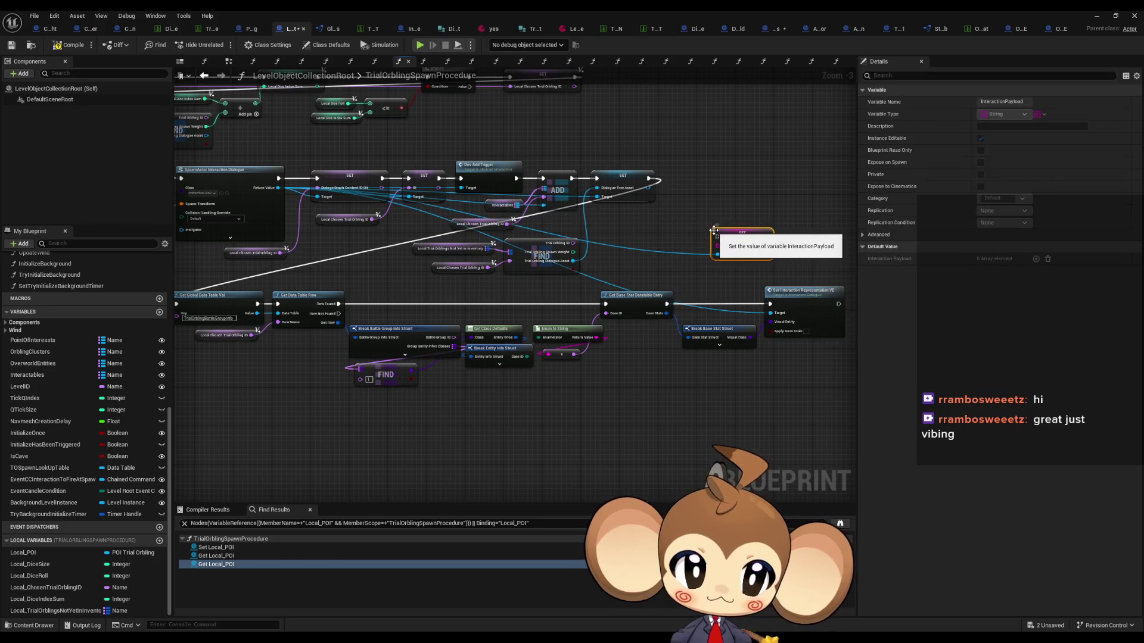
{"action": "scroll", "coordinate": [714, 232], "scroll_direction": "up", "scroll_amount": 2}
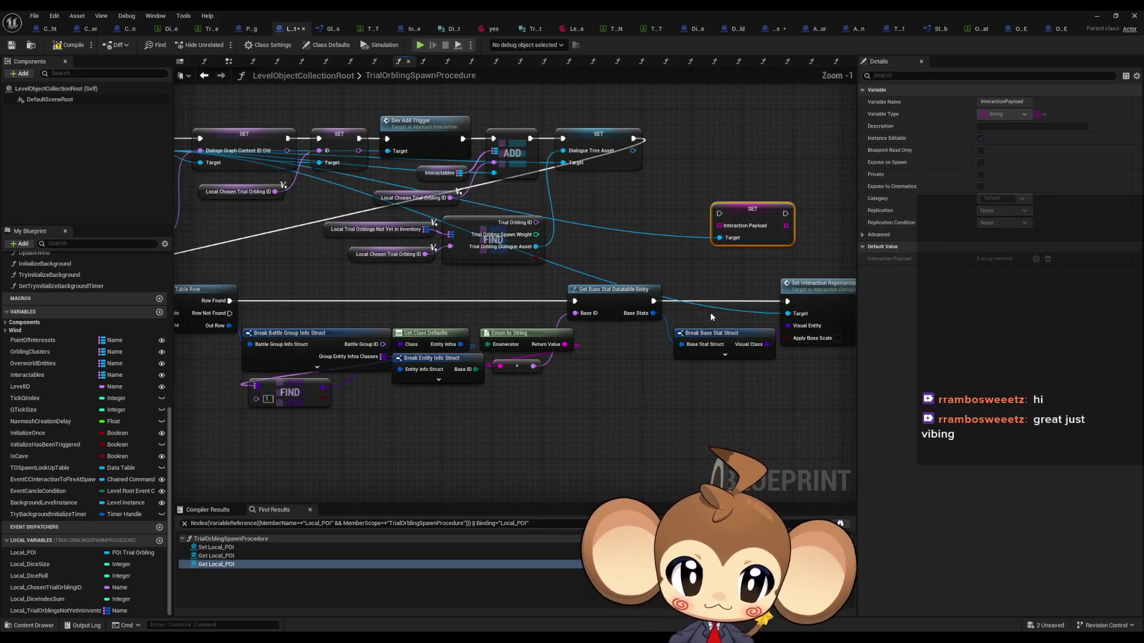
Move Set Interaction Representation VE further right and fit the whole graph in view
{"action": "left_click", "coordinate": [718, 275]}
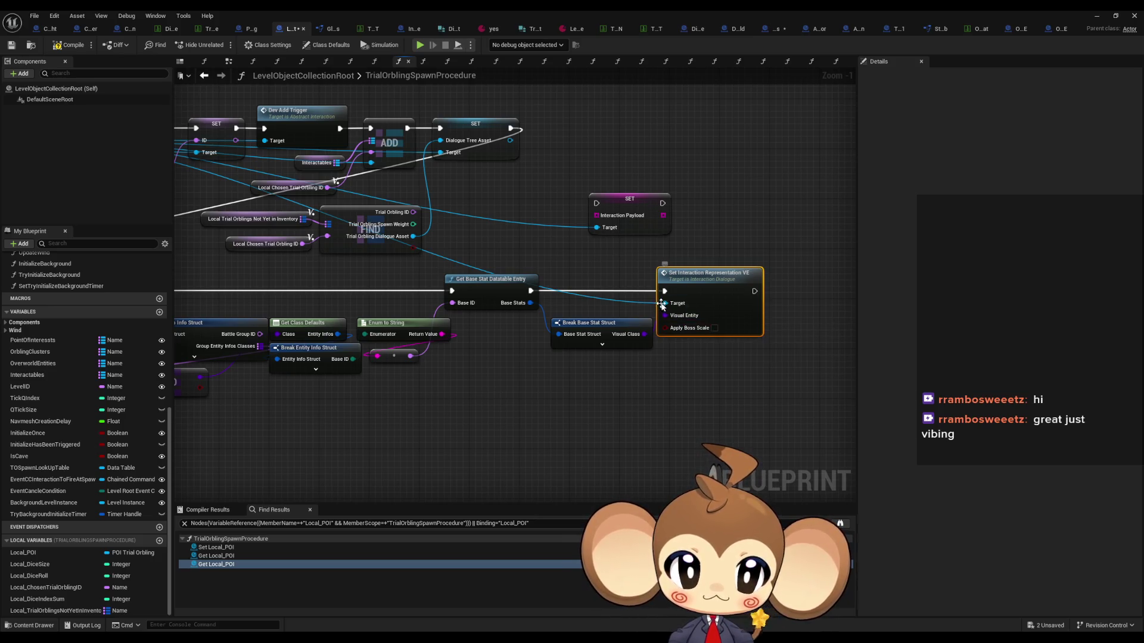
{"action": "scroll", "coordinate": [665, 303], "scroll_direction": "down", "scroll_amount": 3}
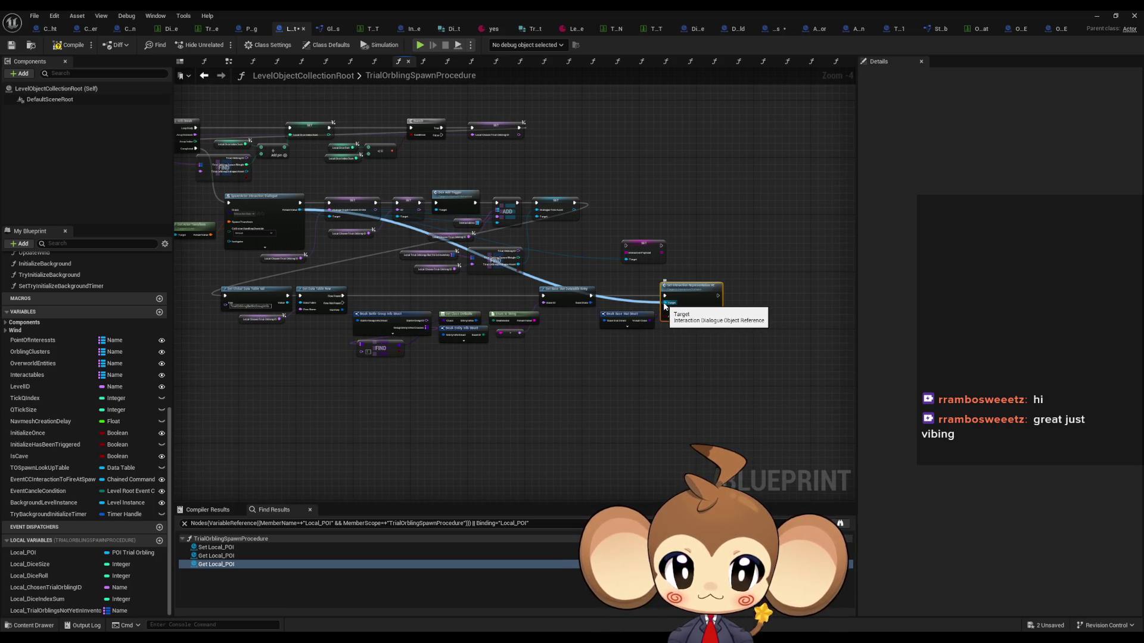
{"action": "scroll", "coordinate": [673, 286], "scroll_direction": "up", "scroll_amount": 3}
{"action": "left_click", "coordinate": [619, 325]}
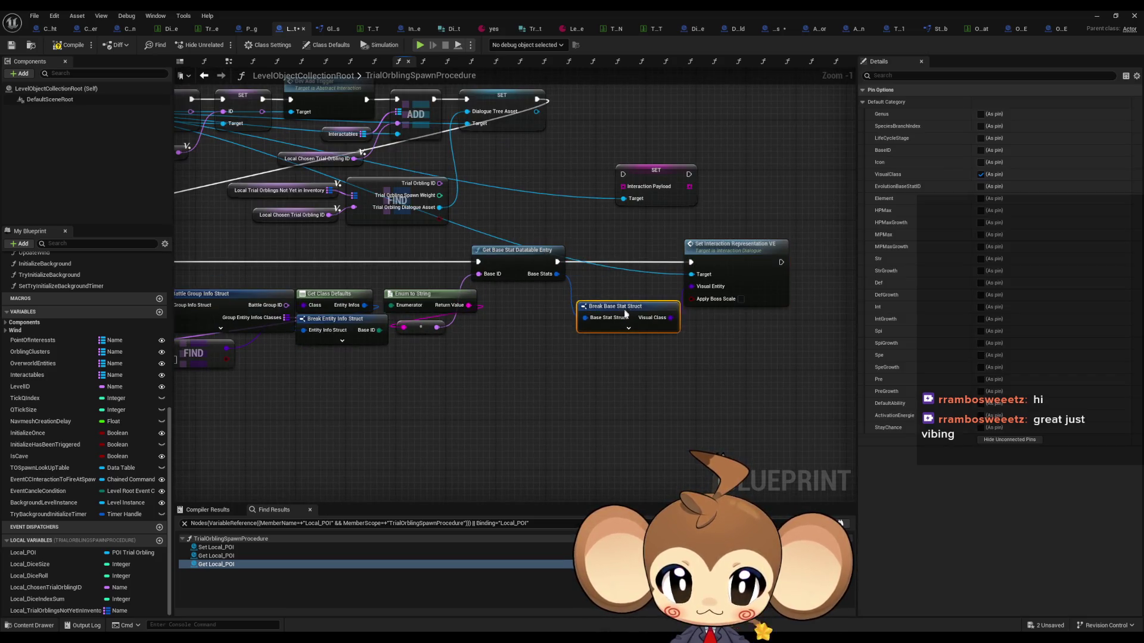
{"action": "left_click_drag", "start_coordinate": [719, 253], "coordinate": [762, 254]}
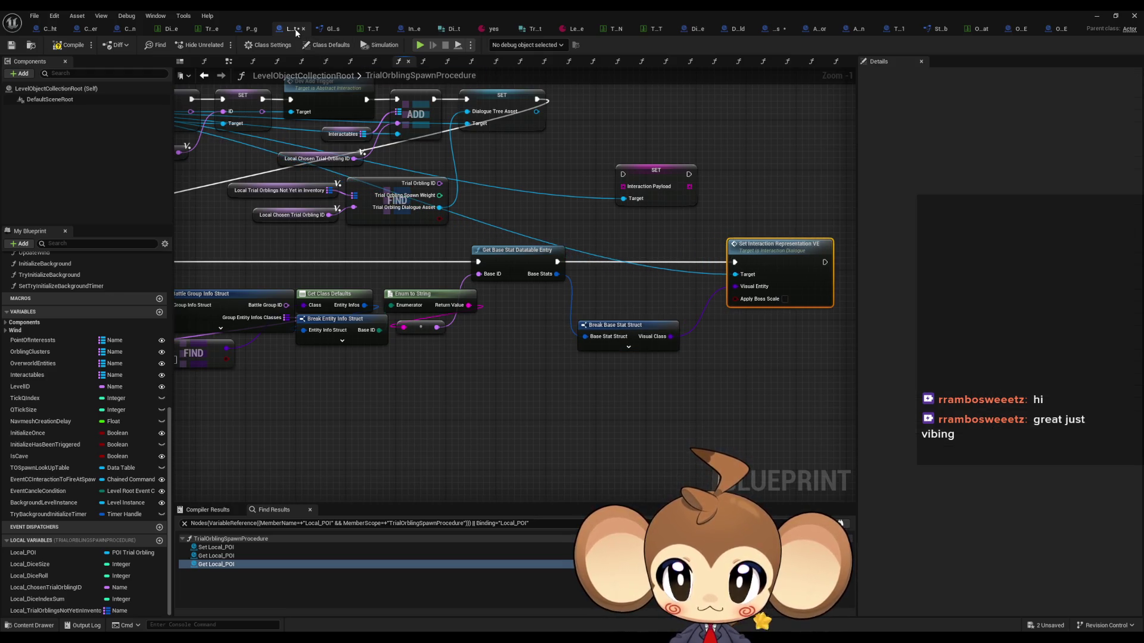
{"action": "key", "text": "Home"}
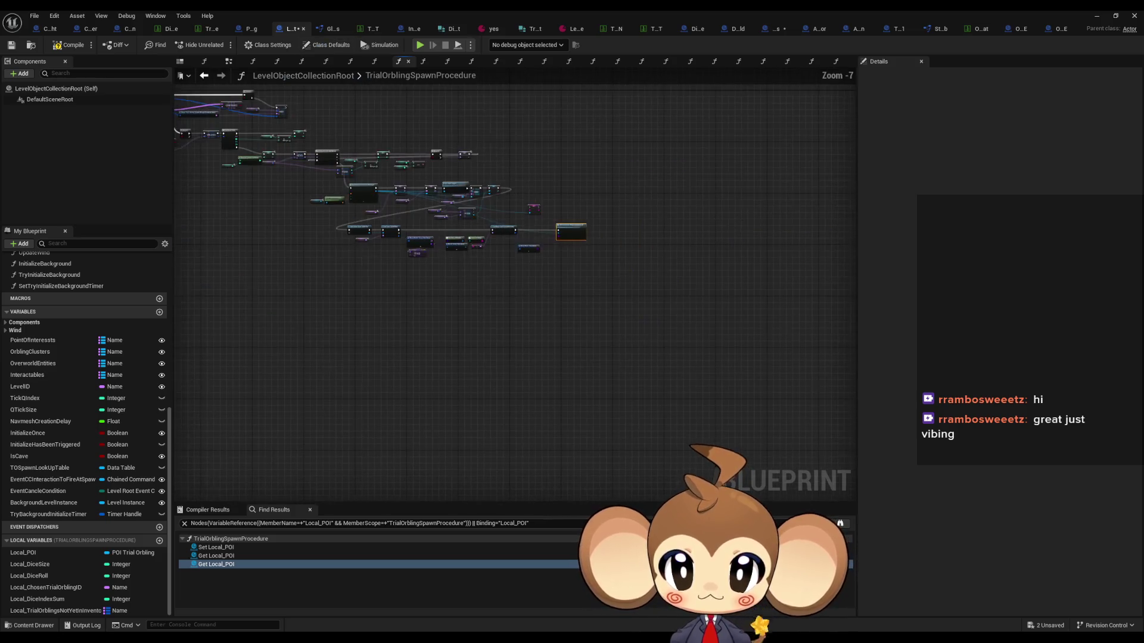
{"action": "scroll", "coordinate": [600, 336], "scroll_direction": "up", "scroll_amount": 3}
{"action": "scroll", "coordinate": [327, 291], "scroll_direction": "down", "scroll_amount": 4}
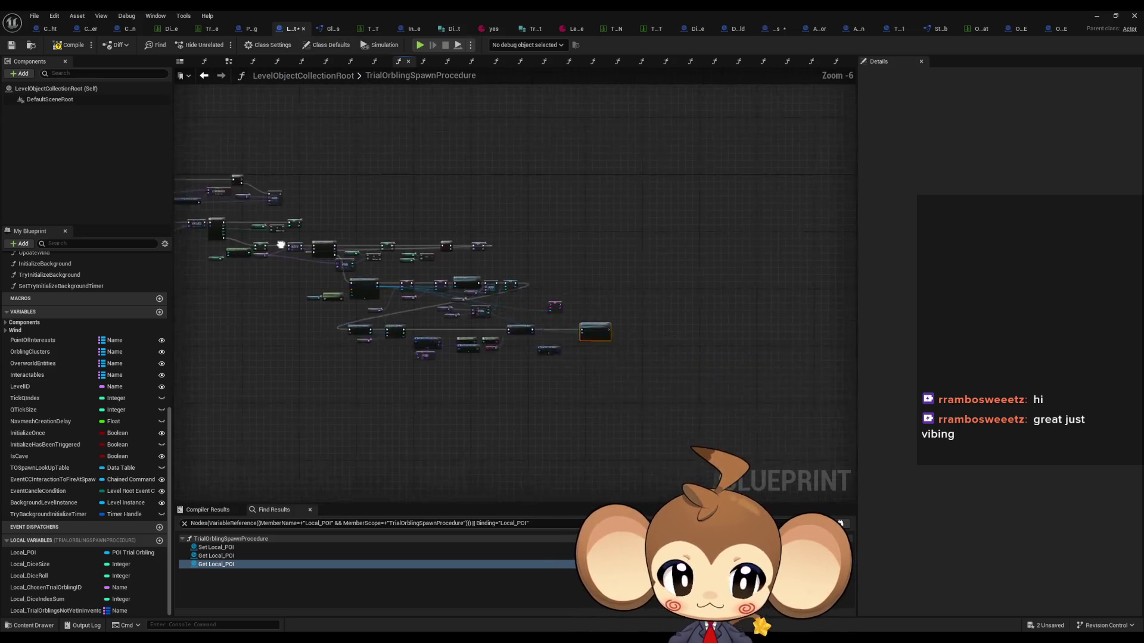
{"action": "scroll", "coordinate": [277, 213], "scroll_direction": "up", "scroll_amount": 4}
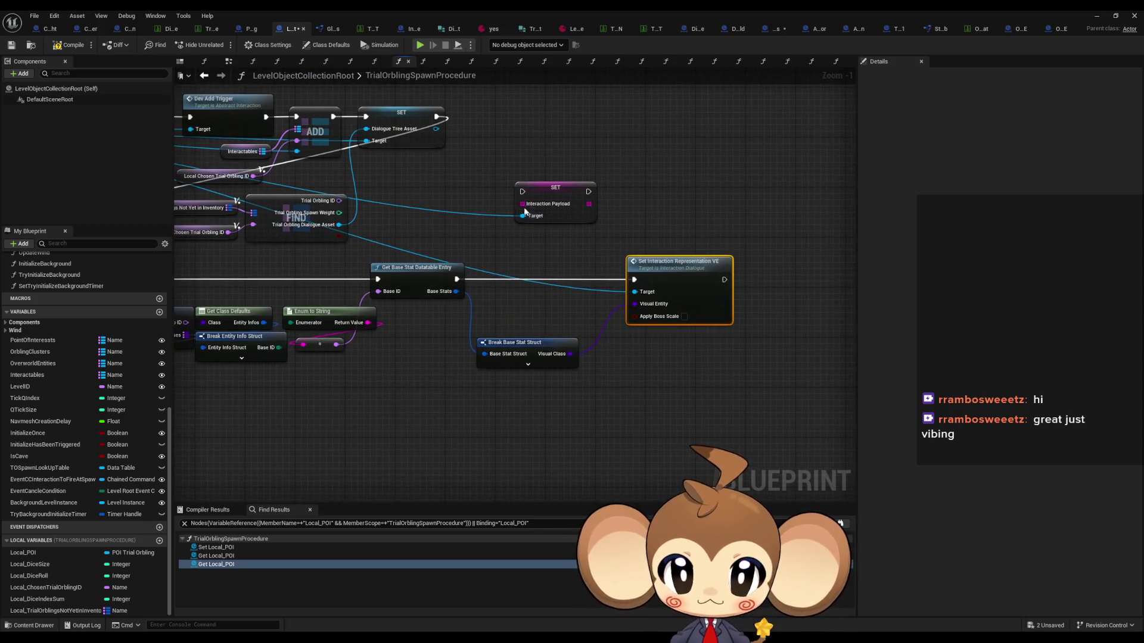
Feed Interaction Payload from a Make Array of the Enum to String result, inserting the SET into the exec chain
{"action": "mouse_move", "coordinate": [522, 204]}
{"action": "left_mouse_down"}
{"action": "mouse_move", "coordinate": [411, 408]}
{"action": "mouse_move", "coordinate": [402, 391]}
{"action": "left_mouse_up"}
{"action": "type", "text": "make array"}
{"action": "key", "text": "Return"}
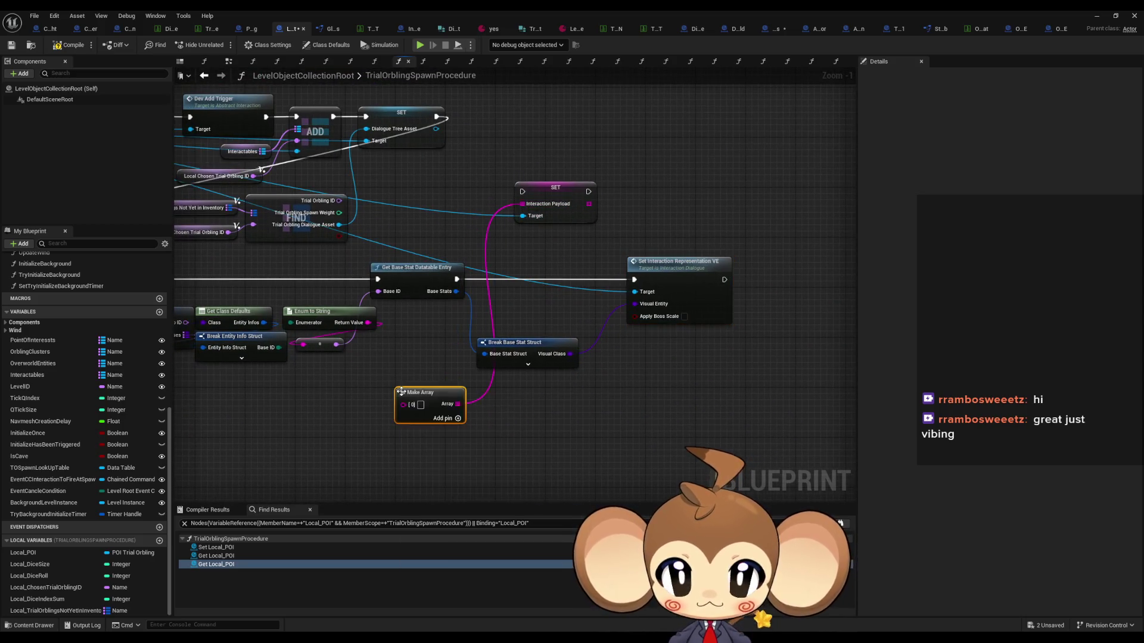
{"action": "left_click_drag", "start_coordinate": [547, 188], "coordinate": [547, 278]}
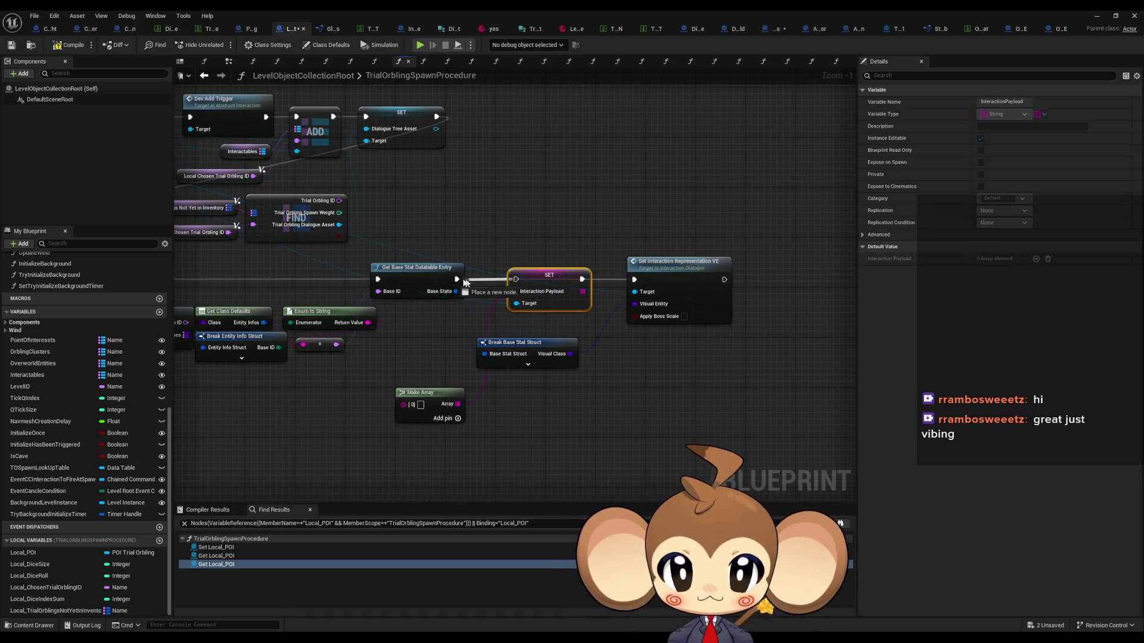
{"action": "left_click_drag", "start_coordinate": [453, 297], "coordinate": [567, 274]}
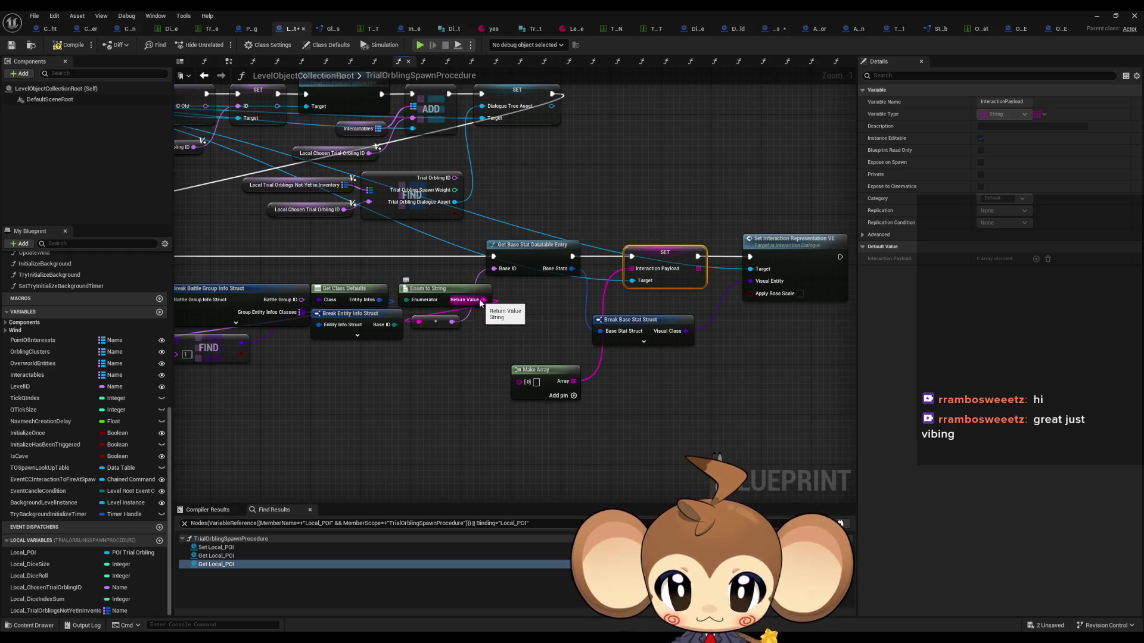
{"action": "mouse_move", "coordinate": [482, 300]}
{"action": "left_mouse_down"}
{"action": "mouse_move", "coordinate": [518, 324]}
{"action": "mouse_move", "coordinate": [520, 382]}
{"action": "mouse_move", "coordinate": [540, 363]}
{"action": "mouse_move", "coordinate": [538, 310]}
{"action": "left_mouse_up"}
Nudge the payload SET node left and open the SetInteractionRepresentation_VE function graph
{"action": "mouse_move", "coordinate": [621, 298]}
{"action": "left_mouse_down"}
{"action": "mouse_move", "coordinate": [575, 298]}
{"action": "mouse_move", "coordinate": [669, 258]}
{"action": "left_mouse_up"}
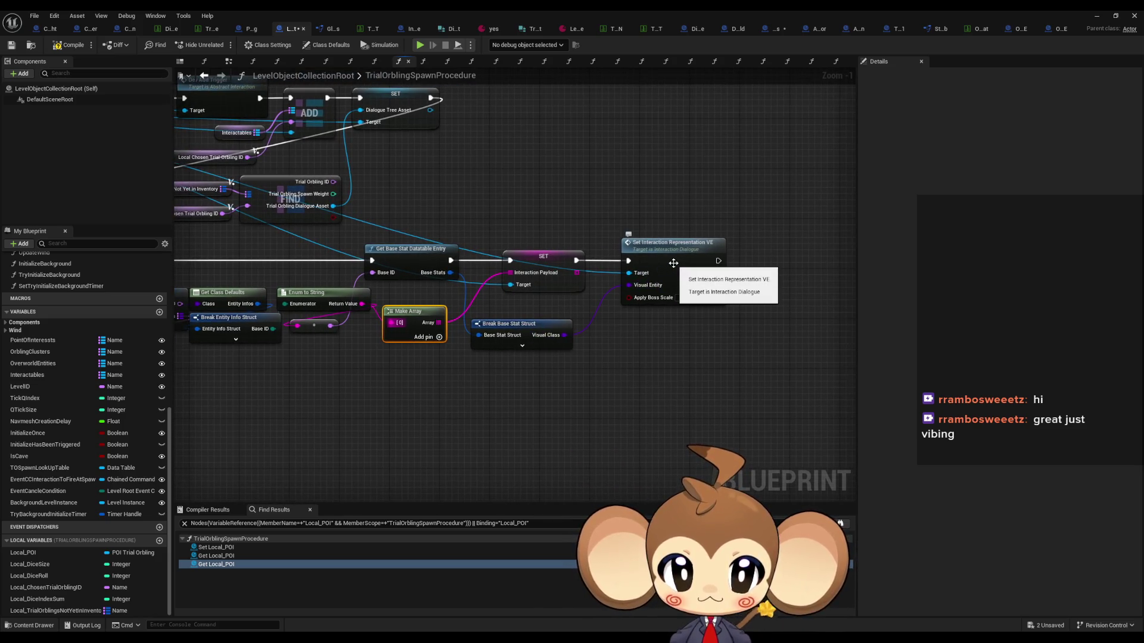
{"action": "left_click_drag", "start_coordinate": [542, 256], "coordinate": [524, 256]}
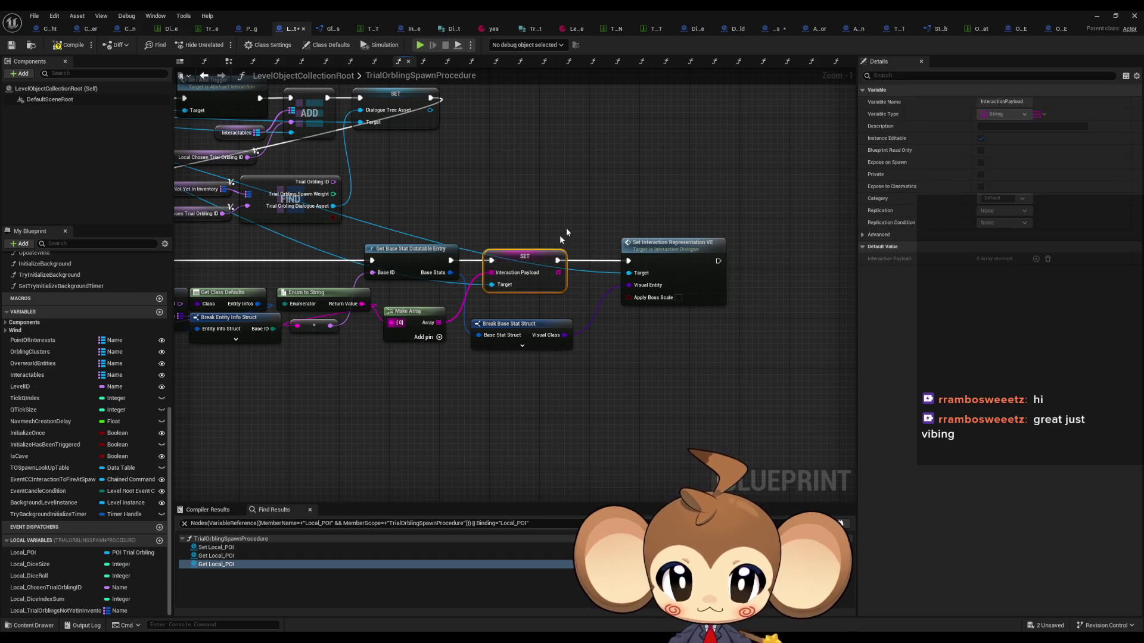
{"action": "left_click", "coordinate": [578, 217]}
{"action": "double_click", "coordinate": [669, 250]}
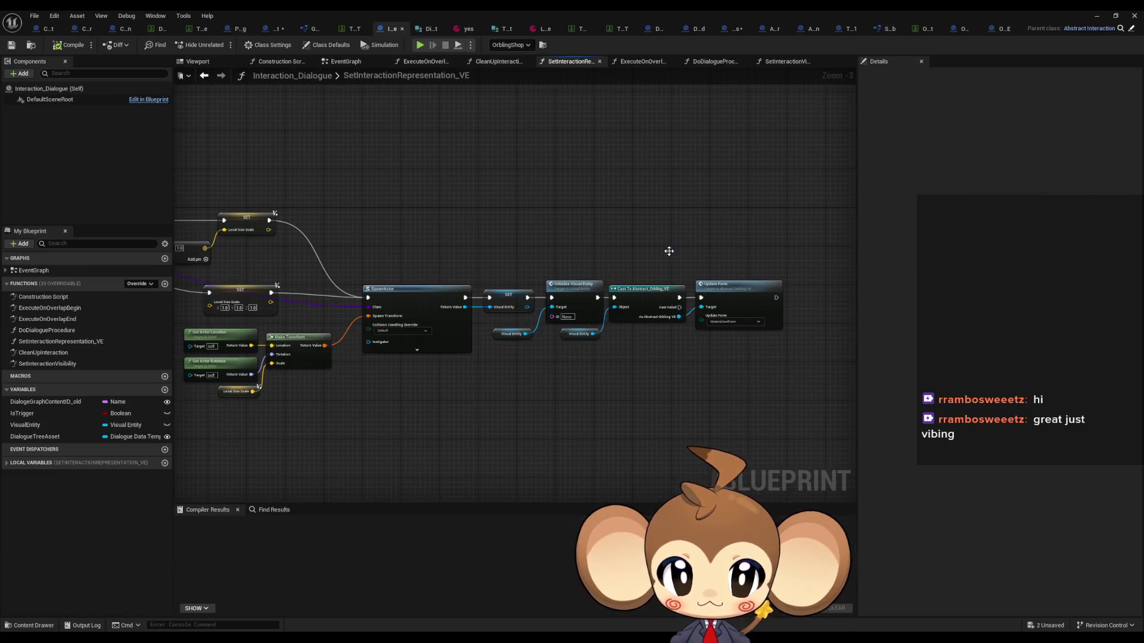
Pan across the function graph from SpawnActor to the following Initialize Visual Entity and Update Form nodes
{"action": "scroll", "coordinate": [600, 248], "scroll_direction": "down", "scroll_amount": 4}
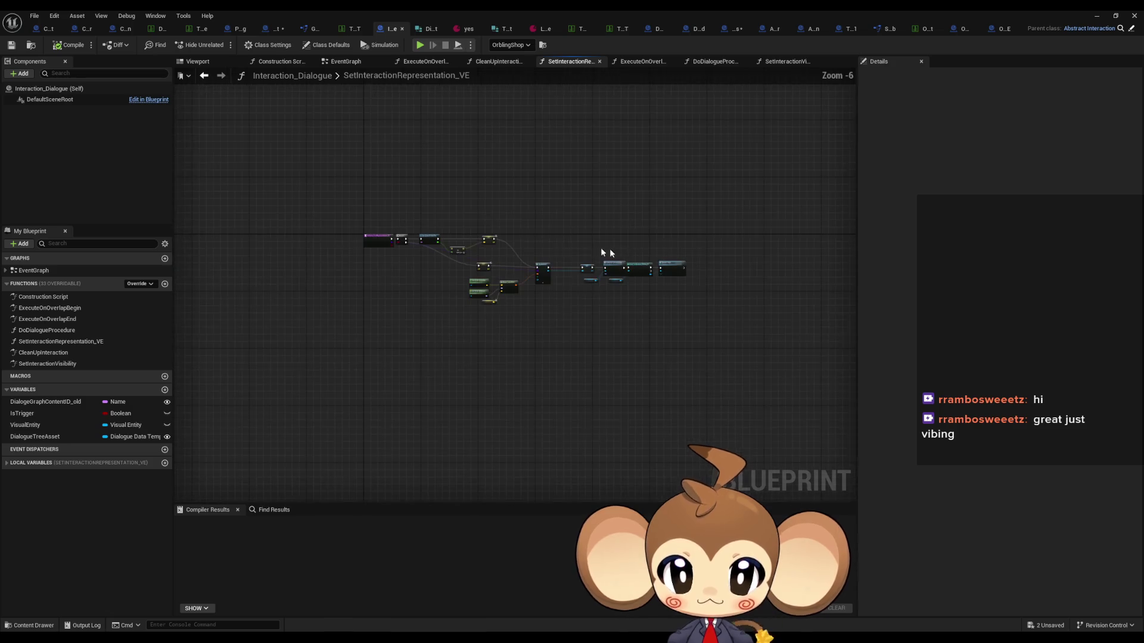
{"action": "scroll", "coordinate": [592, 270], "scroll_direction": "up", "scroll_amount": 4}
{"action": "scroll", "coordinate": [593, 270], "scroll_direction": "up", "scroll_amount": 1}
{"action": "mouse_move", "coordinate": [593, 270]}
{"action": "left_mouse_down"}
{"action": "mouse_move", "coordinate": [562, 243]}
{"action": "mouse_move", "coordinate": [509, 246]}
{"action": "left_mouse_up"}
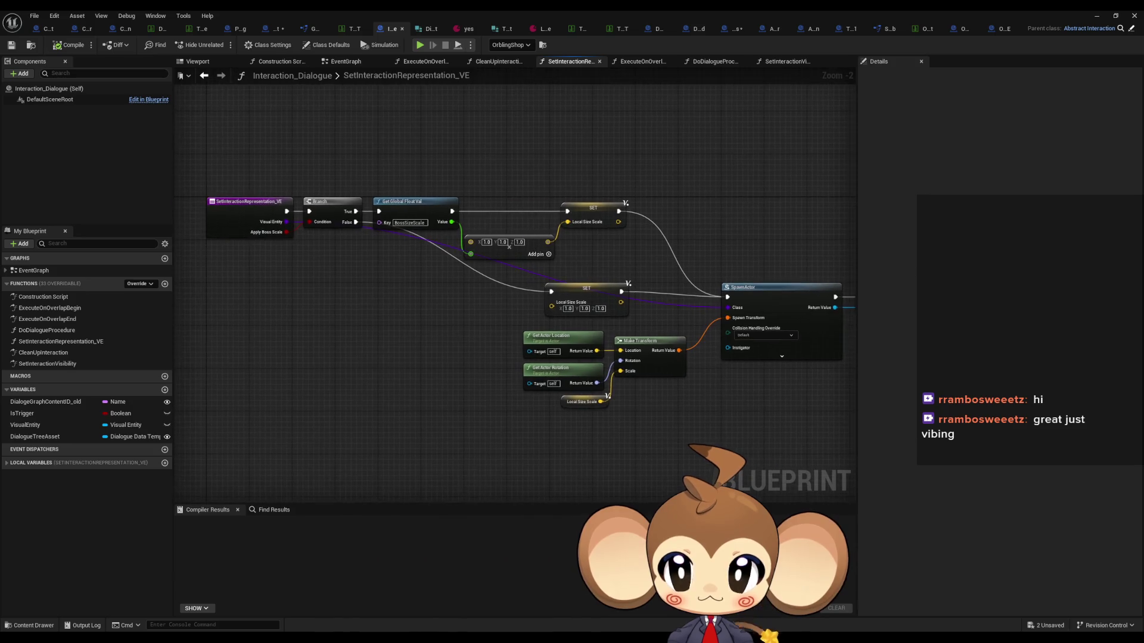
{"action": "left_click_drag", "start_coordinate": [920, 241], "coordinate": [569, 235]}
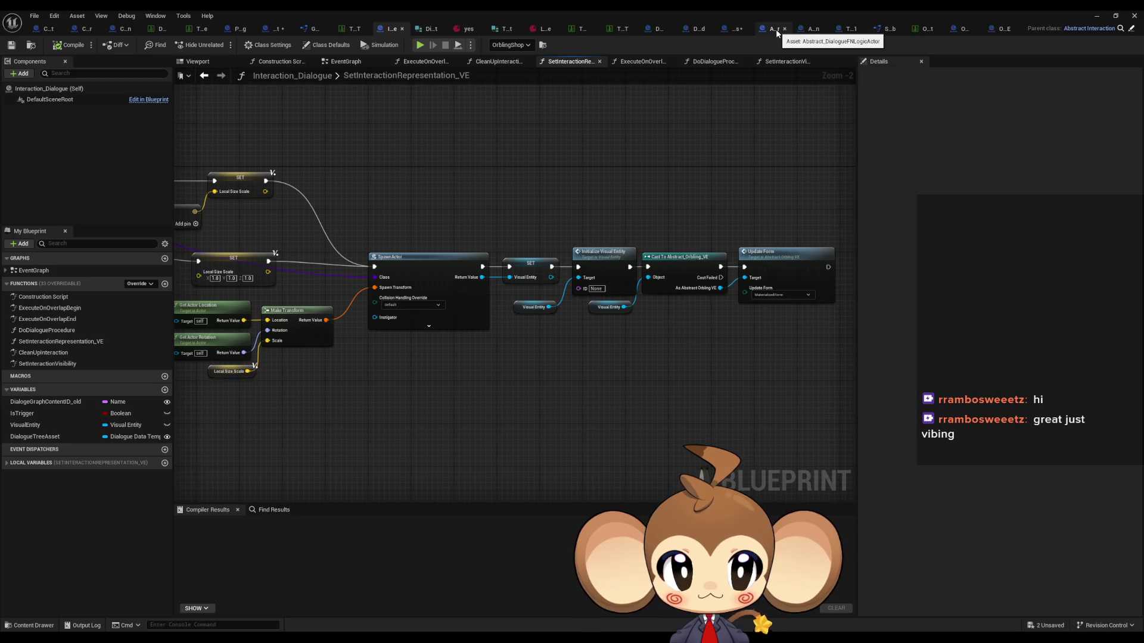
In DialogueFNLogic_Battles, add Get Interaction Payload and a GET element node from the Dialogue Interaction Actor
{"action": "left_click", "coordinate": [733, 29]}
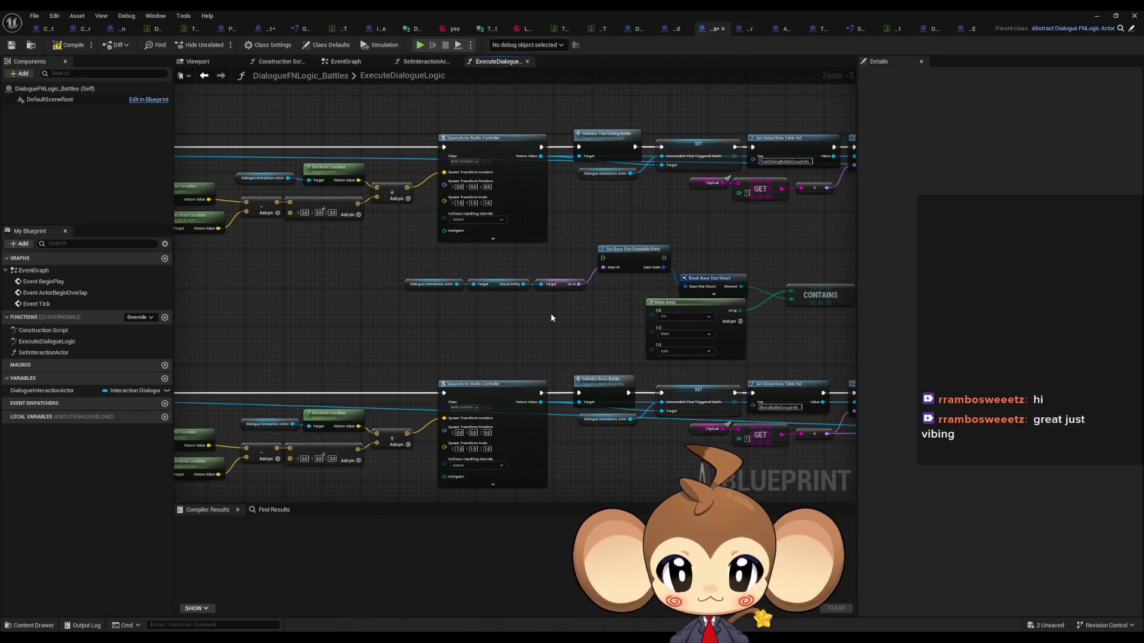
{"action": "scroll", "coordinate": [487, 307], "scroll_direction": "up", "scroll_amount": 3}
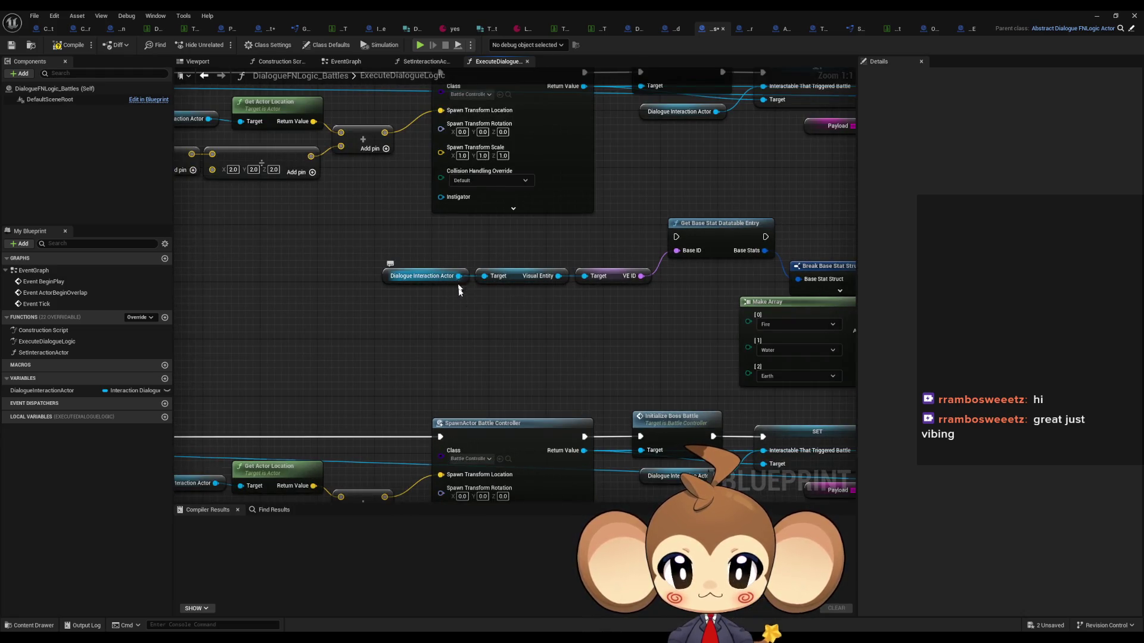
{"action": "left_click_drag", "start_coordinate": [459, 276], "coordinate": [483, 324]}
{"action": "type", "text": "paylo"}
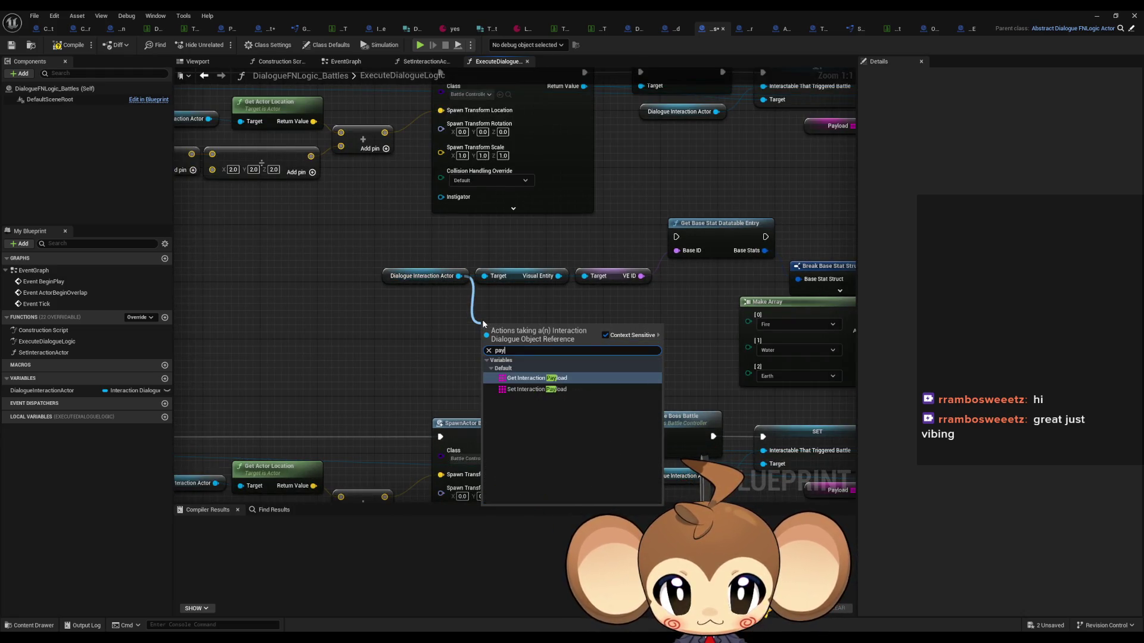
{"action": "key", "text": "Return"}
{"action": "left_click_drag", "start_coordinate": [576, 326], "coordinate": [614, 327]}
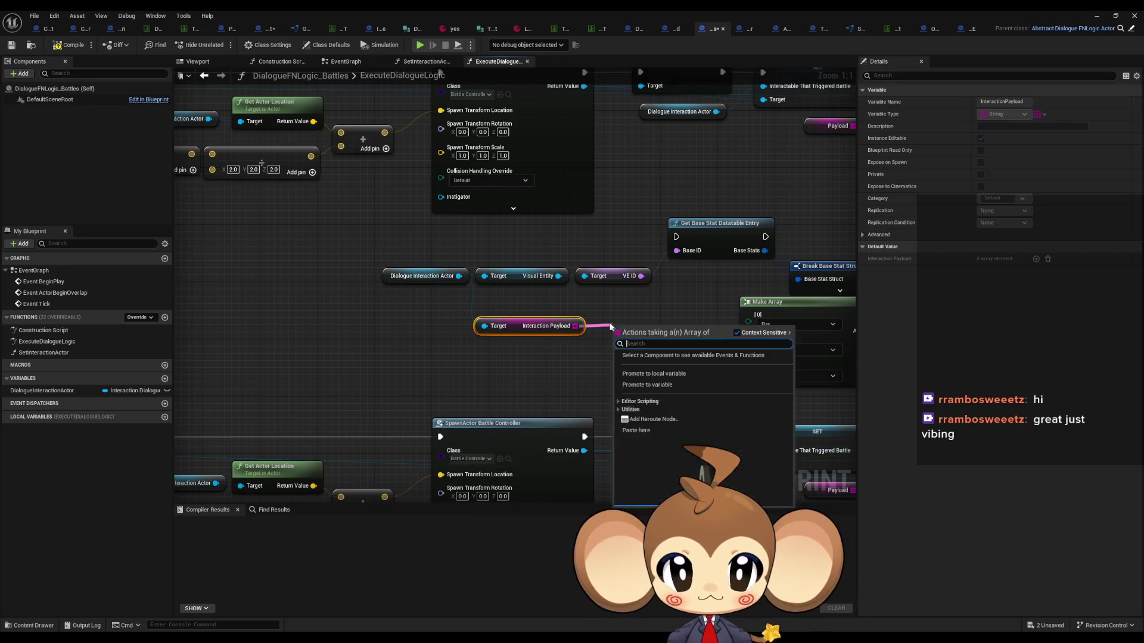
{"action": "type", "text": "get"}
{"action": "left_click", "coordinate": [655, 419]}
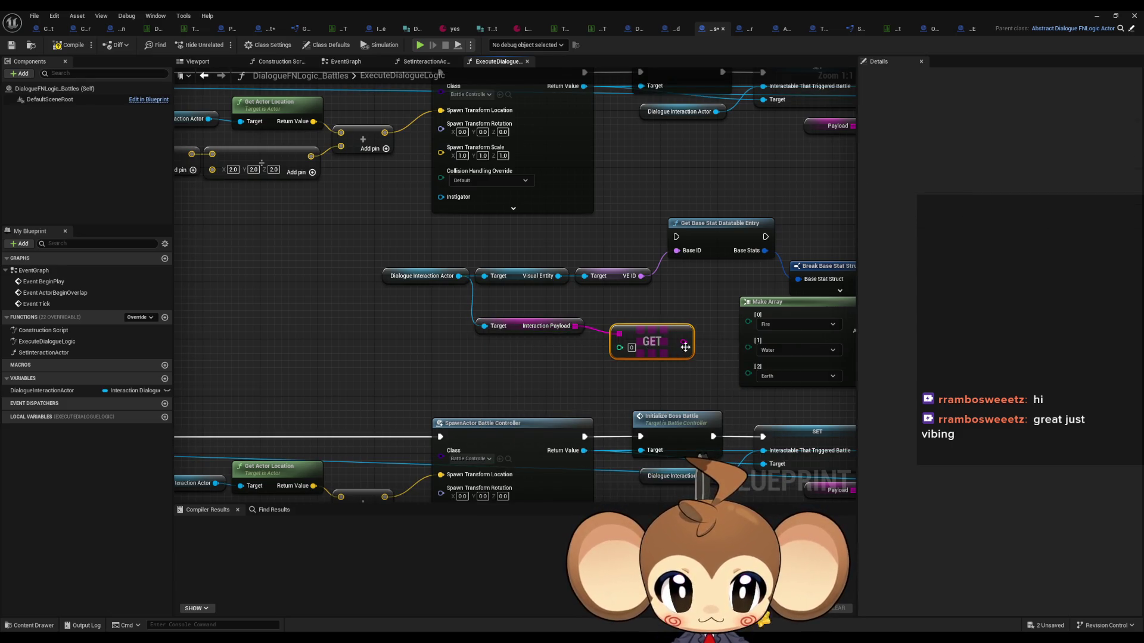
Delete the Visual Entity and VE ID getters and regroup the actor, payload and GET nodes
{"action": "left_click_drag", "start_coordinate": [685, 347], "coordinate": [677, 250]}
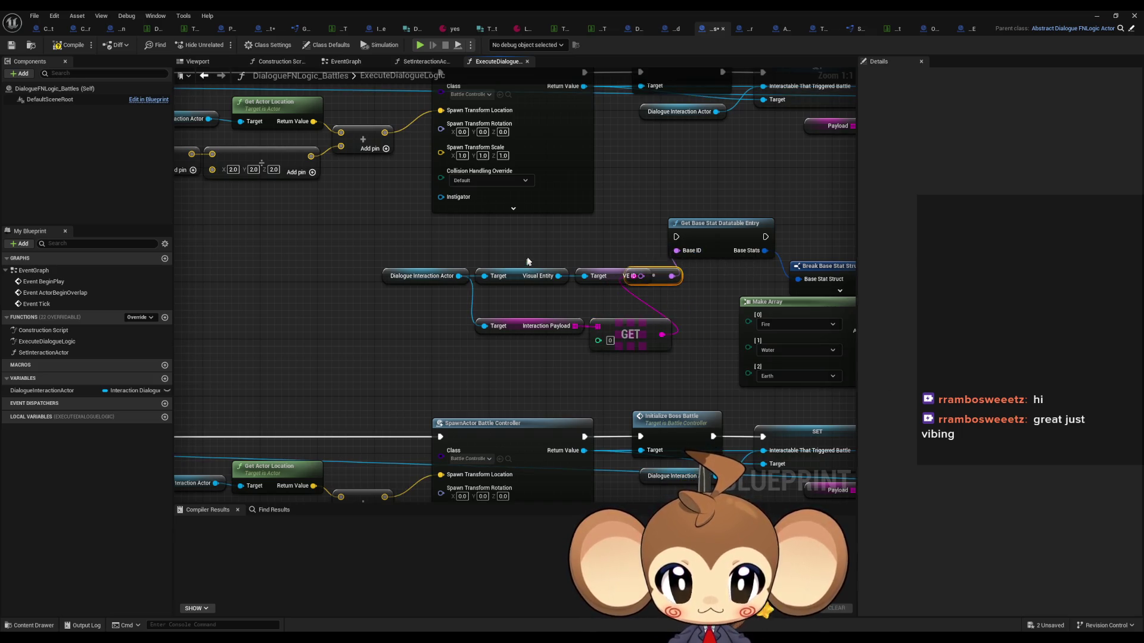
{"action": "left_click_drag", "start_coordinate": [527, 261], "coordinate": [618, 293]}
{"action": "key", "text": "Delete"}
{"action": "left_click_drag", "start_coordinate": [417, 277], "coordinate": [523, 306]}
{"action": "left_click_drag", "start_coordinate": [626, 333], "coordinate": [533, 363]}
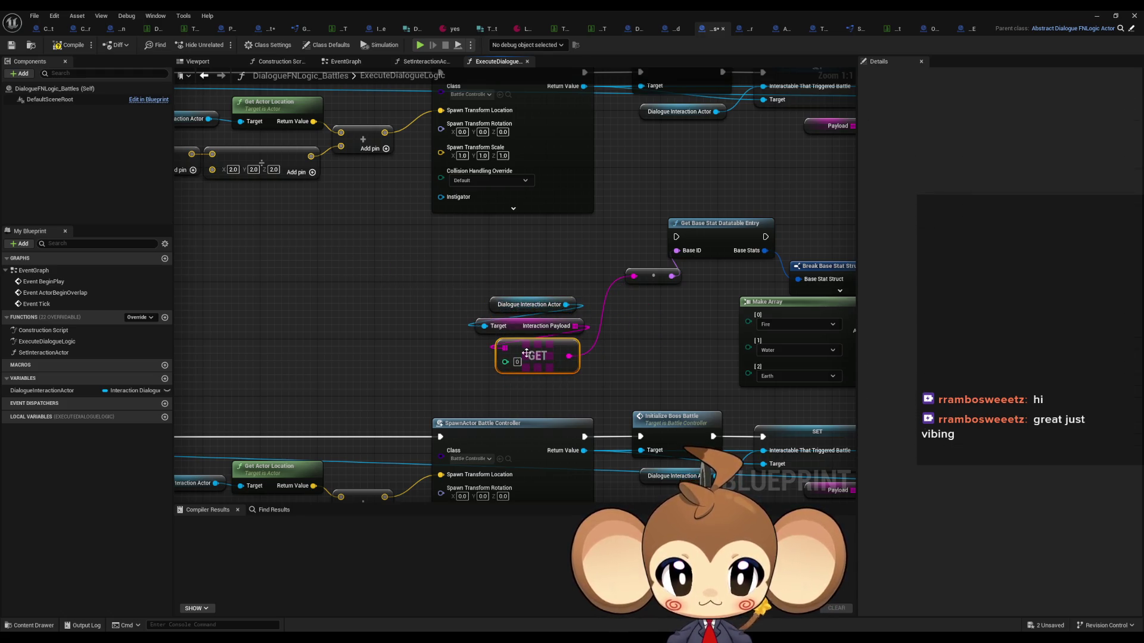
{"action": "left_click_drag", "start_coordinate": [596, 385], "coordinate": [471, 298]}
{"action": "left_click_drag", "start_coordinate": [536, 363], "coordinate": [494, 306]}
{"action": "left_click_drag", "start_coordinate": [655, 276], "coordinate": [509, 327]}
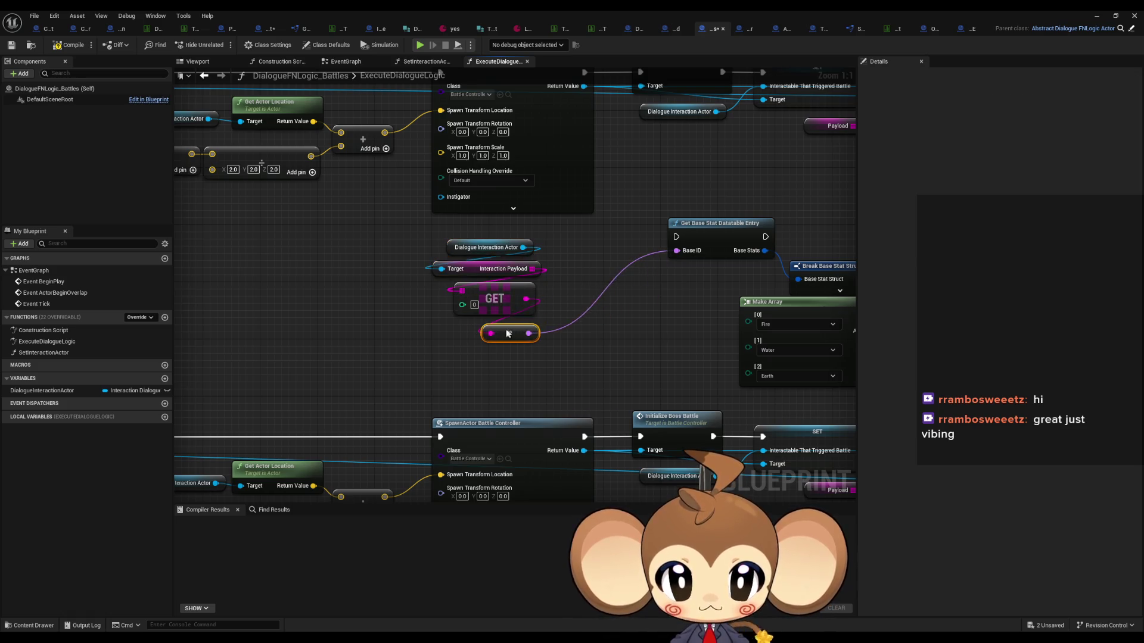
Place Get Base Stat Datatable Entry beside the payload nodes and minimize the Blueprint editor
{"action": "left_click_drag", "start_coordinate": [710, 234], "coordinate": [610, 273]}
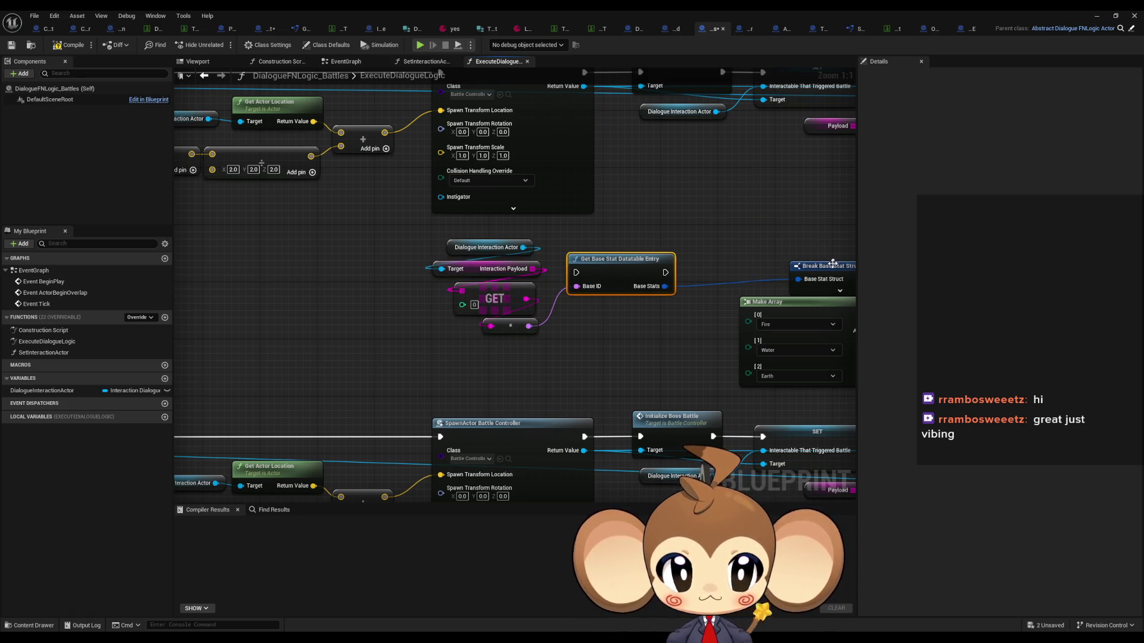
{"action": "left_click_drag", "start_coordinate": [832, 264], "coordinate": [506, 246]}
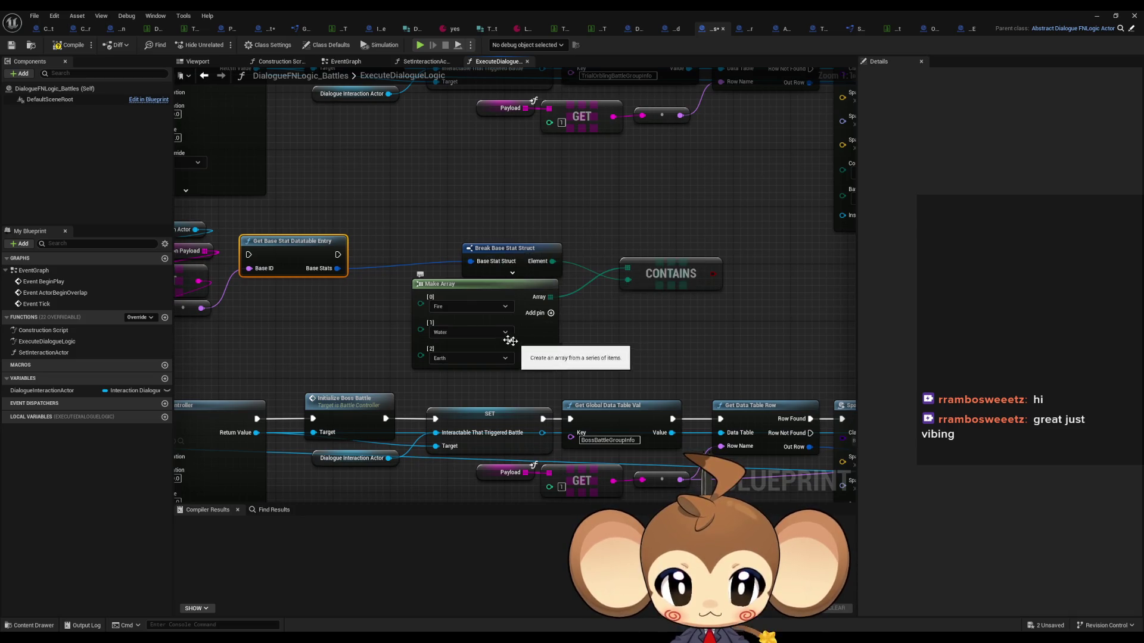
{"action": "left_click_drag", "start_coordinate": [511, 341], "coordinate": [580, 330]}
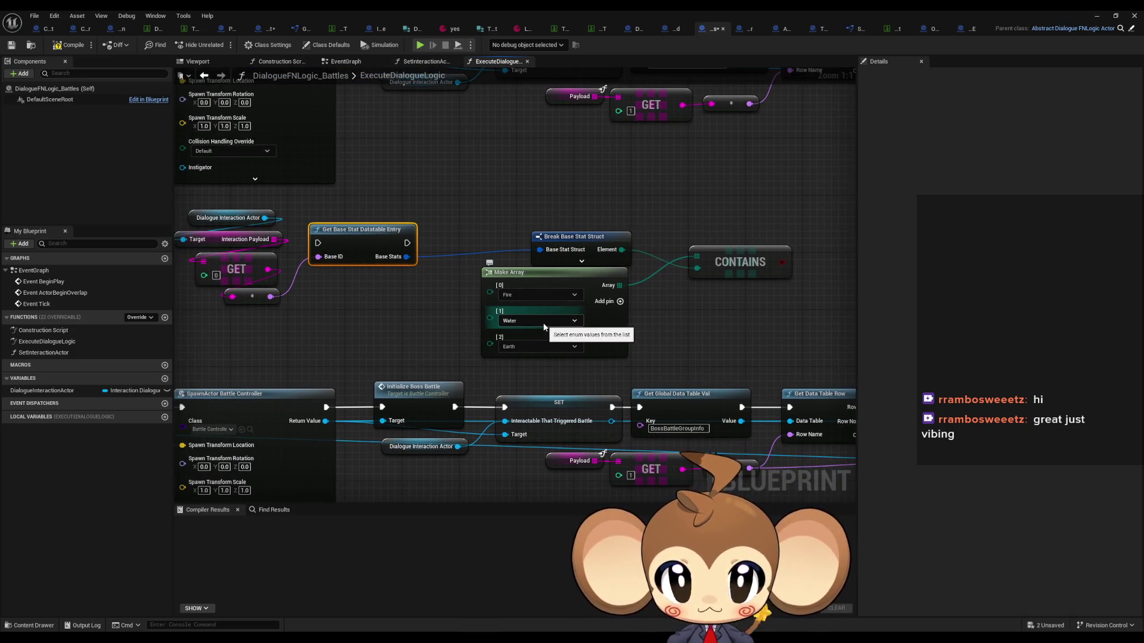
{"action": "left_click", "coordinate": [516, 180]}
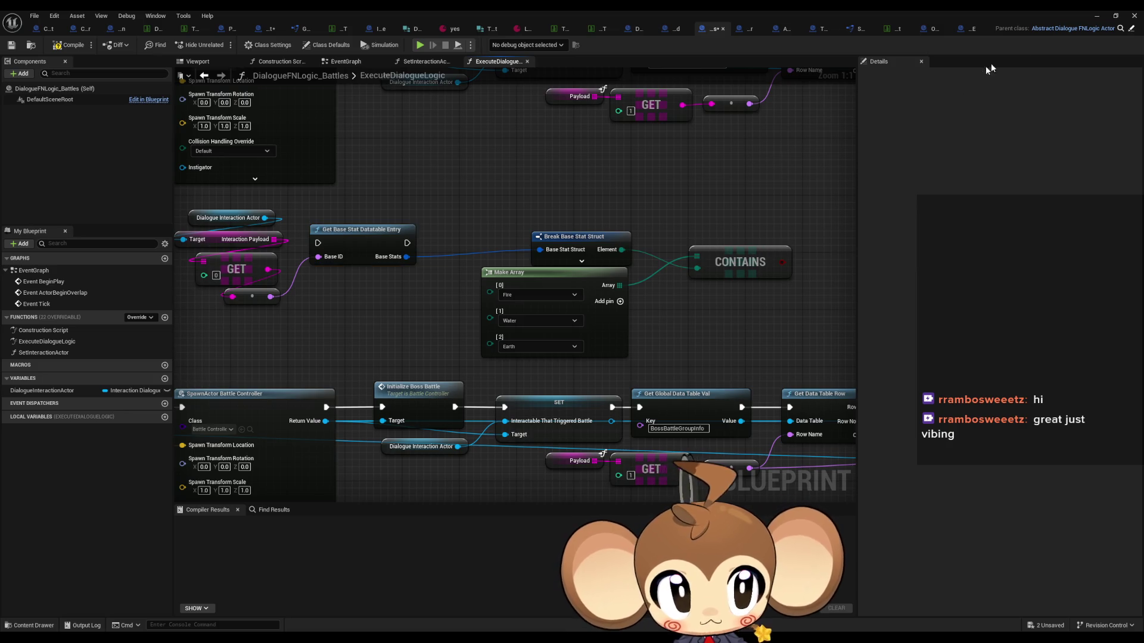
{"action": "left_click", "coordinate": [1096, 16]}
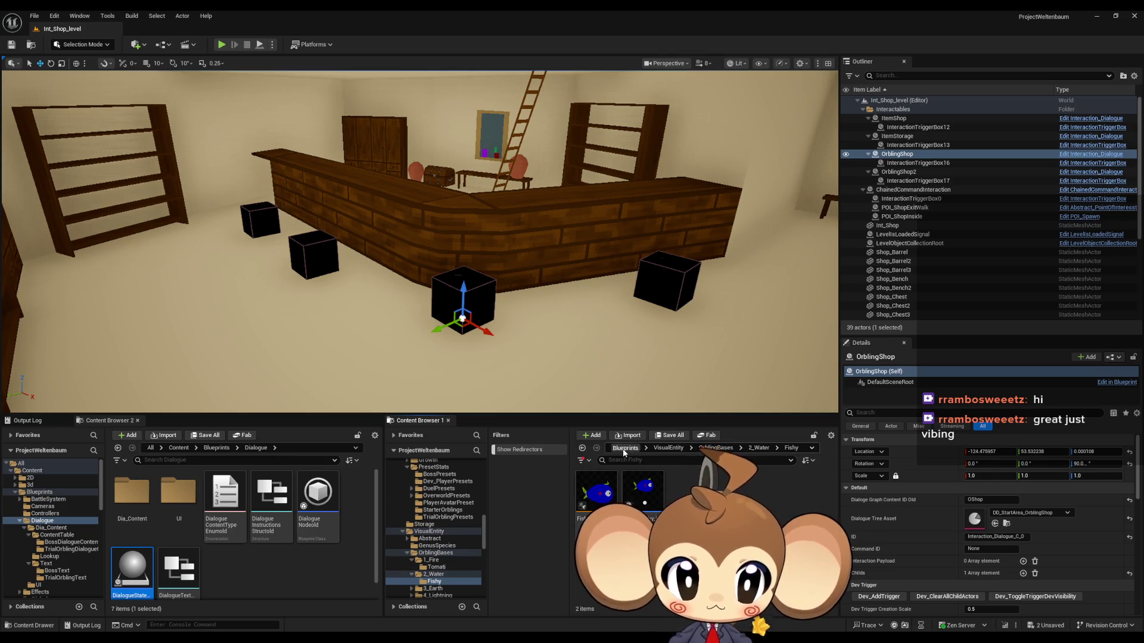
Open the Main level from Content, saving modified assets, and create a new Level asset
{"action": "left_click", "coordinate": [625, 453]}
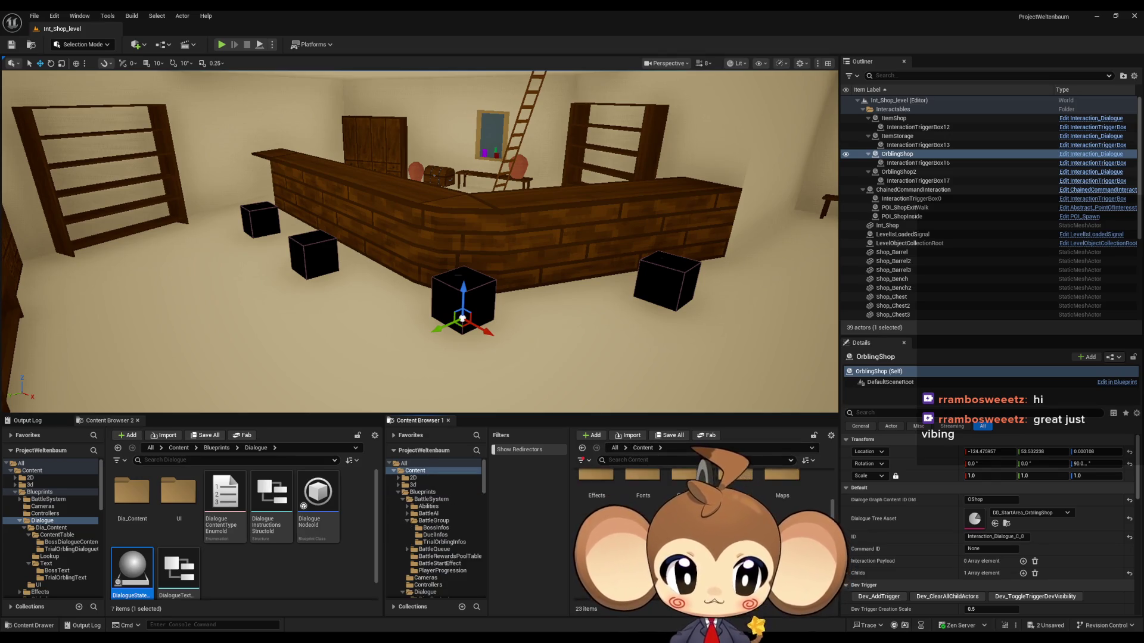
{"action": "scroll", "coordinate": [703, 524], "scroll_direction": "down", "scroll_amount": 2}
{"action": "double_click", "coordinate": [741, 521]}
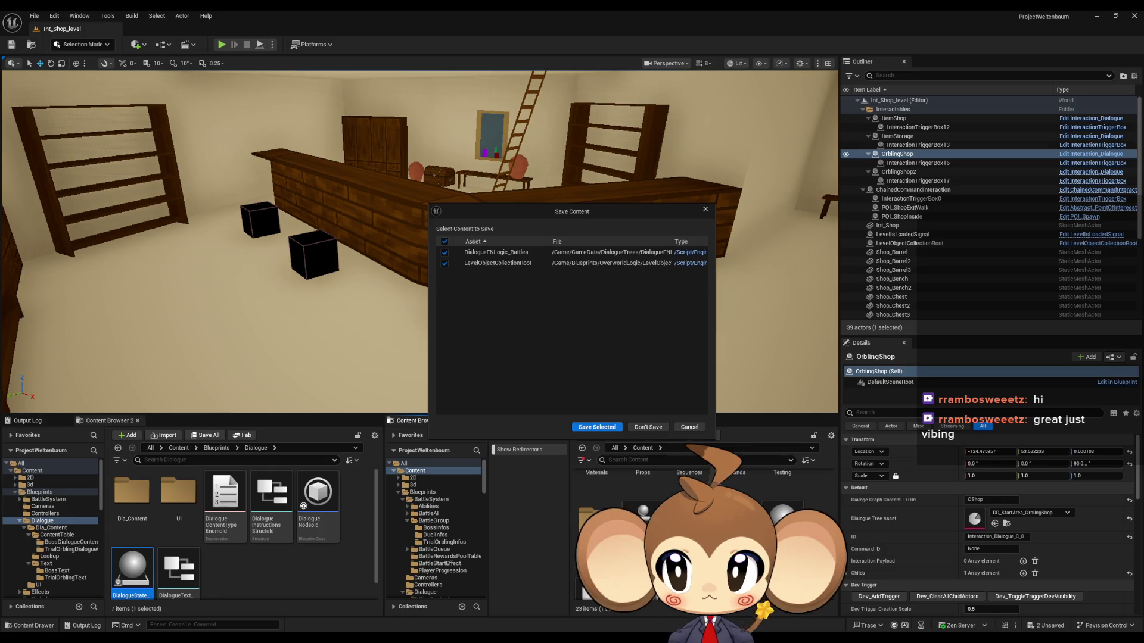
{"action": "left_click", "coordinate": [596, 424]}
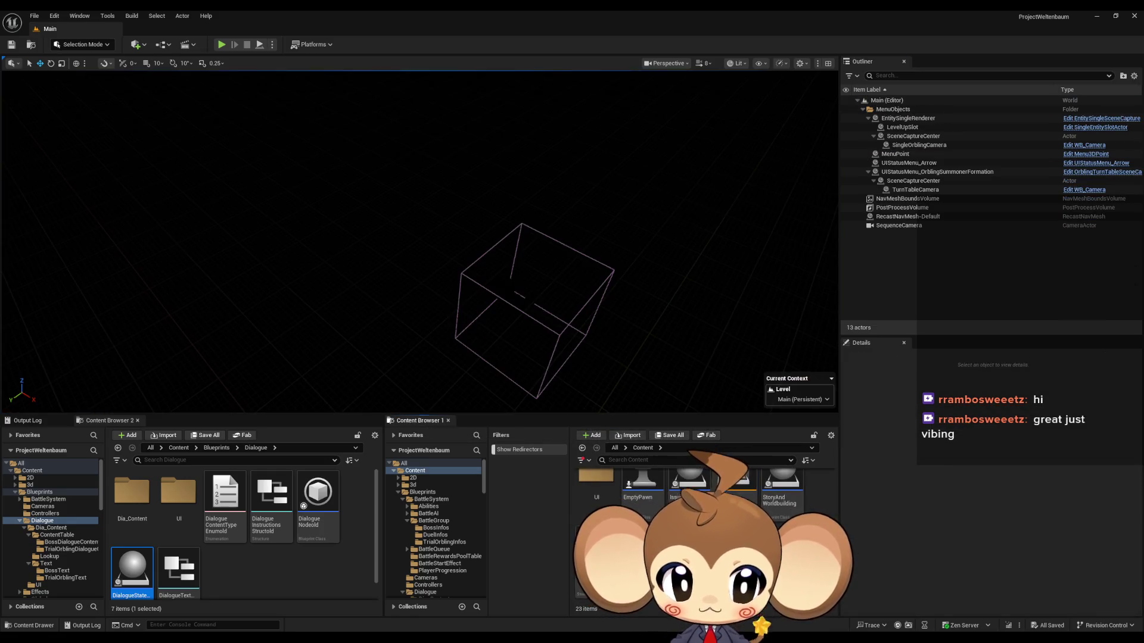
{"action": "right_click", "coordinate": [743, 537]}
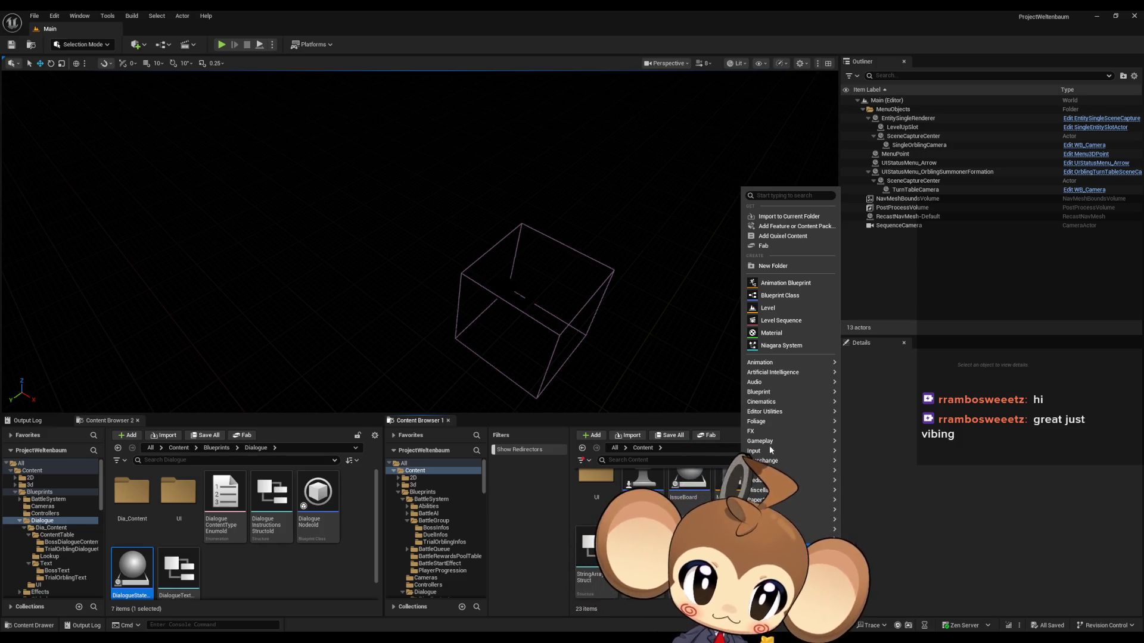
{"action": "left_click", "coordinate": [775, 308]}
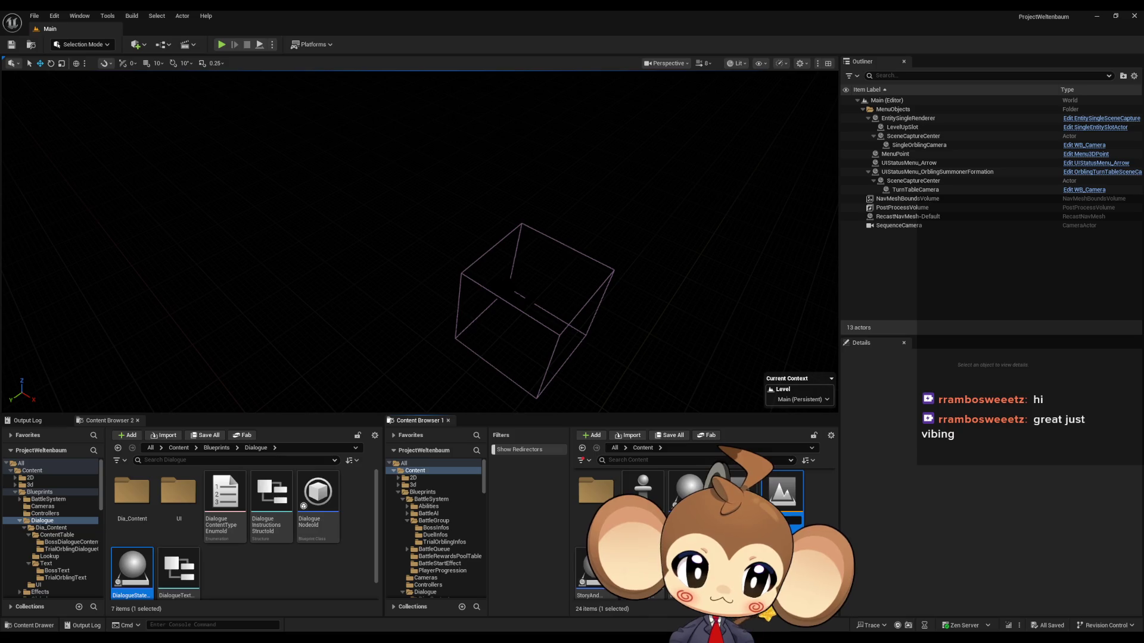
Name the new level testenumcontains, load it after saving, and open its Level Blueprint
{"action": "type", "text": "Testenum"}
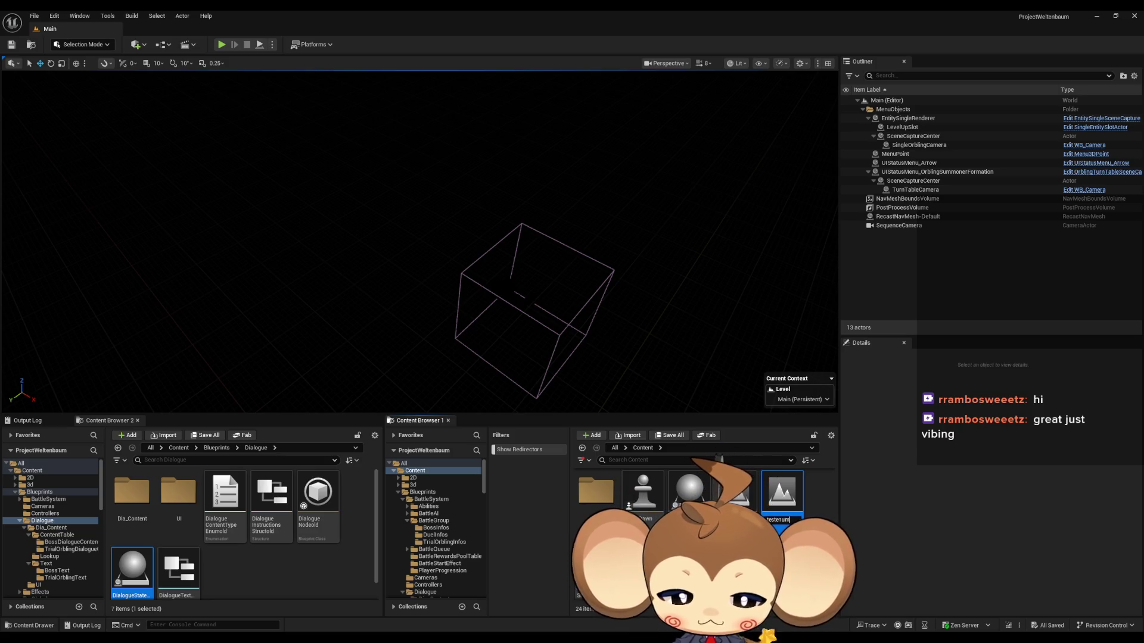
{"action": "key", "text": "Return"}
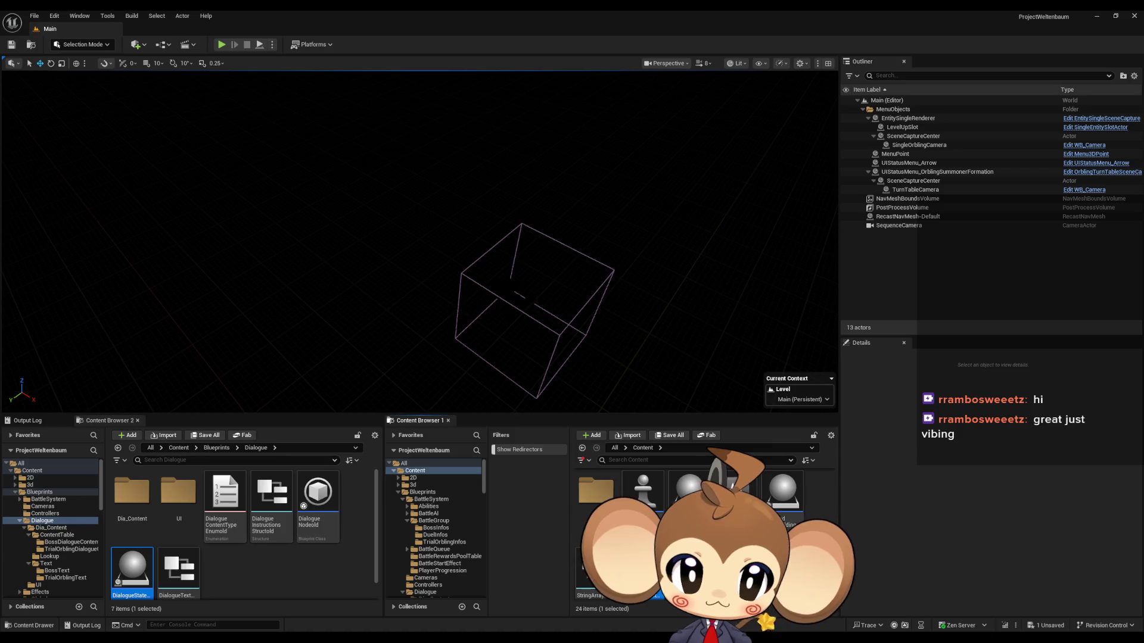
{"action": "left_click", "coordinate": [590, 428]}
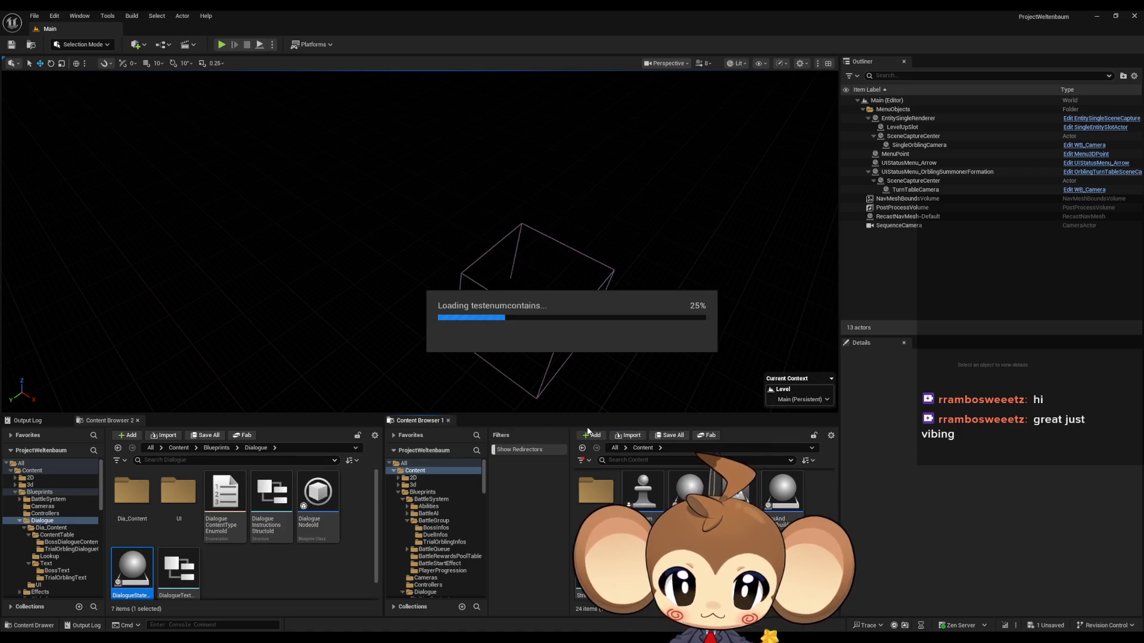
{"action": "left_click", "coordinate": [161, 46]}
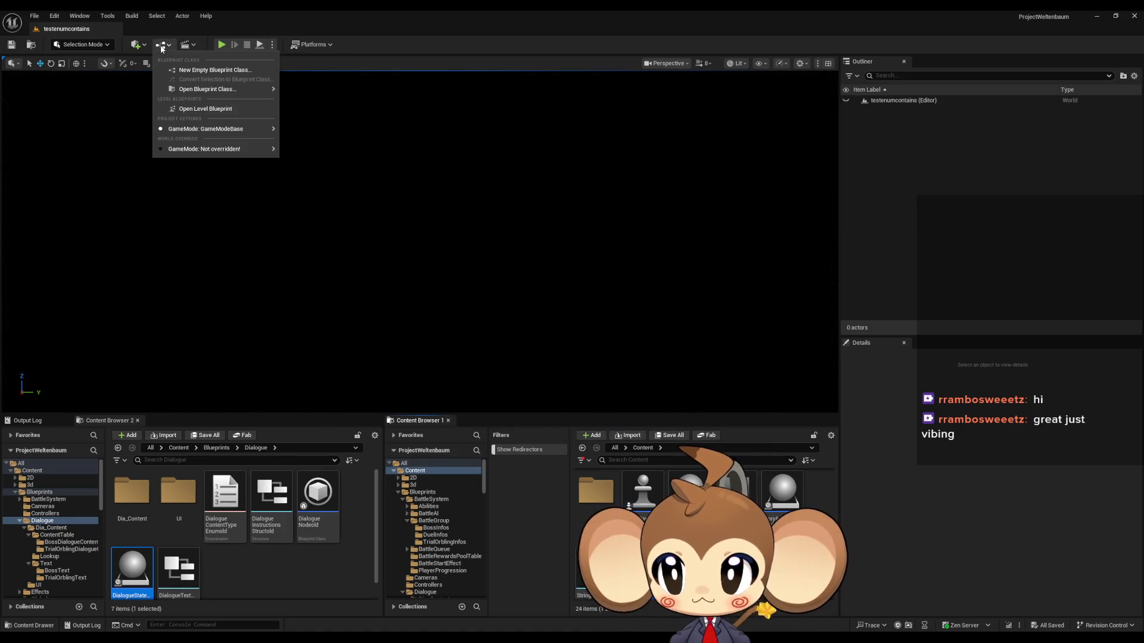
{"action": "left_click", "coordinate": [197, 109]}
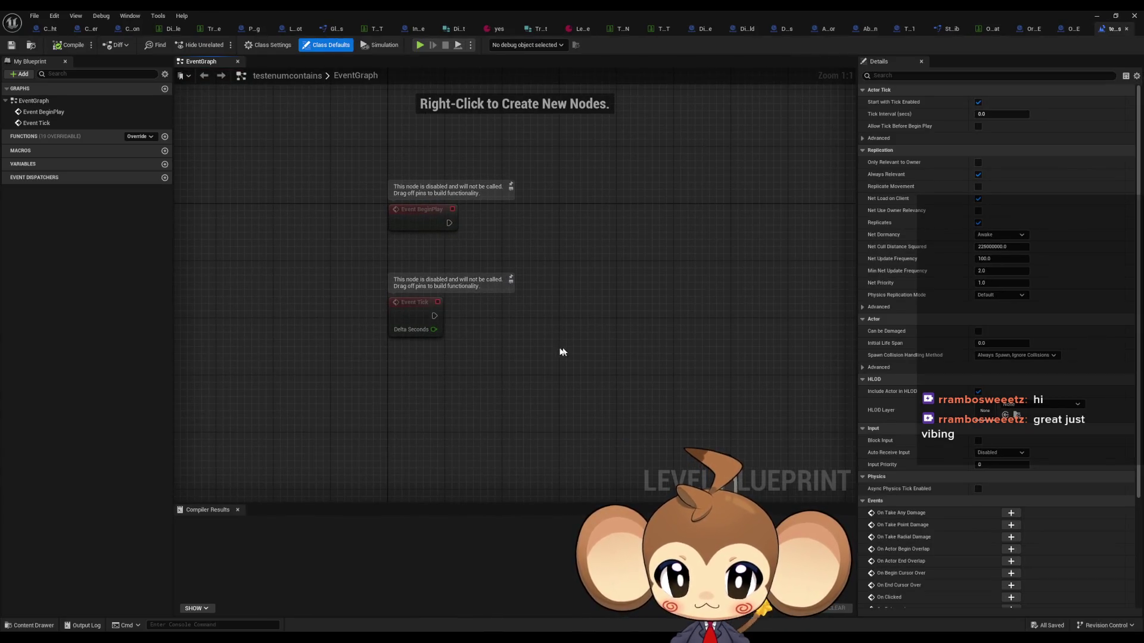
Create a single Elements-type variable NewVar in the Level Blueprint and compile
{"action": "left_click", "coordinate": [164, 167]}
{"action": "left_click", "coordinate": [121, 177]}
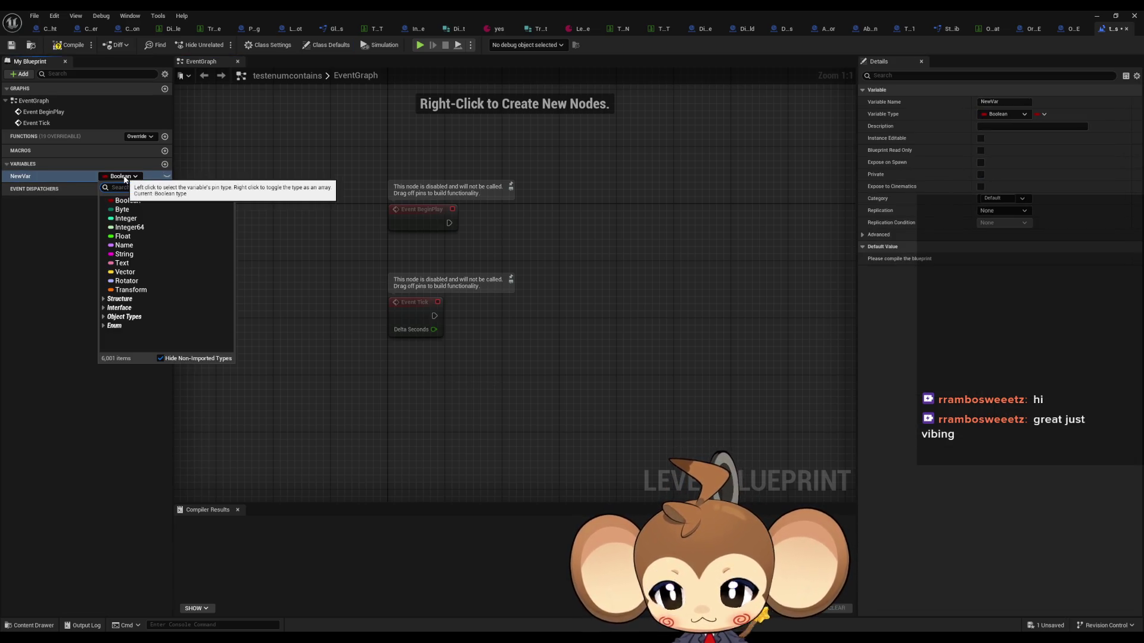
{"action": "type", "text": "elements"}
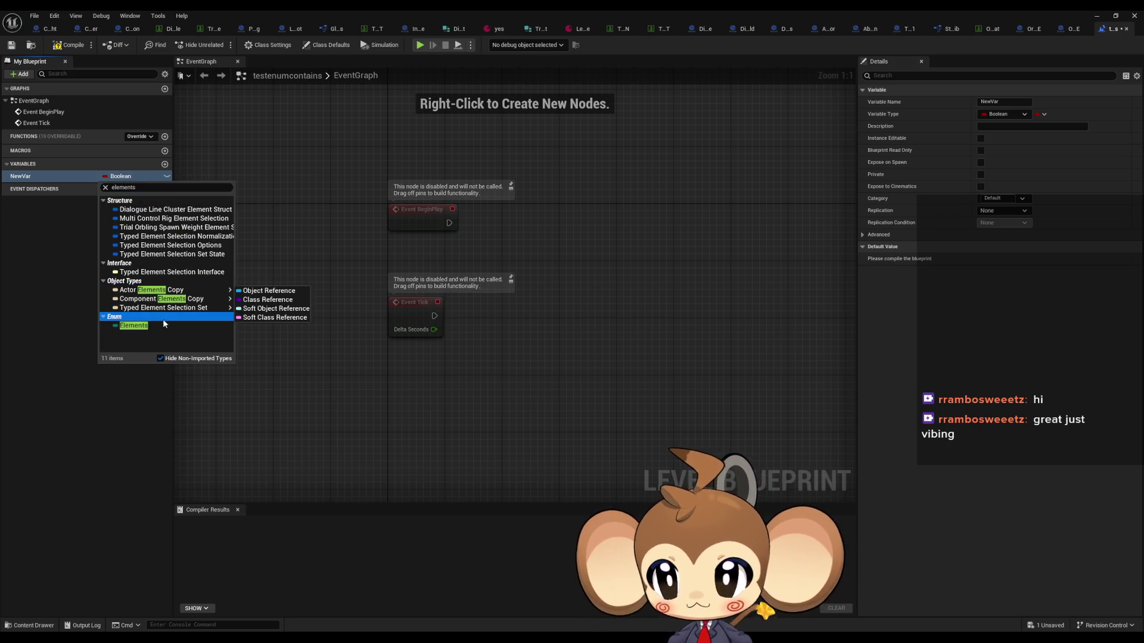
{"action": "left_click", "coordinate": [163, 325]}
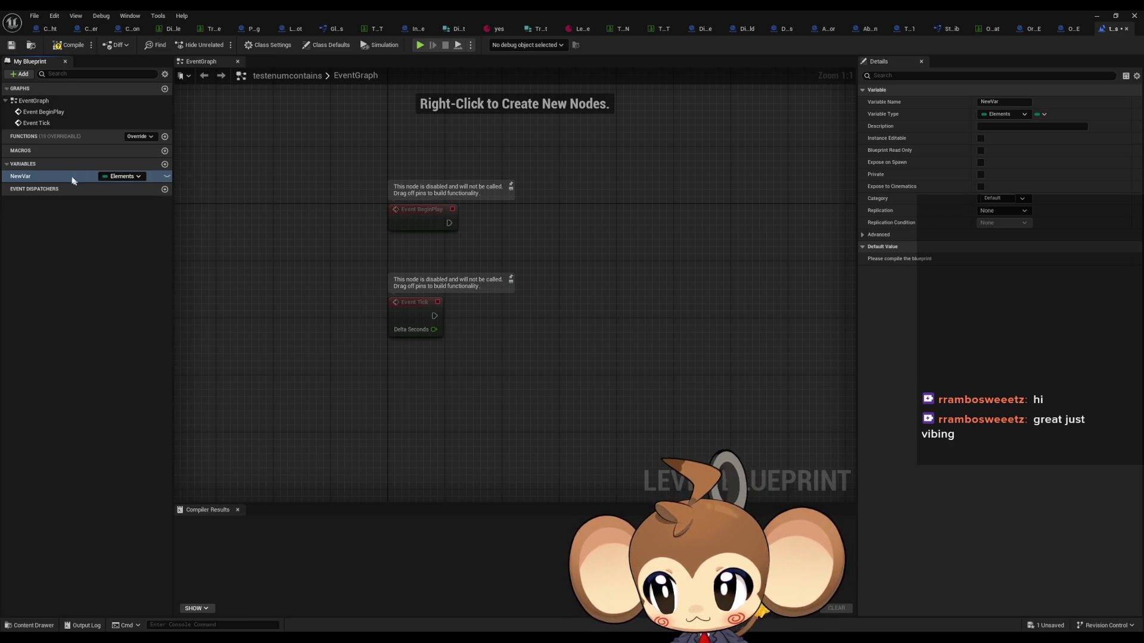
{"action": "left_click", "coordinate": [27, 177]}
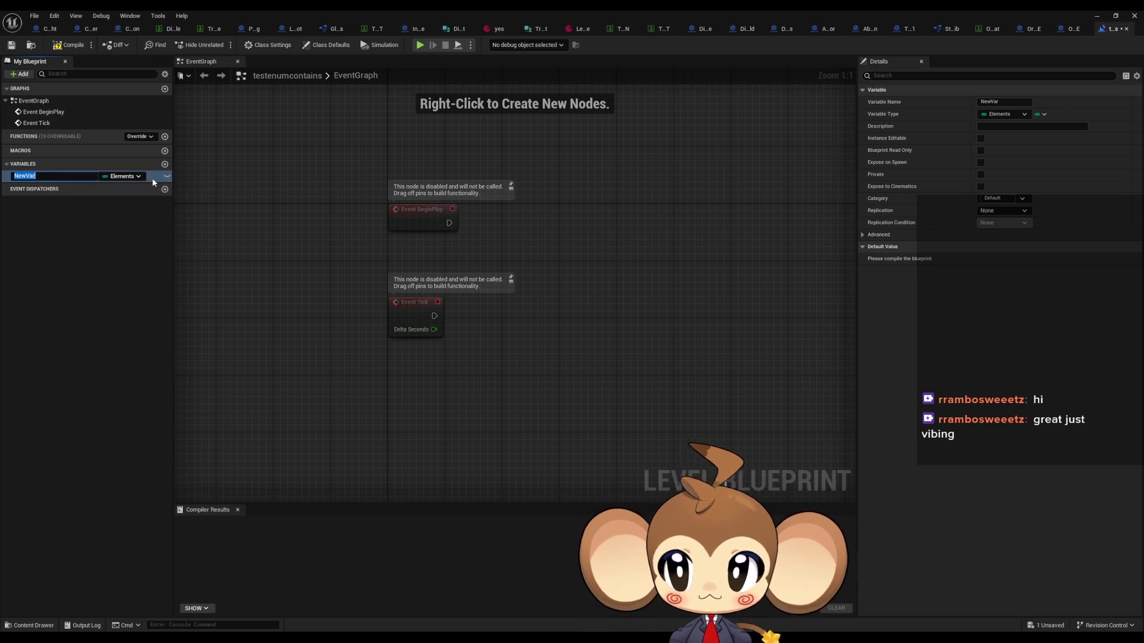
{"action": "left_click", "coordinate": [1040, 114]}
{"action": "left_click", "coordinate": [1034, 137]}
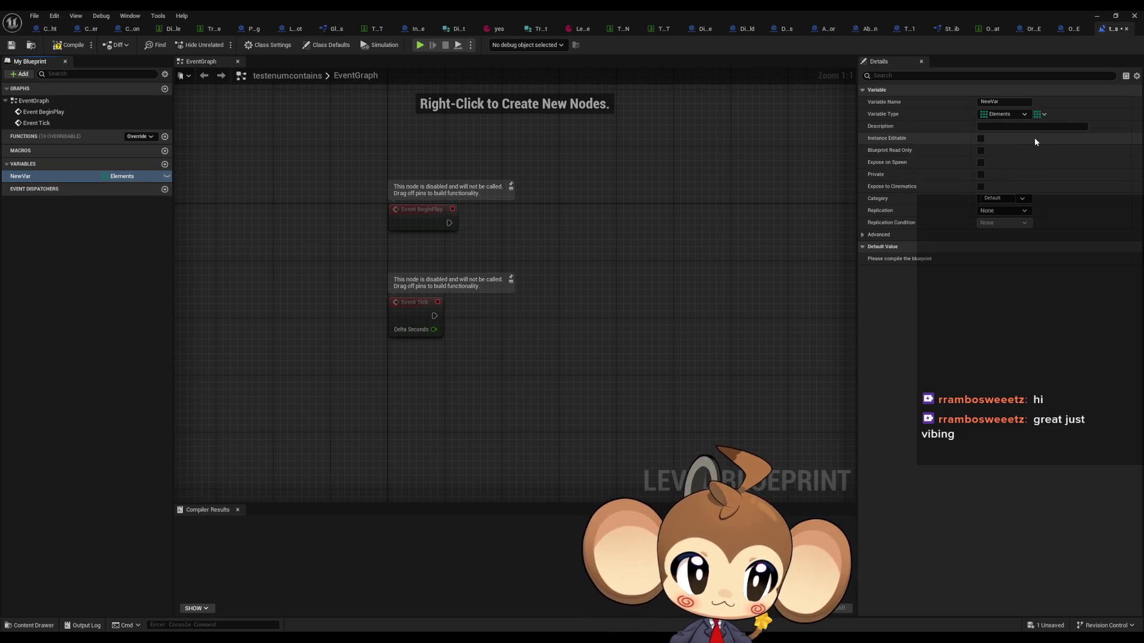
{"action": "left_click", "coordinate": [66, 46]}
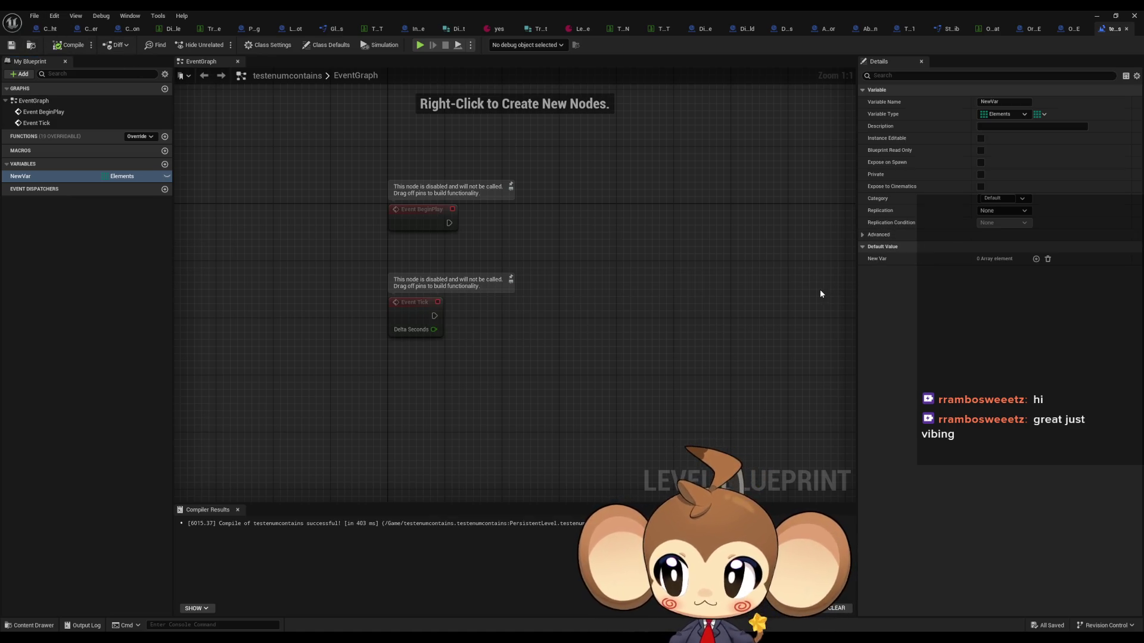
{"action": "left_click", "coordinate": [1039, 114]}
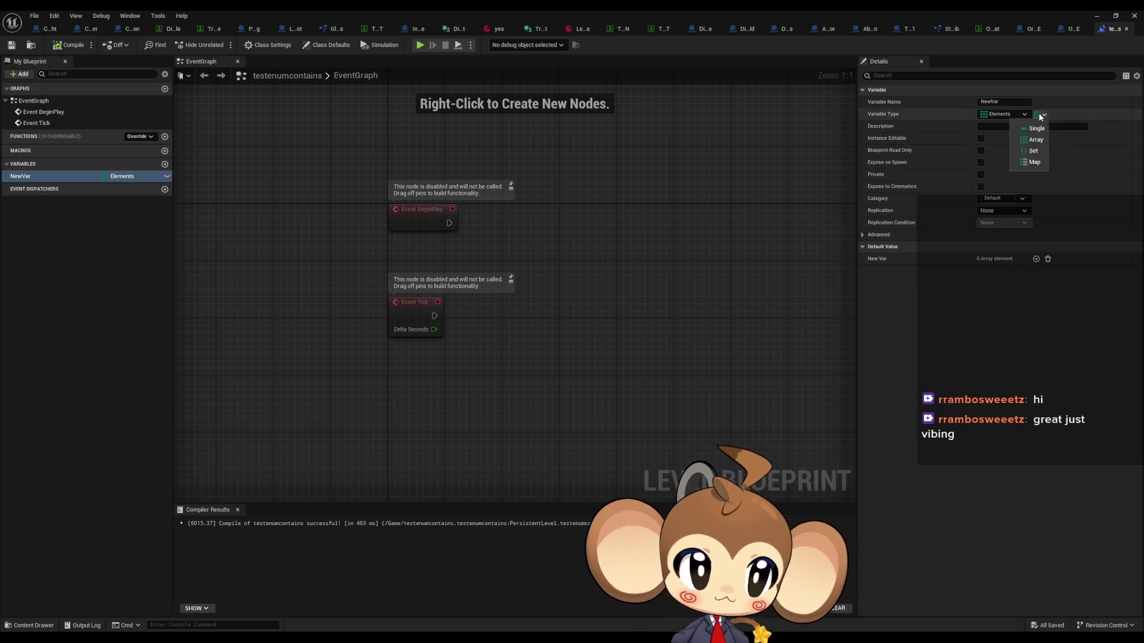
{"action": "left_click", "coordinate": [1035, 129]}
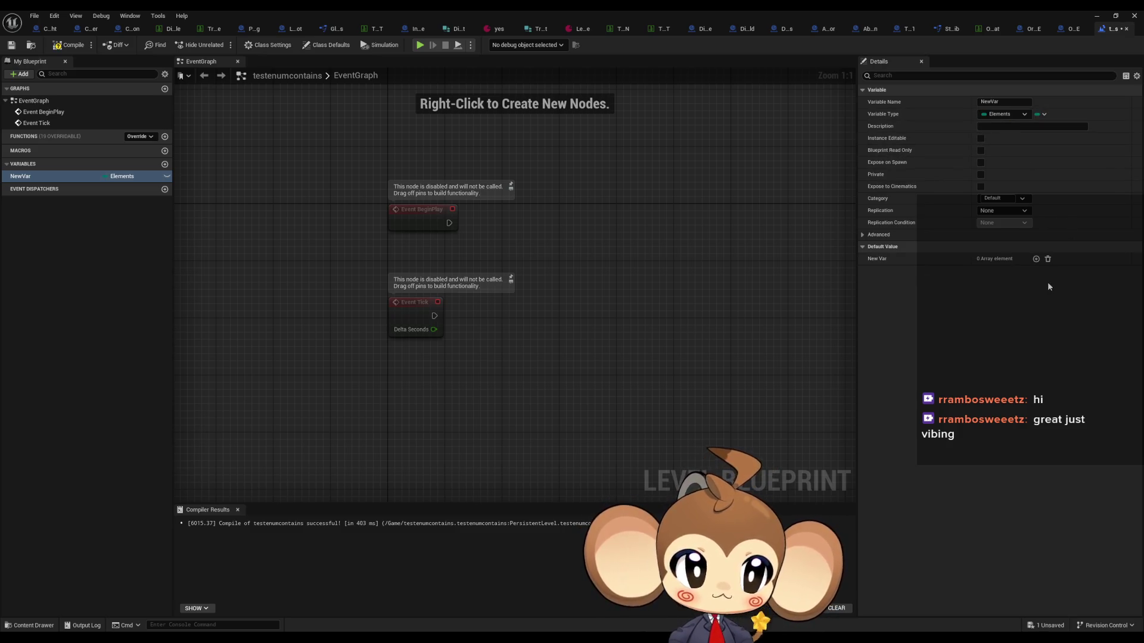
Place a New Var getter in the graph, compile, and set its default to Fire
{"action": "left_click_drag", "start_coordinate": [659, 292], "coordinate": [549, 260]}
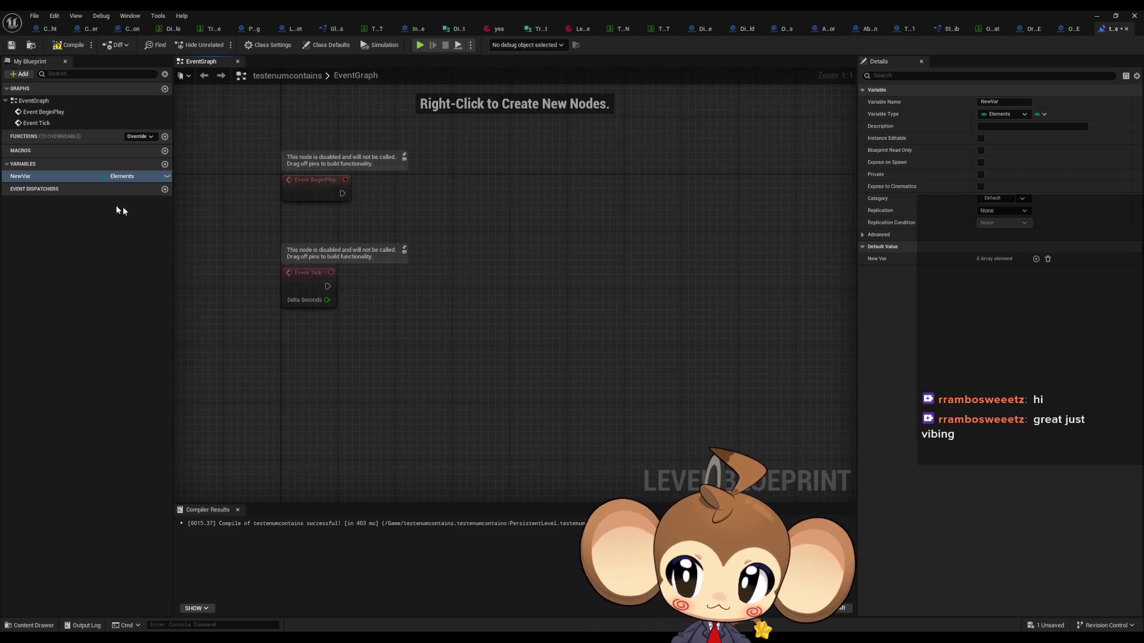
{"action": "left_click_drag", "start_coordinate": [54, 179], "coordinate": [417, 316]}
{"action": "left_click", "coordinate": [435, 327]}
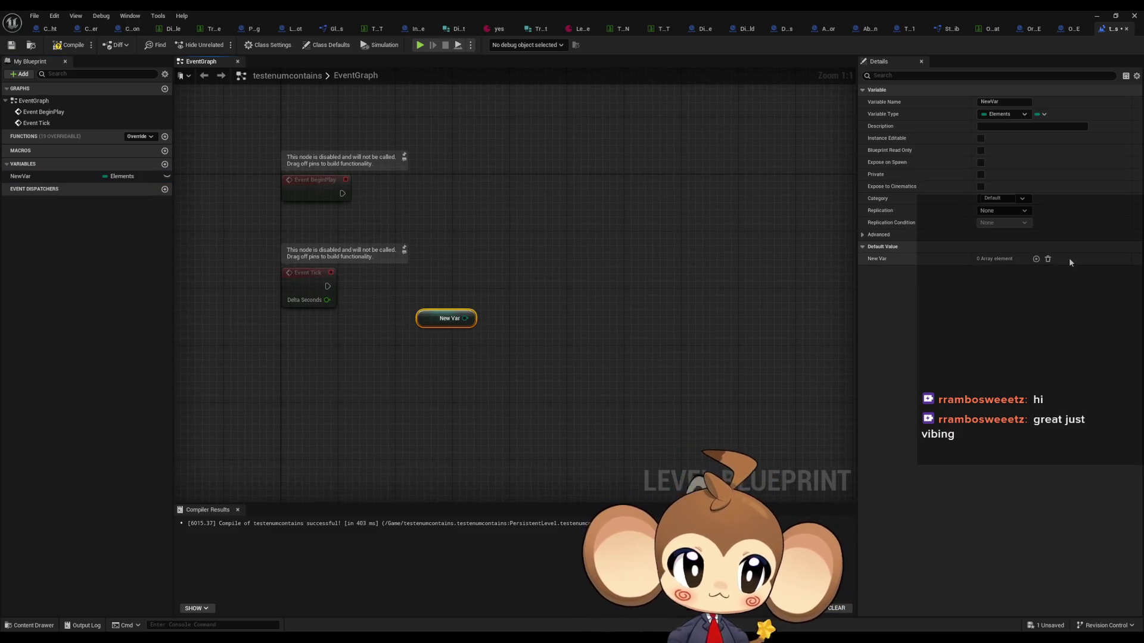
{"action": "left_click", "coordinate": [59, 47]}
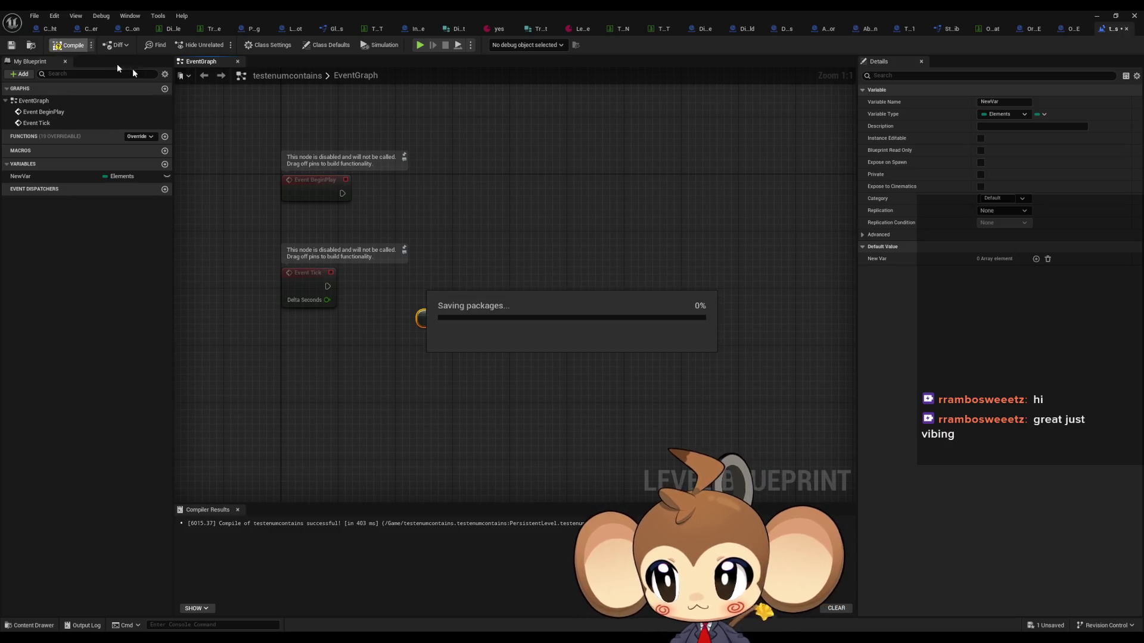
{"action": "left_click", "coordinate": [1002, 258]}
{"action": "left_click", "coordinate": [1005, 277]}
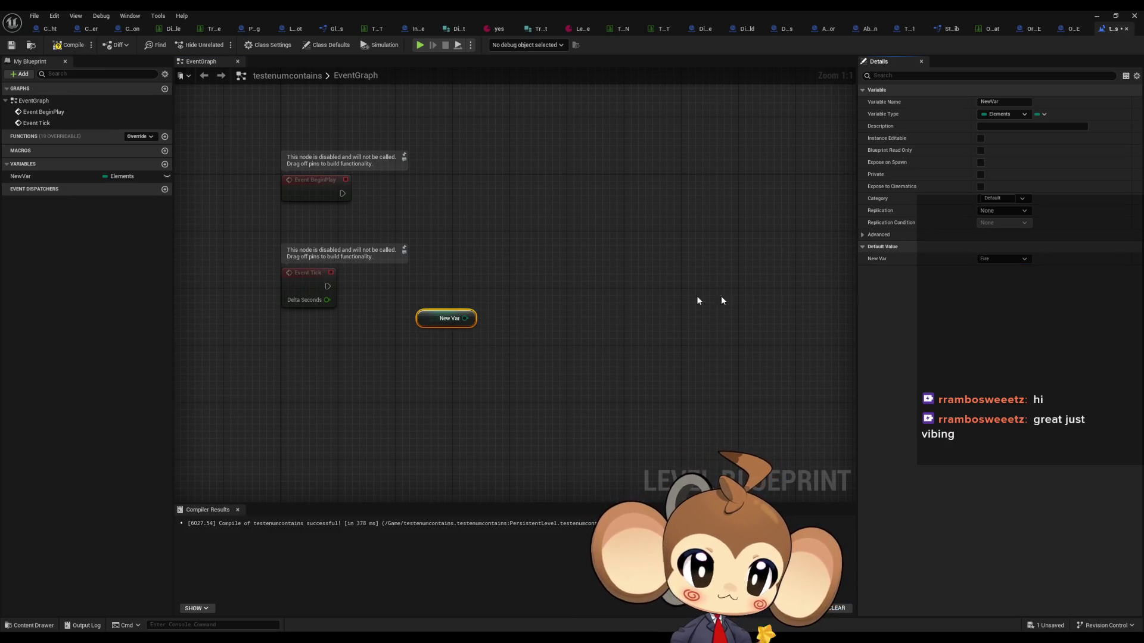
Add an array Contains node on New Var and a Branch after BeginPlay, then arrange them
{"action": "mouse_move", "coordinate": [471, 322]}
{"action": "left_mouse_down"}
{"action": "mouse_move", "coordinate": [449, 343]}
{"action": "mouse_move", "coordinate": [513, 338]}
{"action": "left_mouse_up"}
{"action": "type", "text": "contains"}
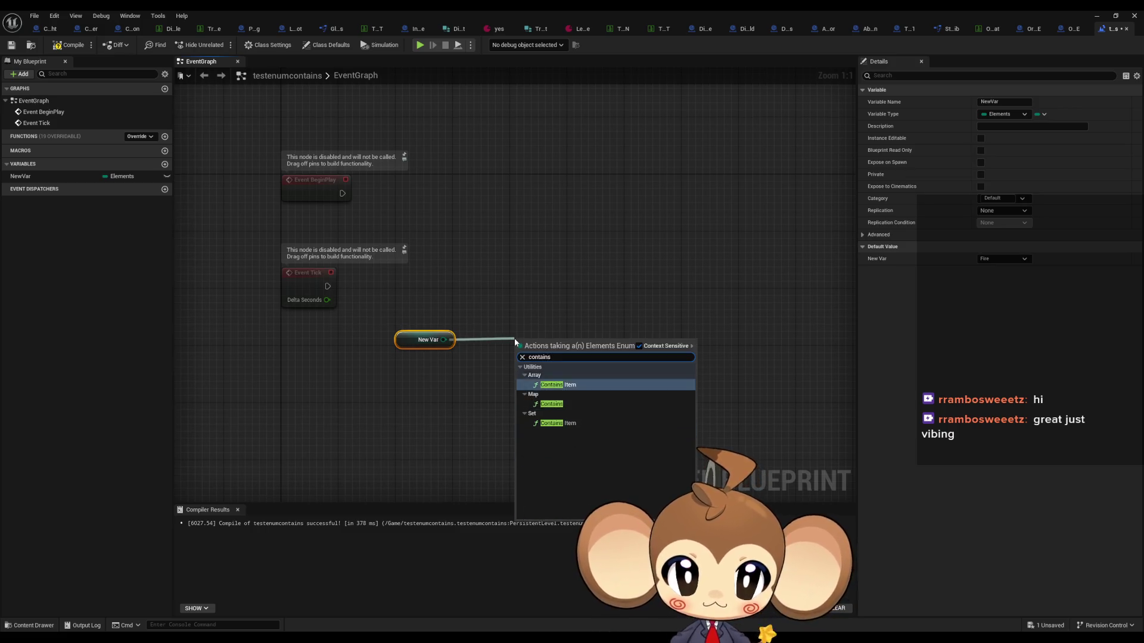
{"action": "key", "text": "Return"}
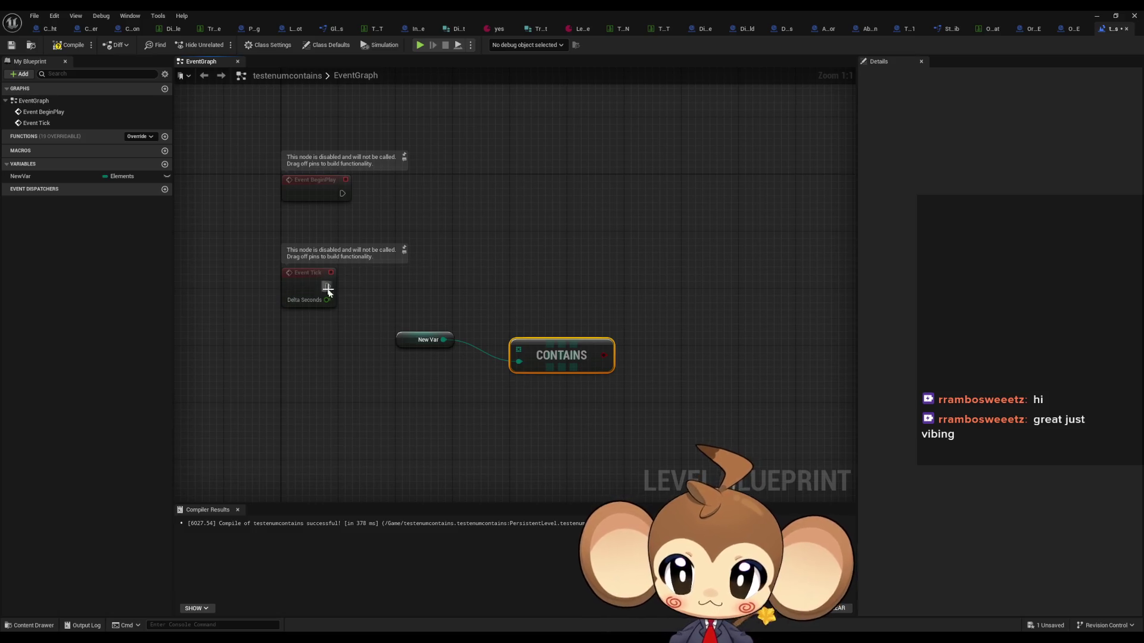
{"action": "mouse_move", "coordinate": [536, 290]}
{"action": "left_mouse_down"}
{"action": "mouse_move", "coordinate": [393, 205]}
{"action": "mouse_move", "coordinate": [563, 211]}
{"action": "left_mouse_up"}
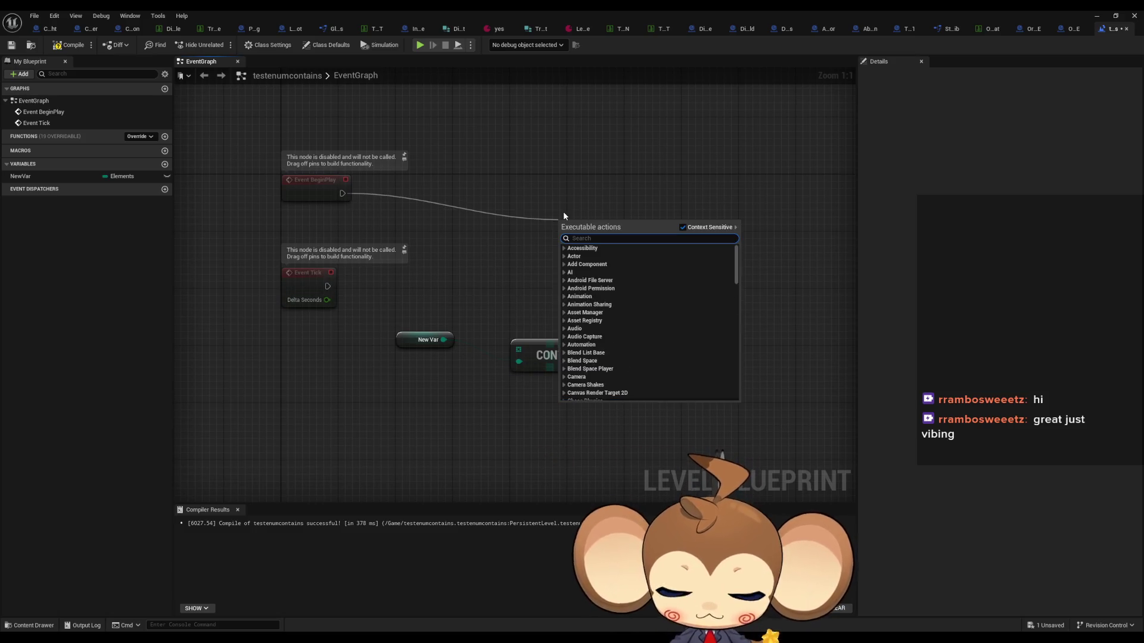
{"action": "type", "text": "branch"}
{"action": "key", "text": "Return"}
{"action": "left_click_drag", "start_coordinate": [499, 335], "coordinate": [454, 320]}
{"action": "left_click_drag", "start_coordinate": [379, 315], "coordinate": [372, 330]}
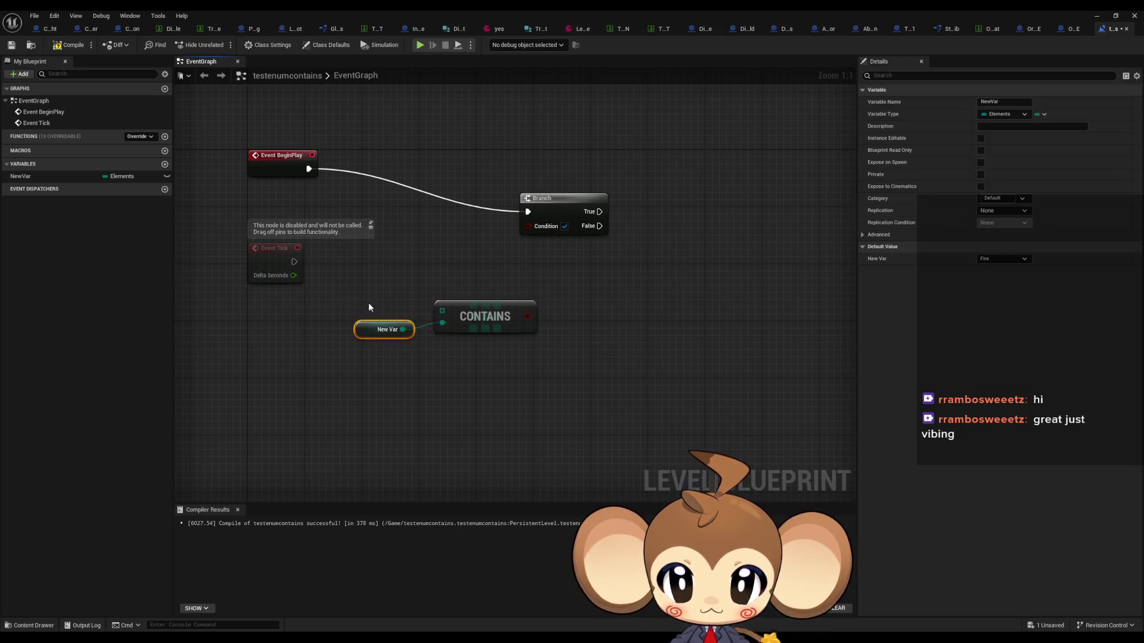
{"action": "left_click", "coordinate": [526, 316], "text": "ctrl"}
{"action": "left_click_drag", "start_coordinate": [526, 316], "coordinate": [489, 331]}
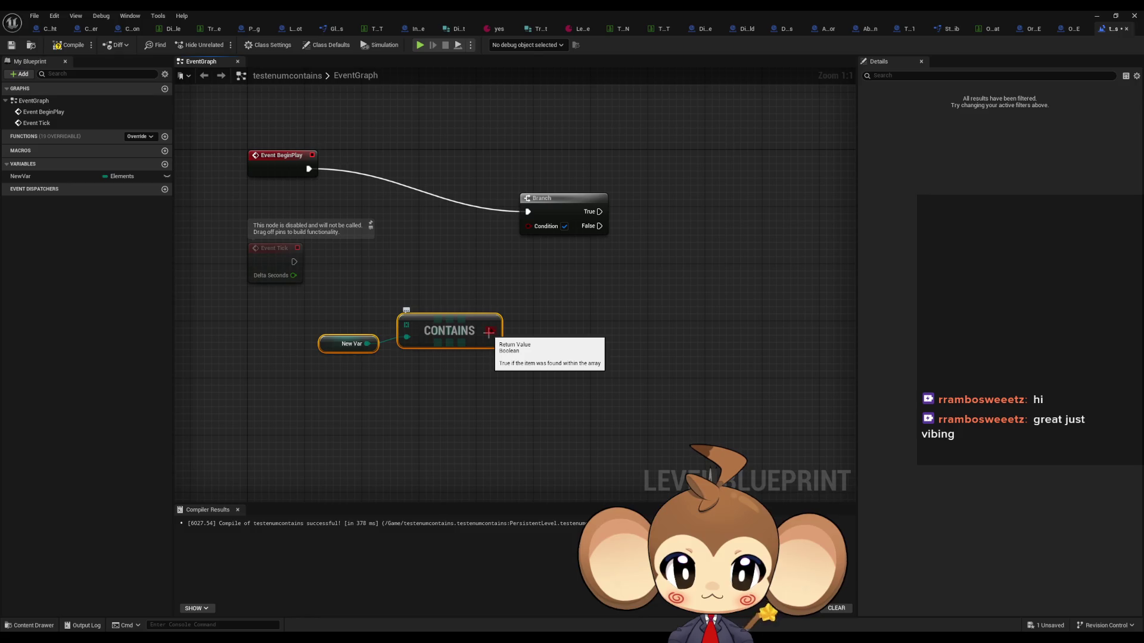
{"action": "left_click", "coordinate": [292, 166]}
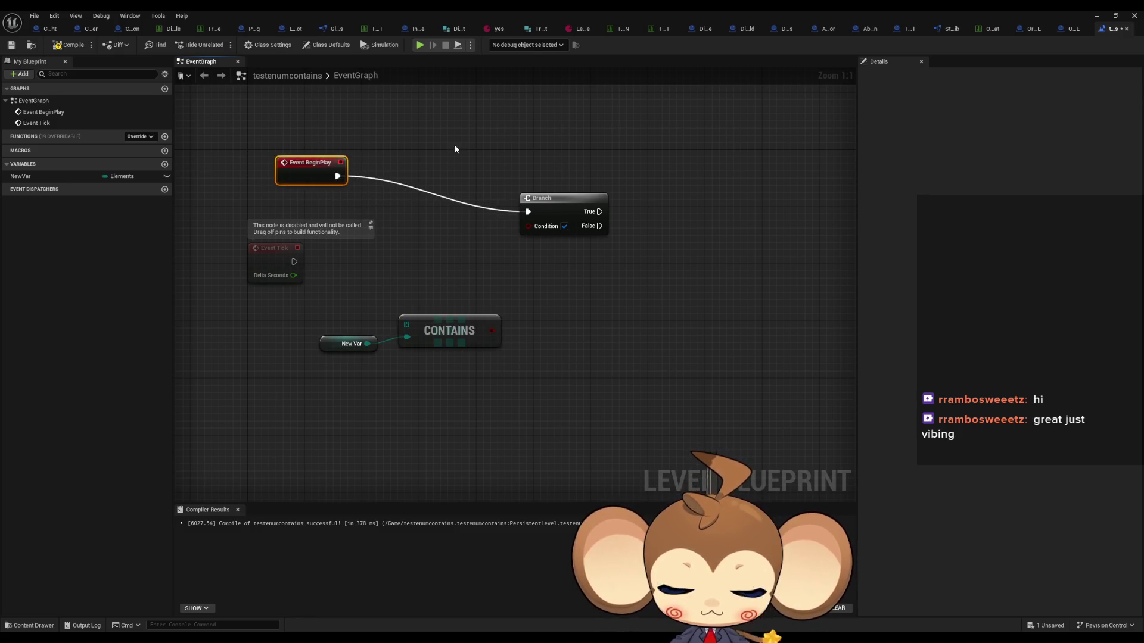
{"action": "left_click", "coordinate": [337, 160]}
Replace the Branch with a Print String after BeginPlay, printing the Contains result
{"action": "mouse_move", "coordinate": [309, 168]}
{"action": "left_mouse_down"}
{"action": "mouse_move", "coordinate": [515, 237]}
{"action": "mouse_move", "coordinate": [616, 255]}
{"action": "left_mouse_up"}
{"action": "type", "text": "print"}
{"action": "key", "text": "Return"}
{"action": "left_click", "coordinate": [563, 197]}
{"action": "key", "text": "Delete"}
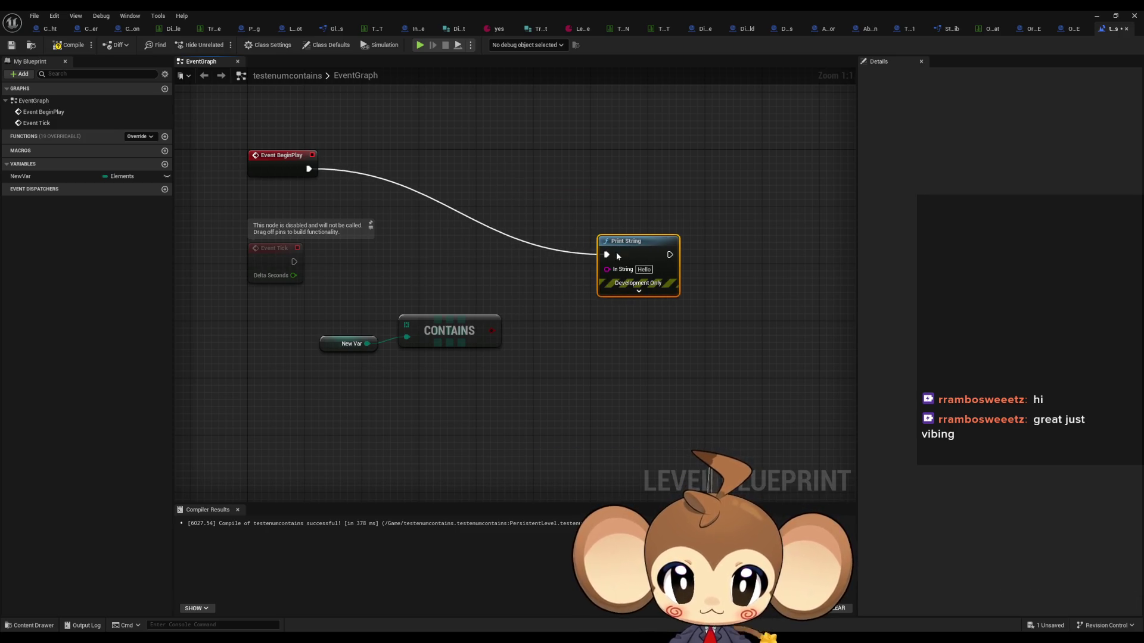
{"action": "left_click_drag", "start_coordinate": [492, 331], "coordinate": [607, 269]}
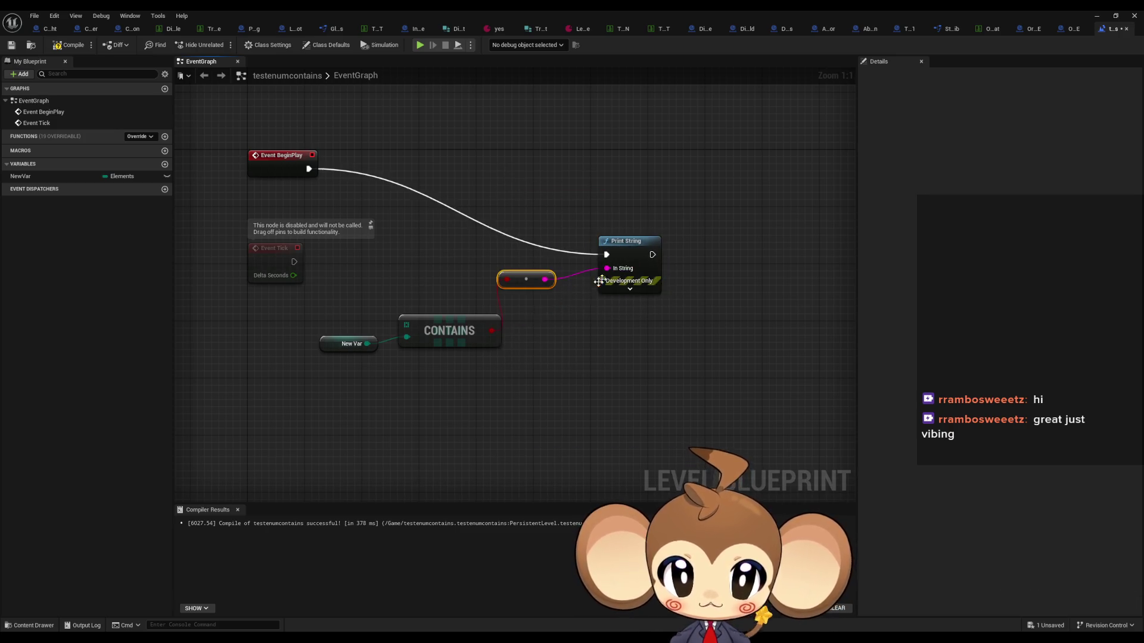
{"action": "mouse_move", "coordinate": [482, 286]}
{"action": "left_mouse_down"}
{"action": "mouse_move", "coordinate": [396, 365]}
{"action": "mouse_move", "coordinate": [370, 354]}
{"action": "left_mouse_up"}
Place a Make Array node feeding Contains and set its first element to Fire
{"action": "type", "text": "make array"}
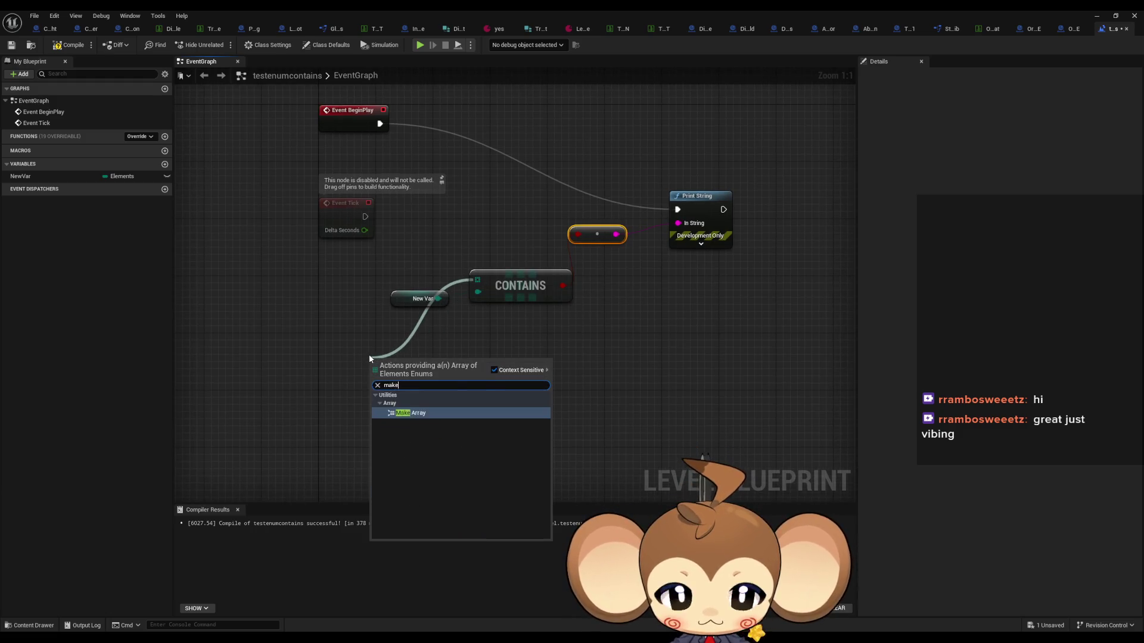
{"action": "key", "text": "Return"}
{"action": "left_click", "coordinate": [419, 383]}
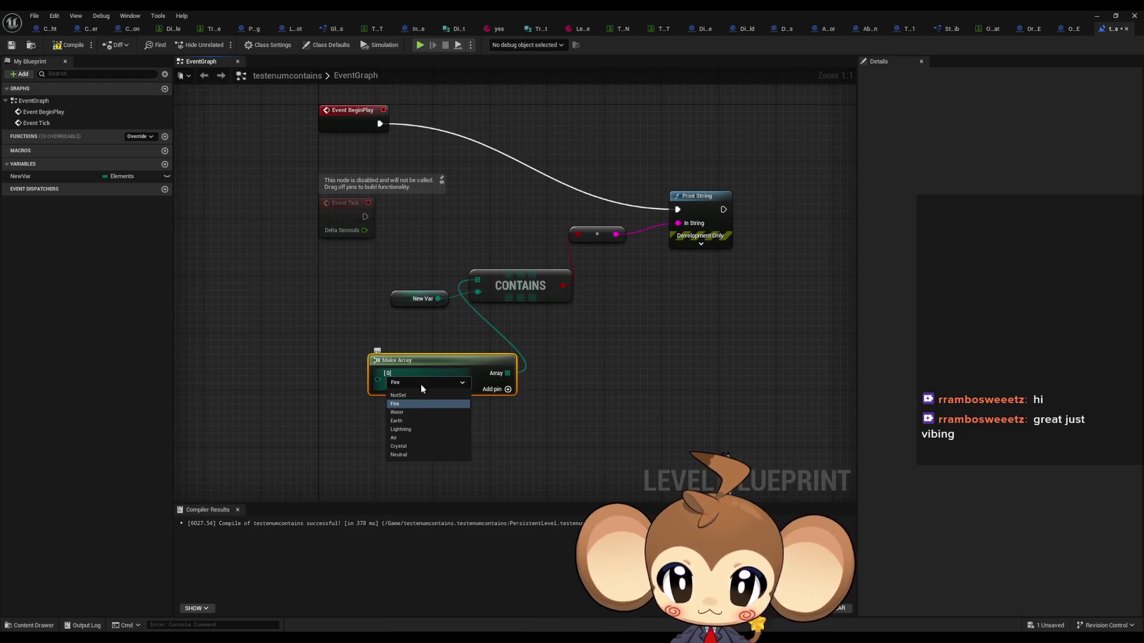
{"action": "left_click", "coordinate": [396, 412]}
{"action": "left_click", "coordinate": [418, 383]}
{"action": "left_click", "coordinate": [395, 404]}
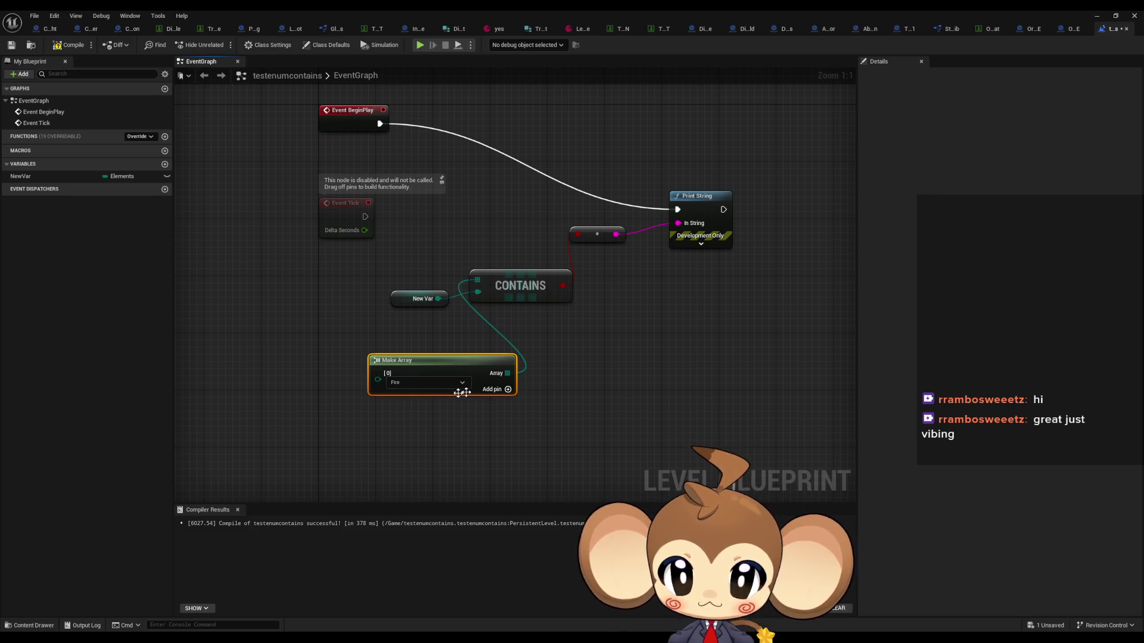
Add Water and Earth as the second and third elements, then compile and save the level blueprint
{"action": "left_click", "coordinate": [508, 389]}
{"action": "left_click", "coordinate": [411, 408]}
{"action": "left_click", "coordinate": [395, 430]}
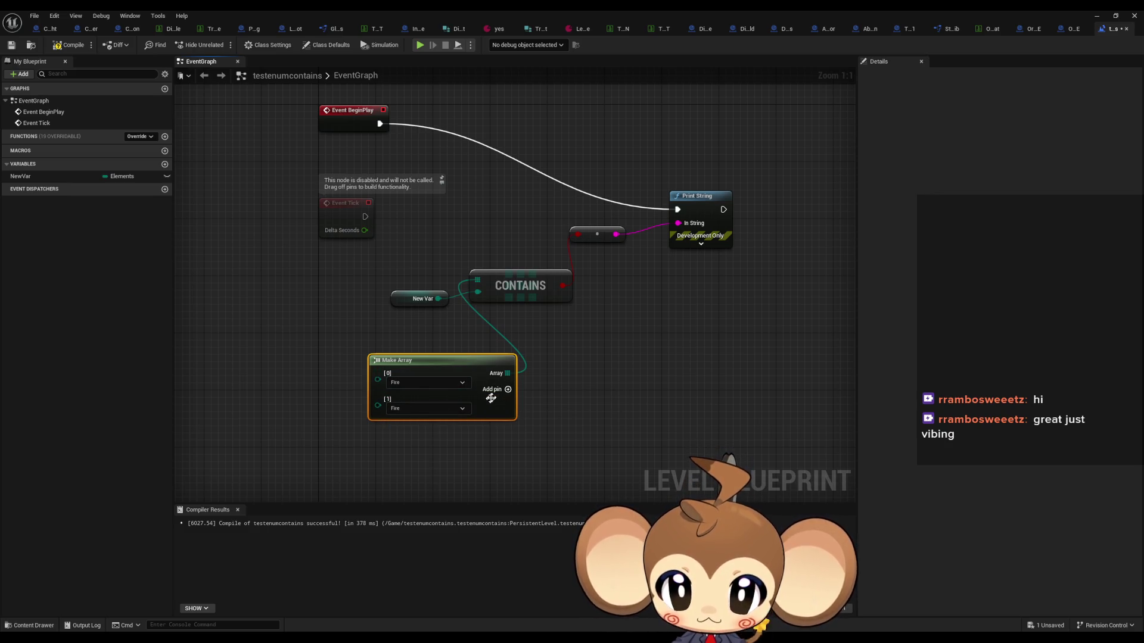
{"action": "left_click", "coordinate": [508, 389]}
{"action": "left_click", "coordinate": [417, 409]}
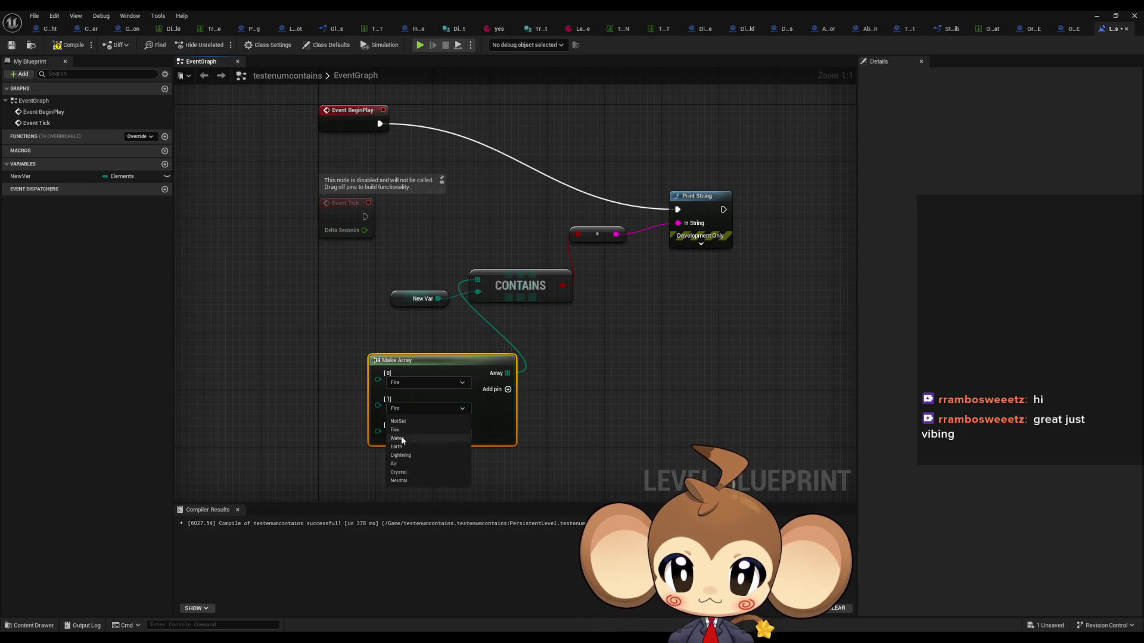
{"action": "left_click", "coordinate": [401, 436]}
{"action": "left_click", "coordinate": [406, 434]}
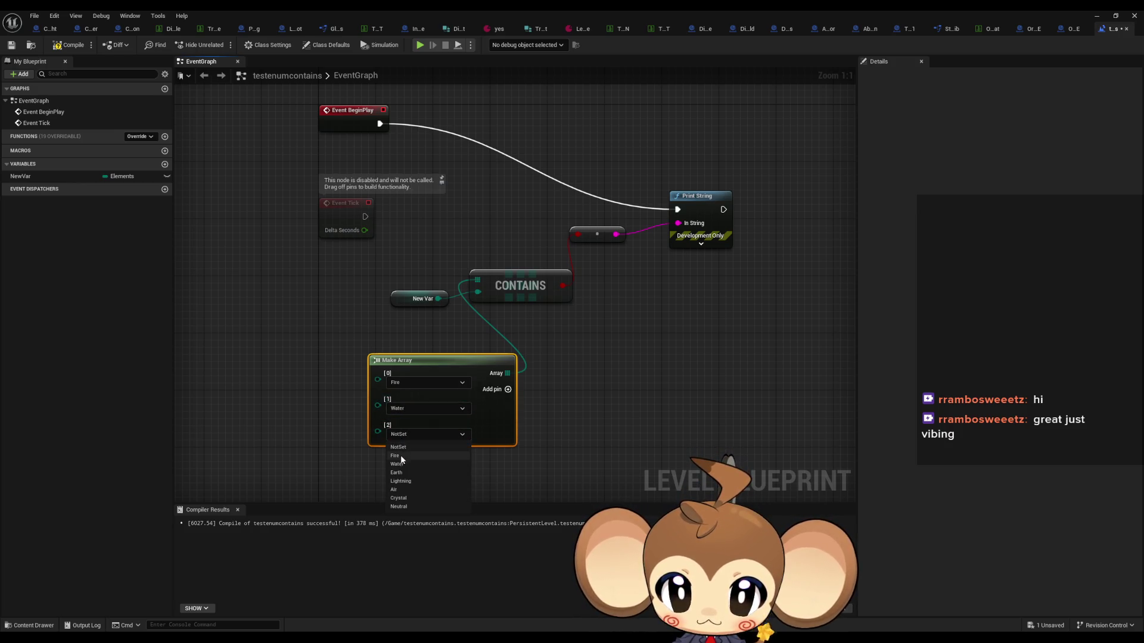
{"action": "left_click", "coordinate": [399, 472]}
{"action": "left_click_drag", "start_coordinate": [452, 363], "coordinate": [387, 335]}
{"action": "left_click", "coordinate": [506, 312]}
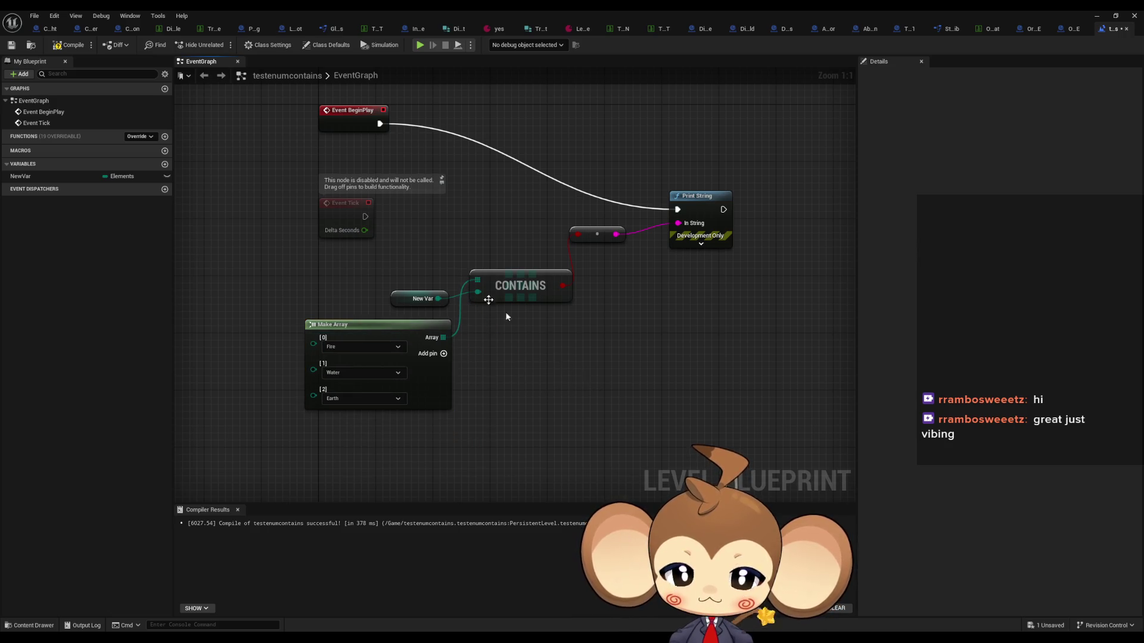
{"action": "key", "text": "ctrl+s"}
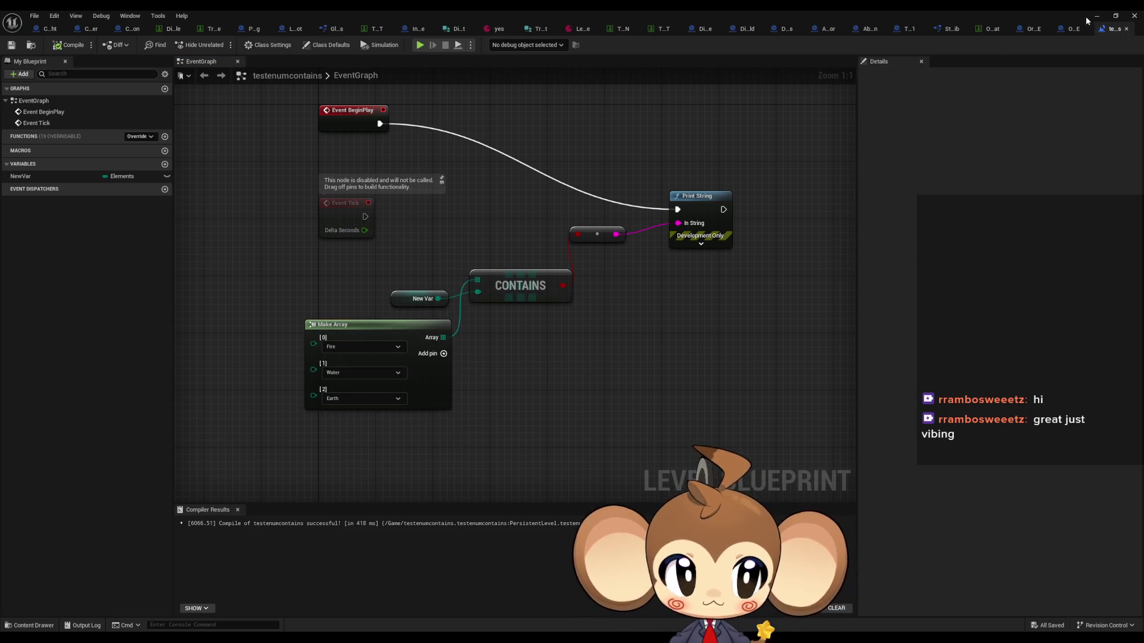
Play-test the level twice, clearing the Output Log between runs
{"action": "left_click", "coordinate": [1096, 16]}
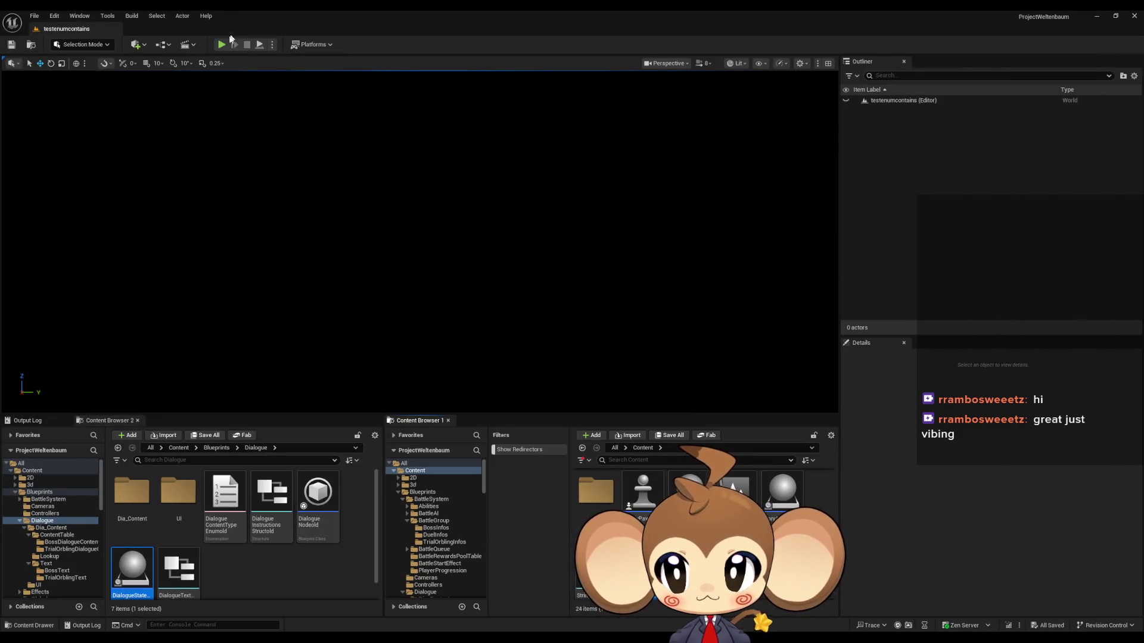
{"action": "left_click", "coordinate": [221, 45]}
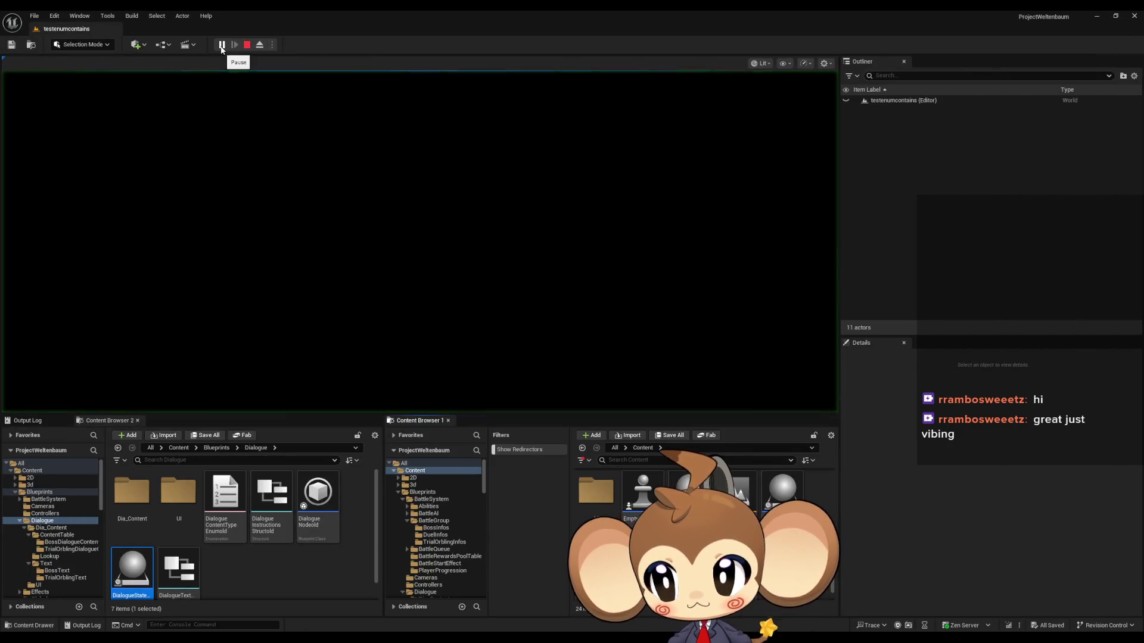
{"action": "left_click", "coordinate": [247, 45]}
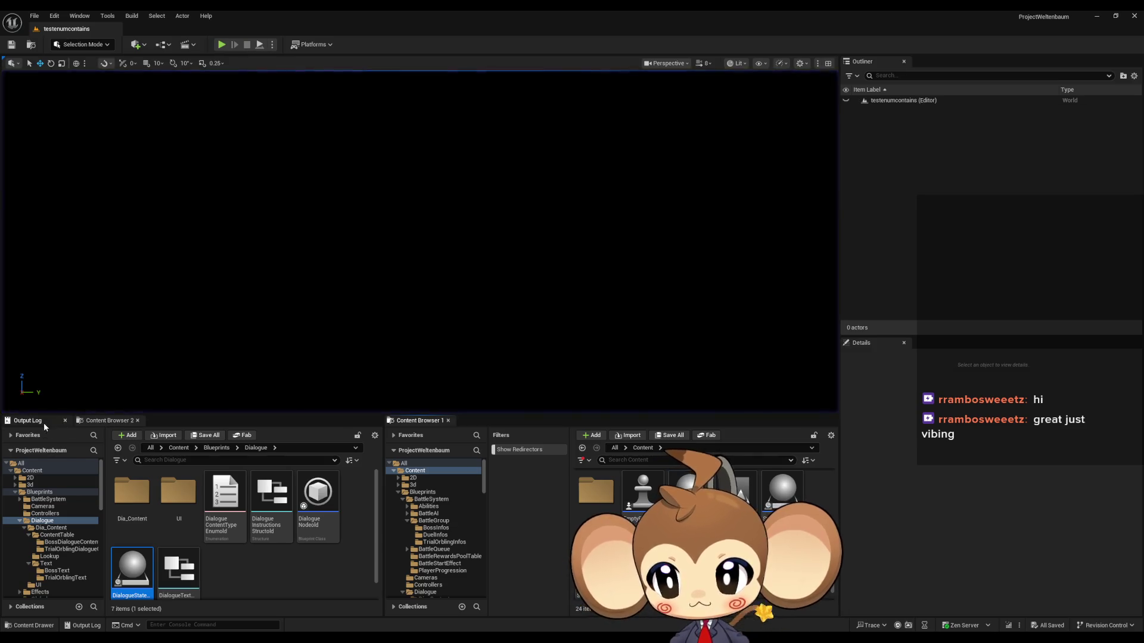
{"action": "left_click", "coordinate": [28, 420]}
{"action": "right_click", "coordinate": [211, 520]}
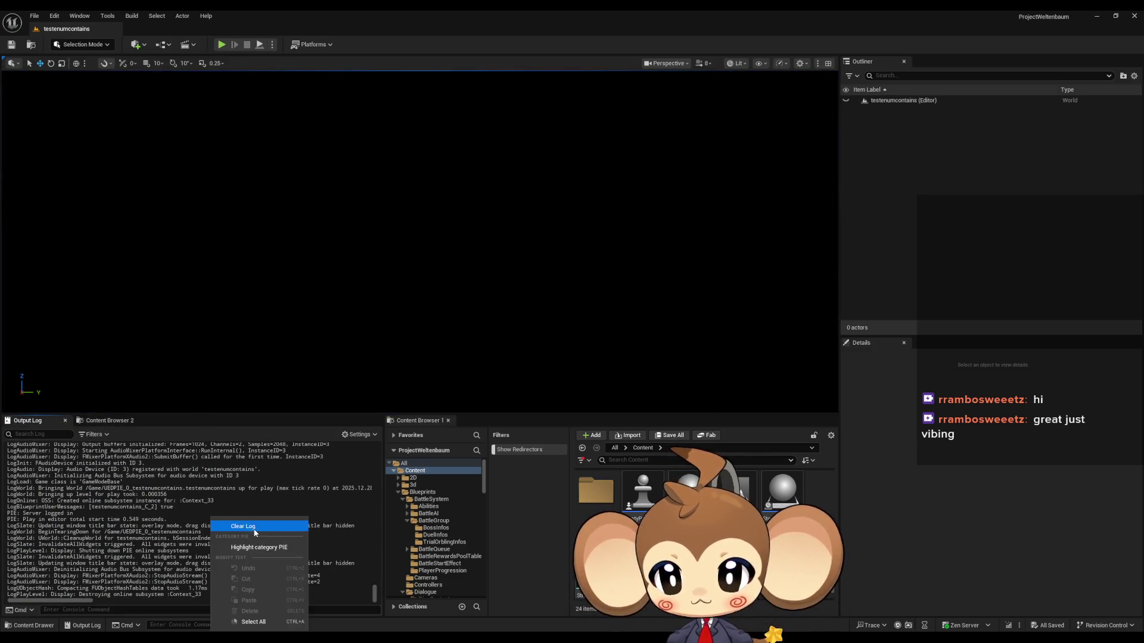
{"action": "left_click", "coordinate": [248, 526]}
{"action": "left_click", "coordinate": [221, 46]}
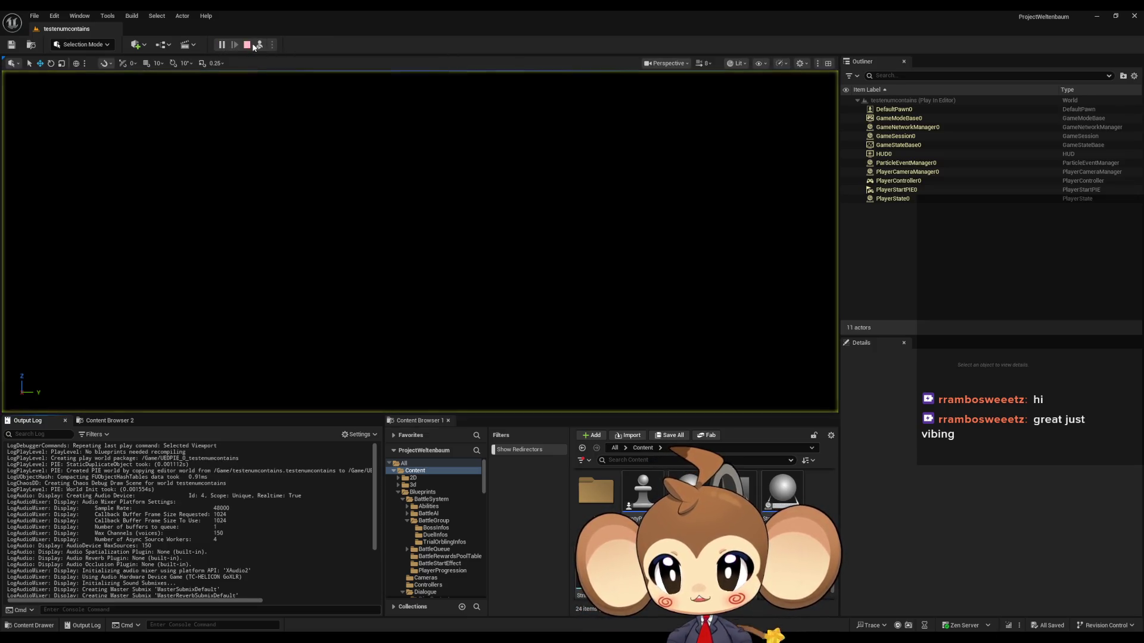
{"action": "left_click", "coordinate": [247, 45]}
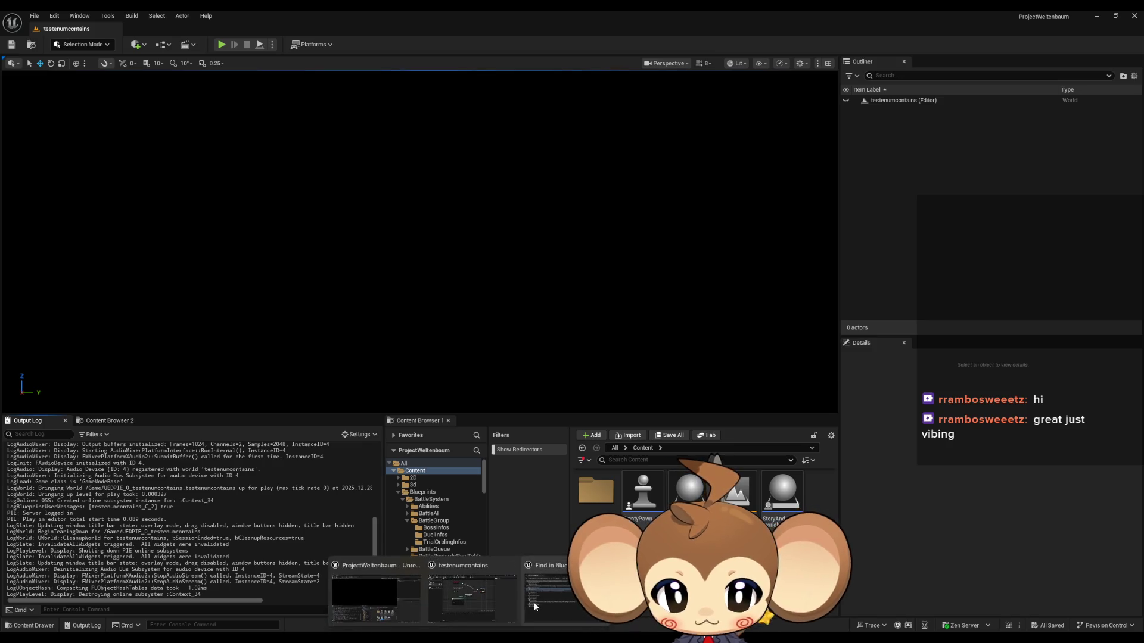
Wire Event Tick into the Print String and play-test again to log repeated true results
{"action": "left_click", "coordinate": [524, 602]}
{"action": "left_click_drag", "start_coordinate": [401, 219], "coordinate": [677, 209]}
{"action": "left_click", "coordinate": [1096, 15]}
{"action": "left_click", "coordinate": [221, 46]}
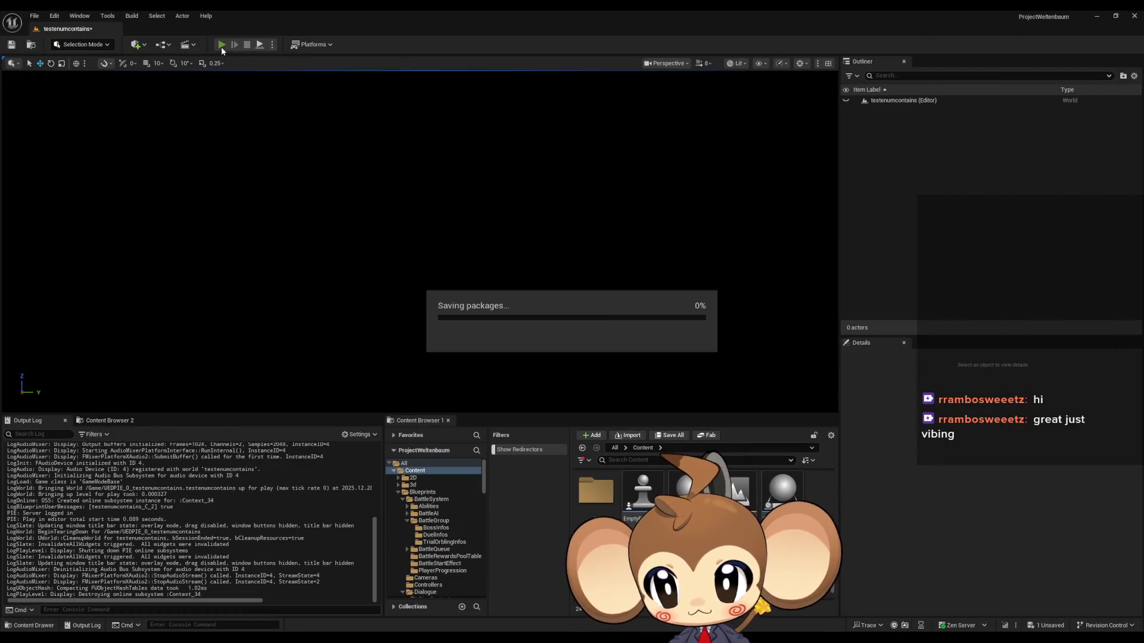
{"action": "left_click", "coordinate": [251, 49]}
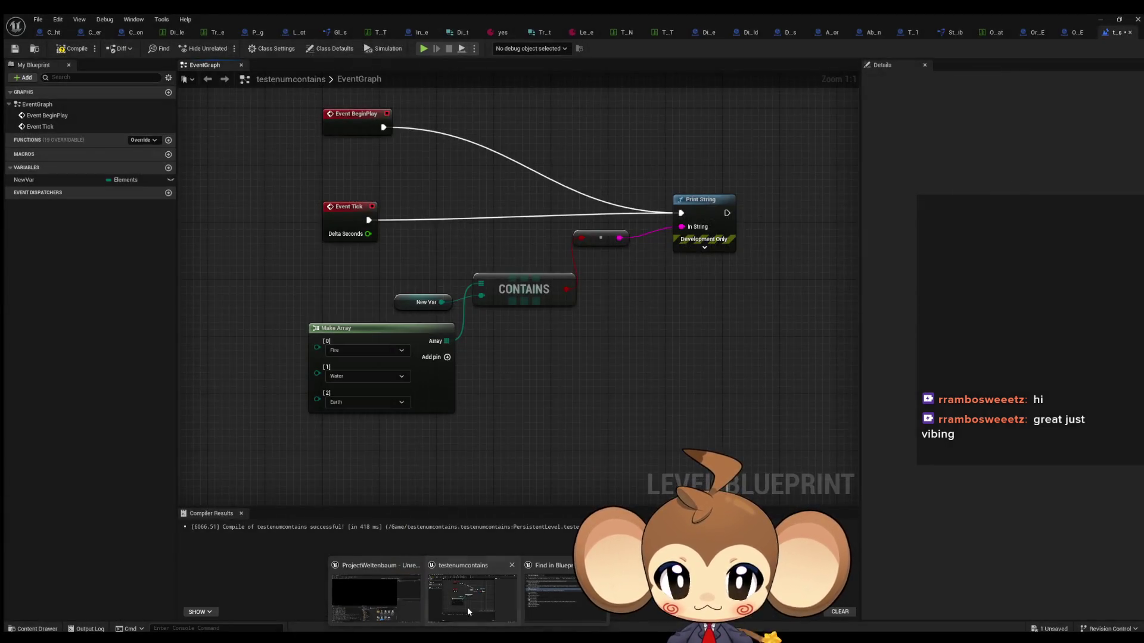
{"action": "left_click", "coordinate": [467, 612]}
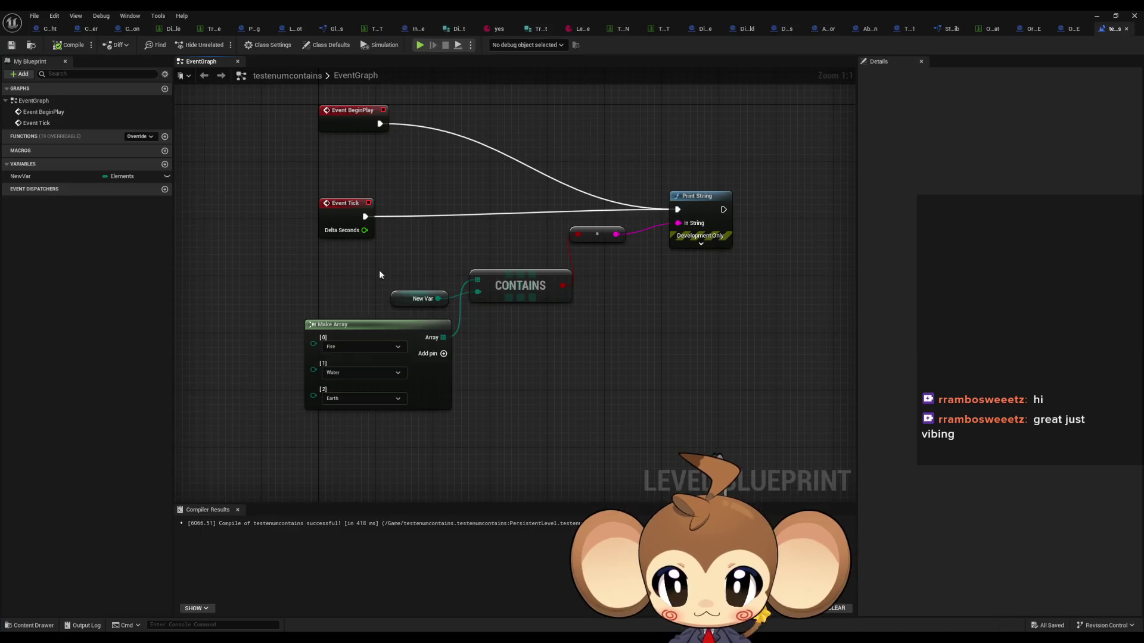
{"action": "left_click", "coordinate": [418, 300]}
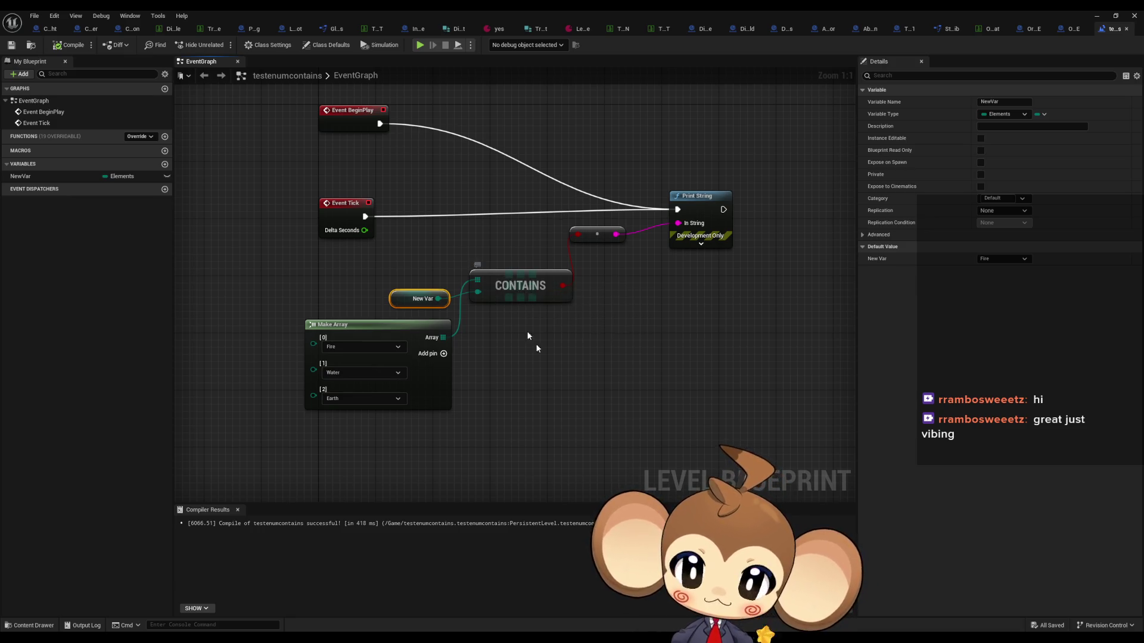
{"action": "left_click", "coordinate": [547, 392]}
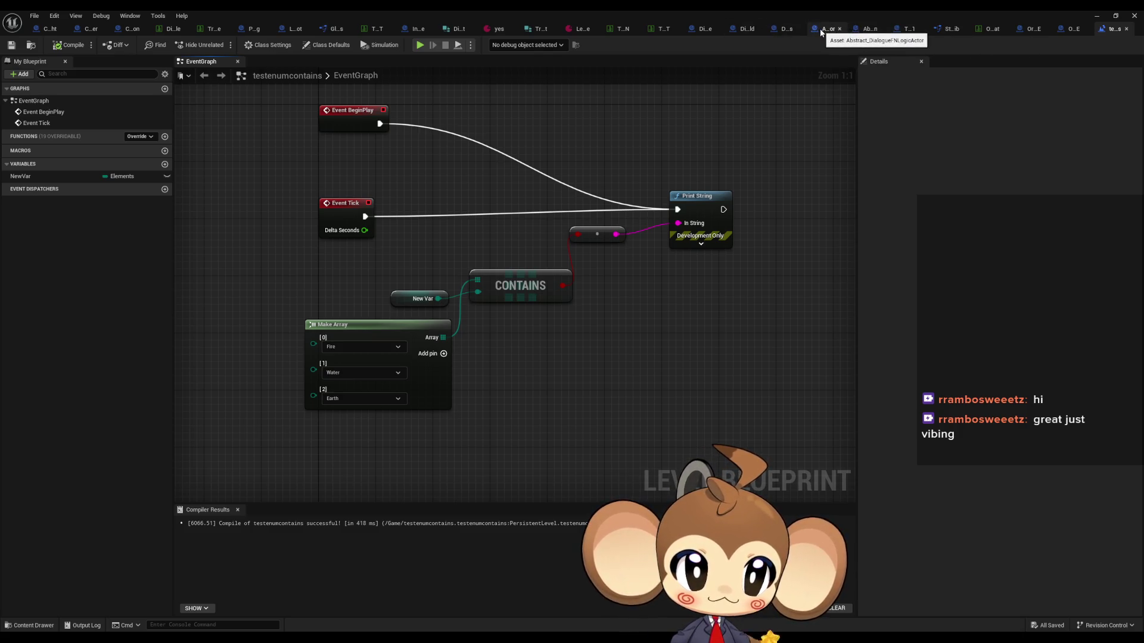
{"action": "left_click", "coordinate": [785, 30]}
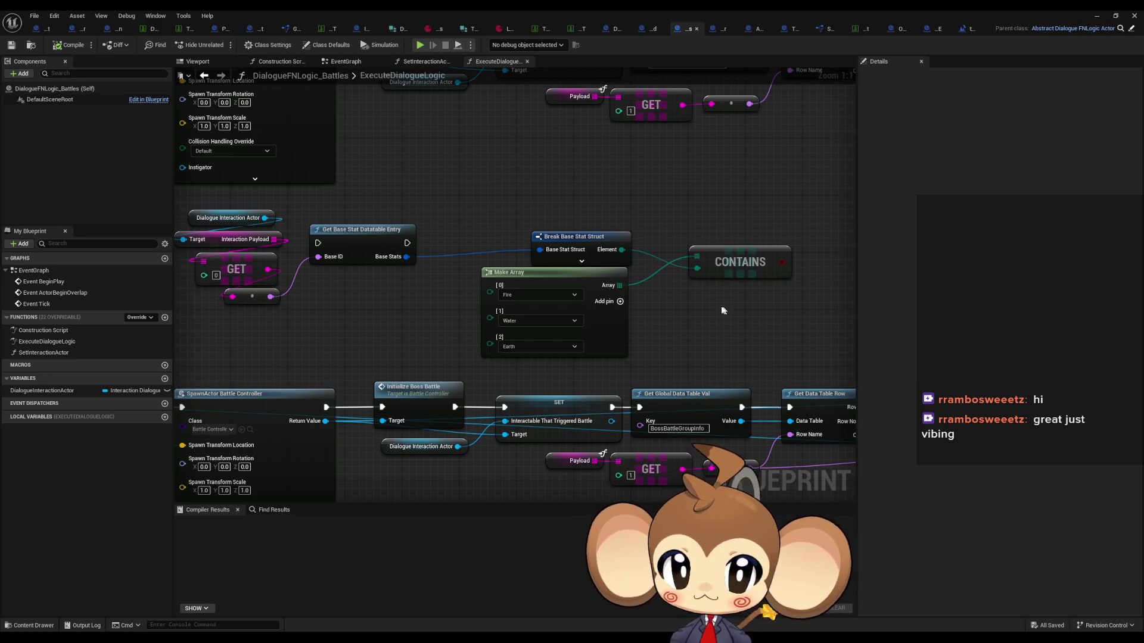
Pan the ExecuteDialogueLogic graph to review the == comparison, Contains and Make Array nodes
{"action": "scroll", "coordinate": [711, 307], "scroll_direction": "down", "scroll_amount": 2}
{"action": "mouse_move", "coordinate": [715, 314]}
{"action": "left_mouse_down"}
{"action": "mouse_move", "coordinate": [302, 314]}
{"action": "mouse_move", "coordinate": [197, 295]}
{"action": "left_mouse_up"}
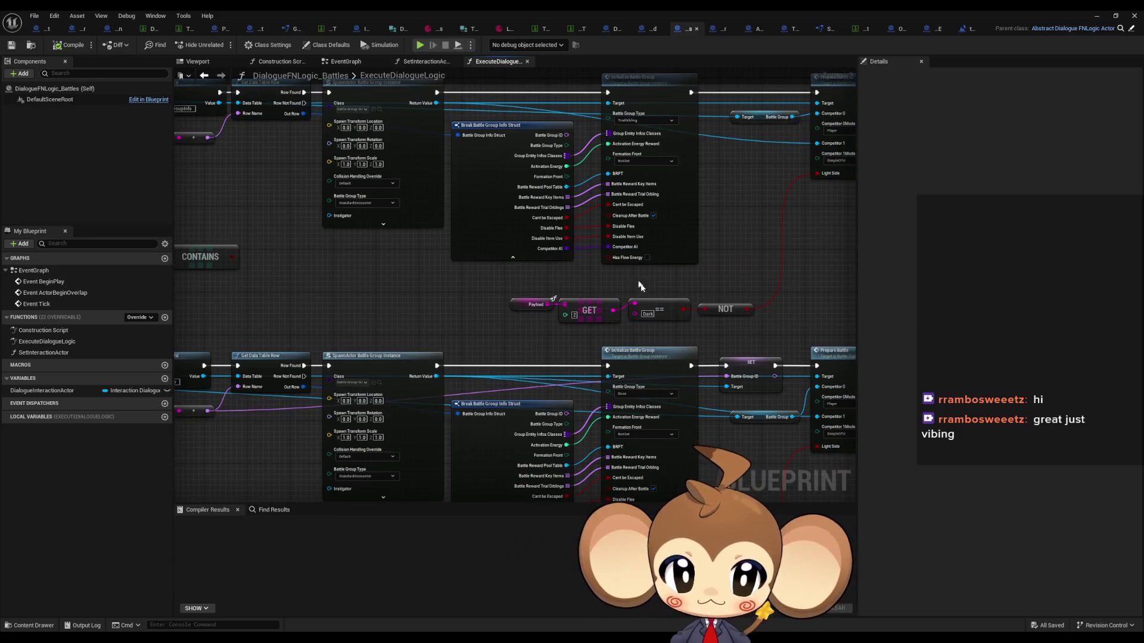
{"action": "left_click", "coordinate": [650, 313]}
{"action": "left_click_drag", "start_coordinate": [751, 170], "coordinate": [713, 181]}
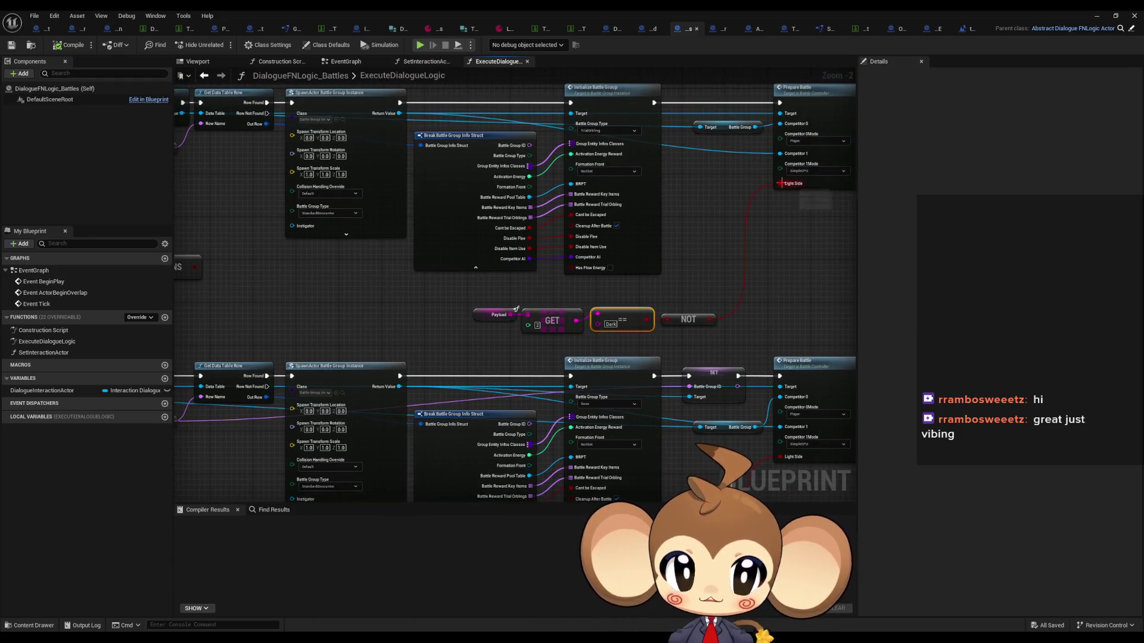
{"action": "left_click_drag", "start_coordinate": [406, 314], "coordinate": [868, 277]}
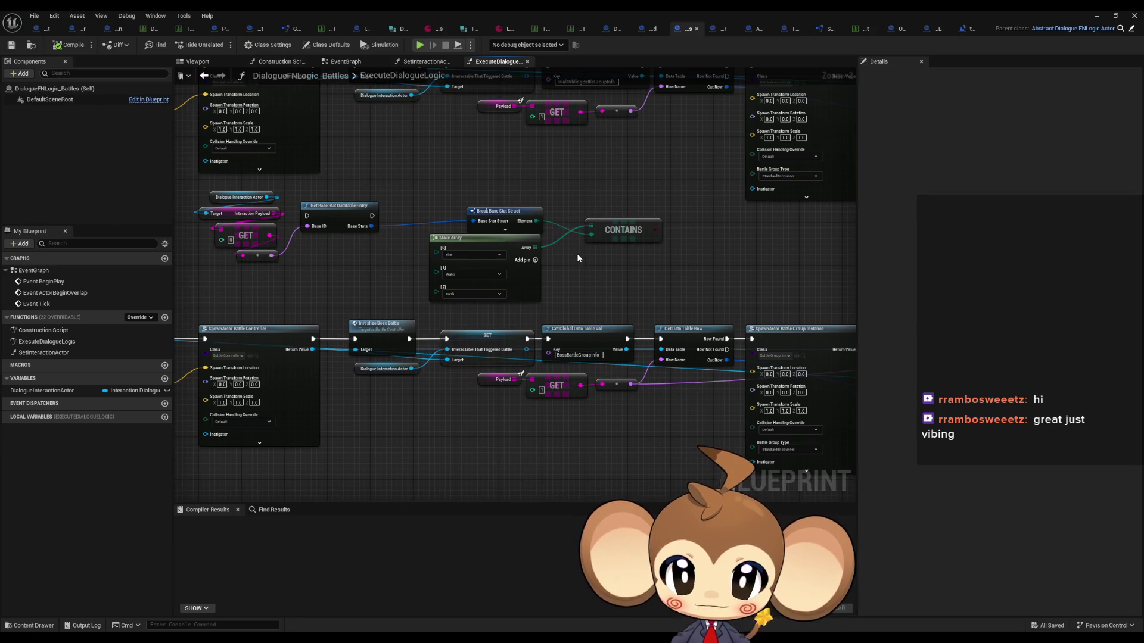
{"action": "left_click_drag", "start_coordinate": [470, 249], "coordinate": [580, 280]}
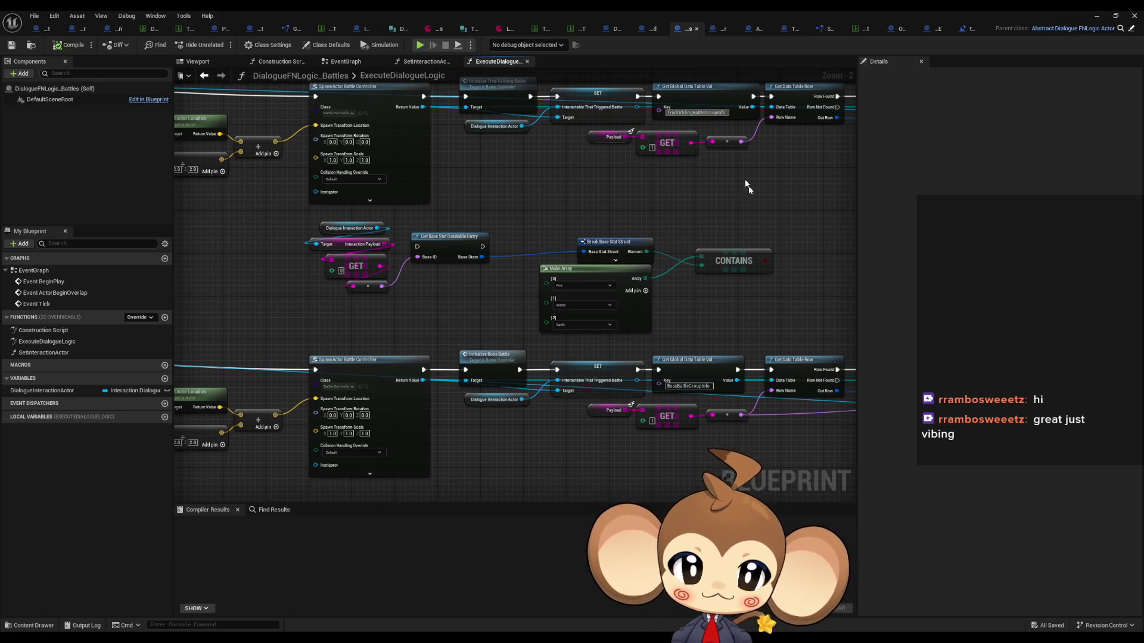
Review the SpawnActor Battle Group Instance, Get Player Actor and Get Actor Location nodes
{"action": "mouse_move", "coordinate": [744, 186]}
{"action": "left_mouse_down"}
{"action": "mouse_move", "coordinate": [650, 208]}
{"action": "mouse_move", "coordinate": [496, 150]}
{"action": "left_mouse_up"}
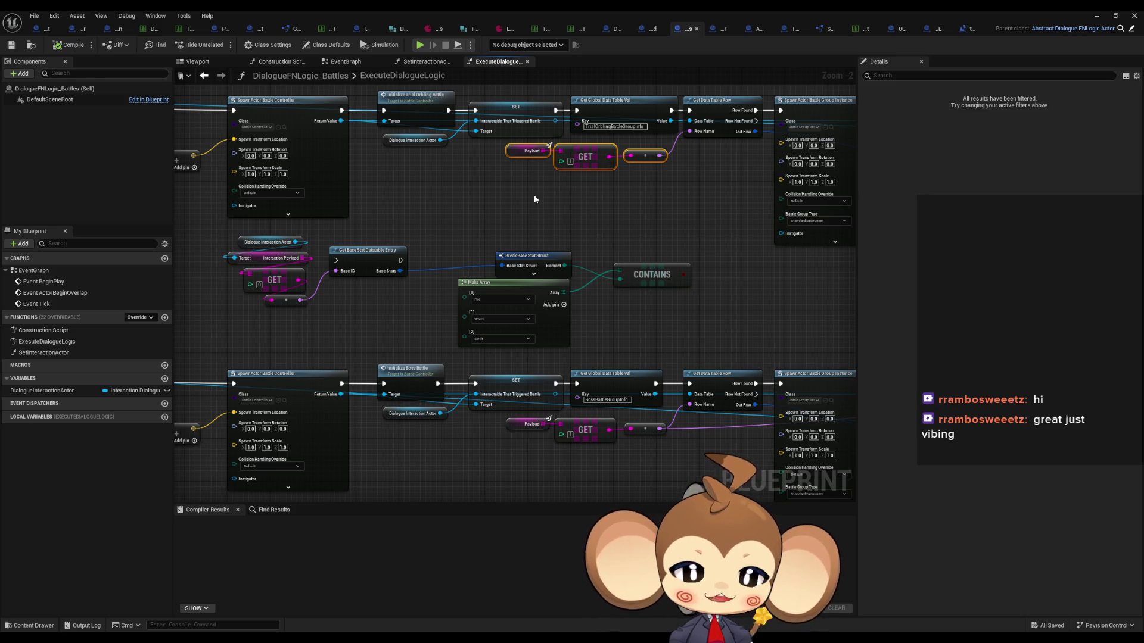
{"action": "scroll", "coordinate": [665, 247], "scroll_direction": "down", "scroll_amount": 4}
{"action": "scroll", "coordinate": [406, 192], "scroll_direction": "up", "scroll_amount": 3}
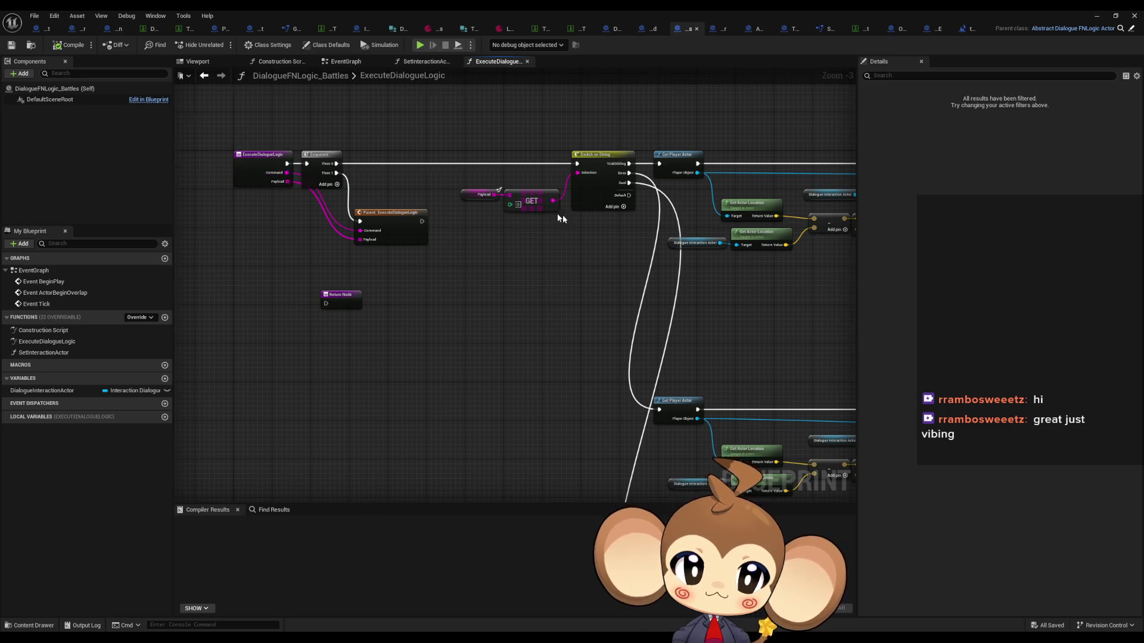
{"action": "scroll", "coordinate": [563, 214], "scroll_direction": "down", "scroll_amount": 3}
{"action": "scroll", "coordinate": [397, 192], "scroll_direction": "up", "scroll_amount": 4}
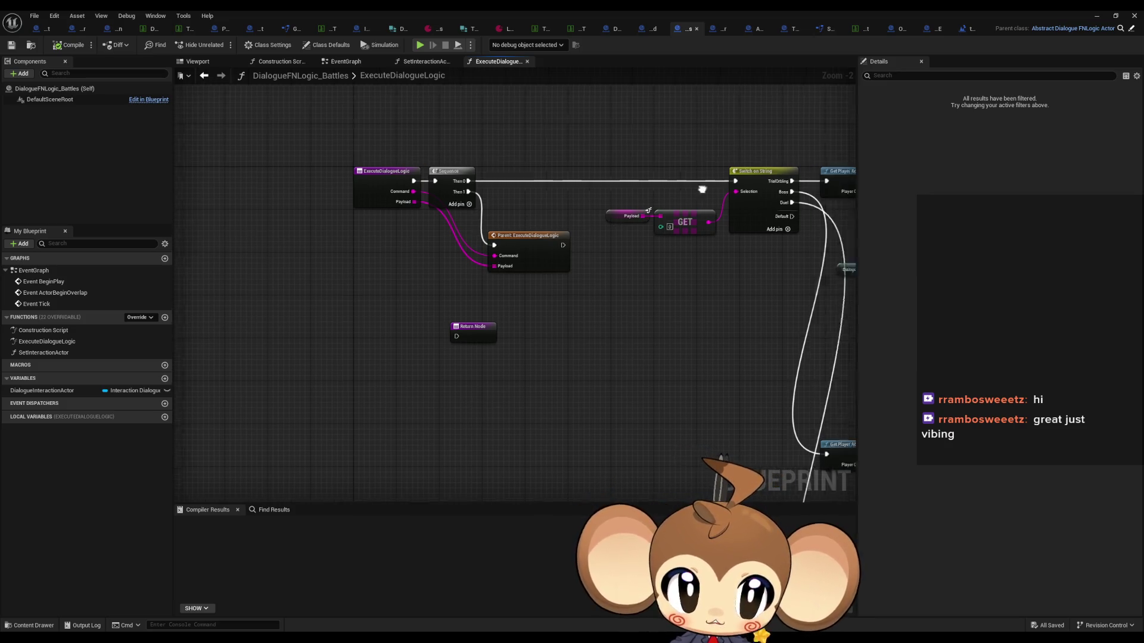
{"action": "left_click_drag", "start_coordinate": [702, 186], "coordinate": [340, 174]}
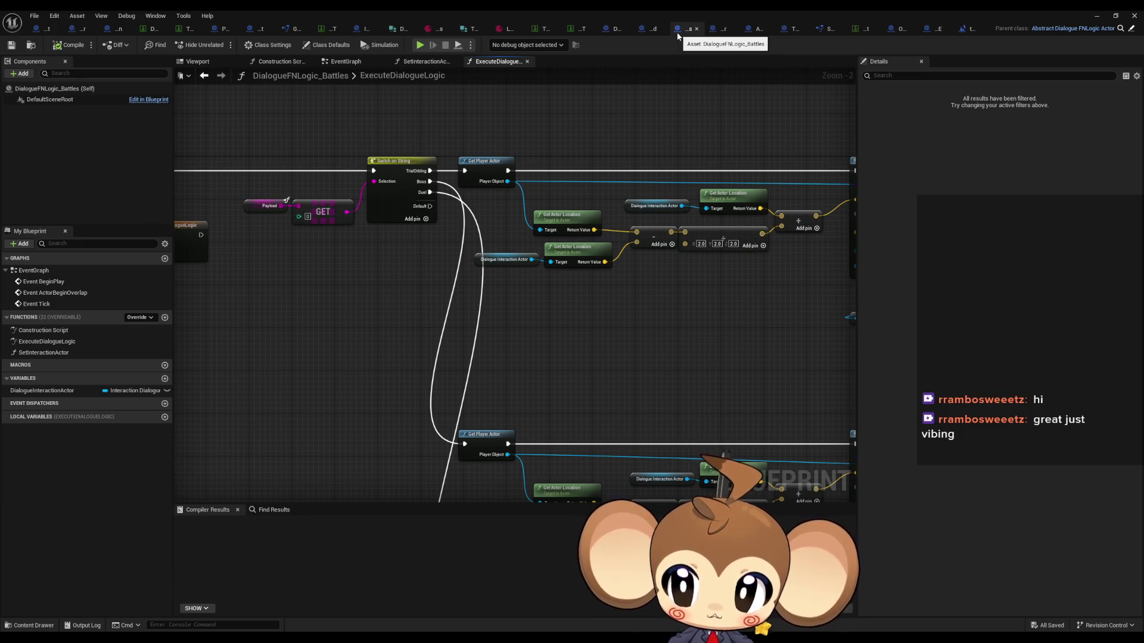
{"action": "left_click", "coordinate": [647, 31]}
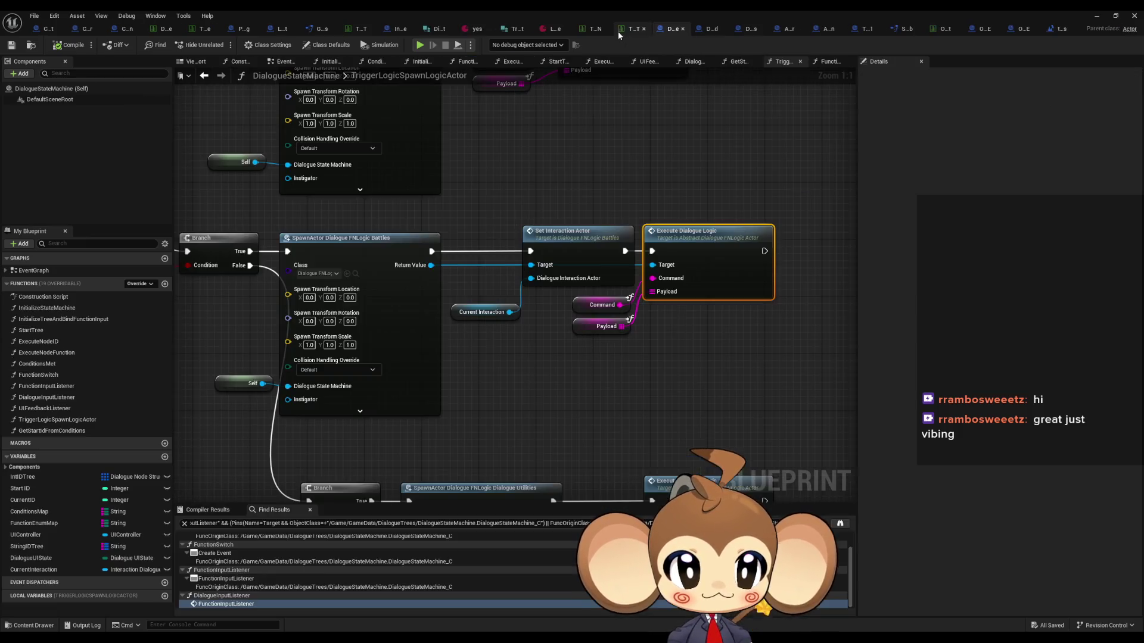
Find class-member references to TriggerLogicSpawnLogicActor and jump to where it is called
{"action": "left_click", "coordinate": [605, 326]}
{"action": "scroll", "coordinate": [679, 333], "scroll_direction": "down", "scroll_amount": 2}
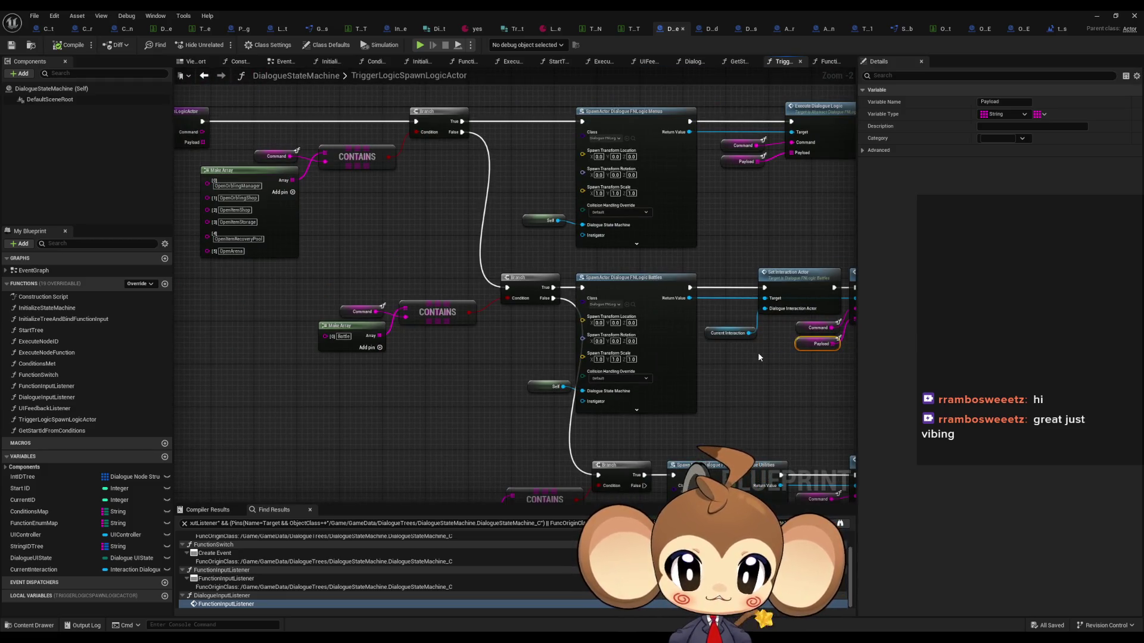
{"action": "left_click_drag", "start_coordinate": [677, 353], "coordinate": [797, 363]}
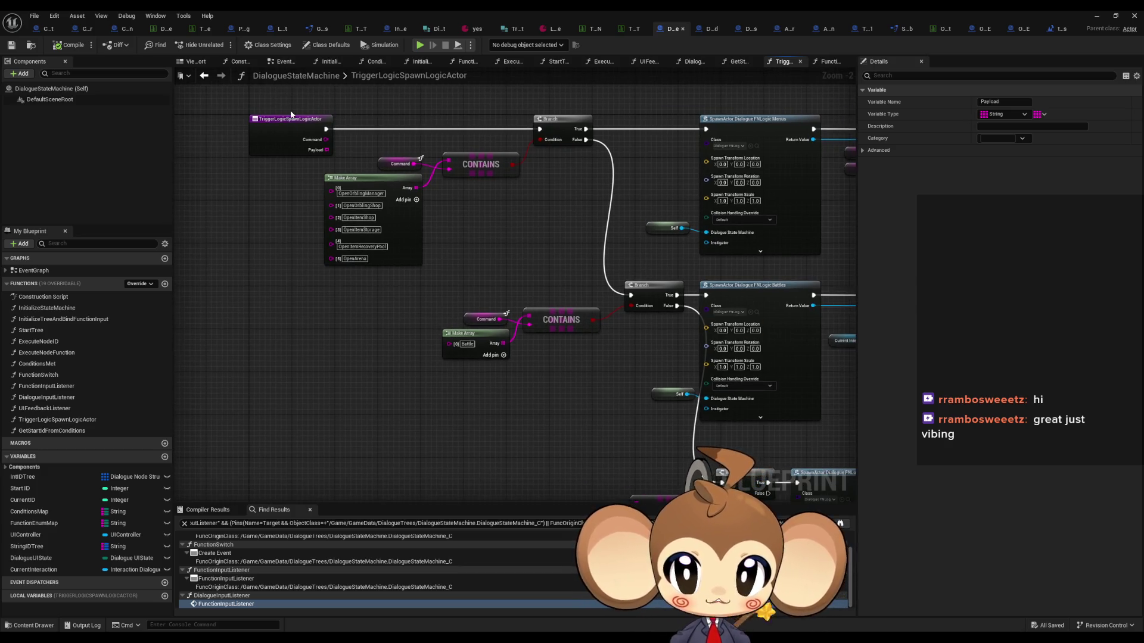
{"action": "right_click", "coordinate": [277, 139]}
{"action": "mouse_move", "coordinate": [333, 234]}
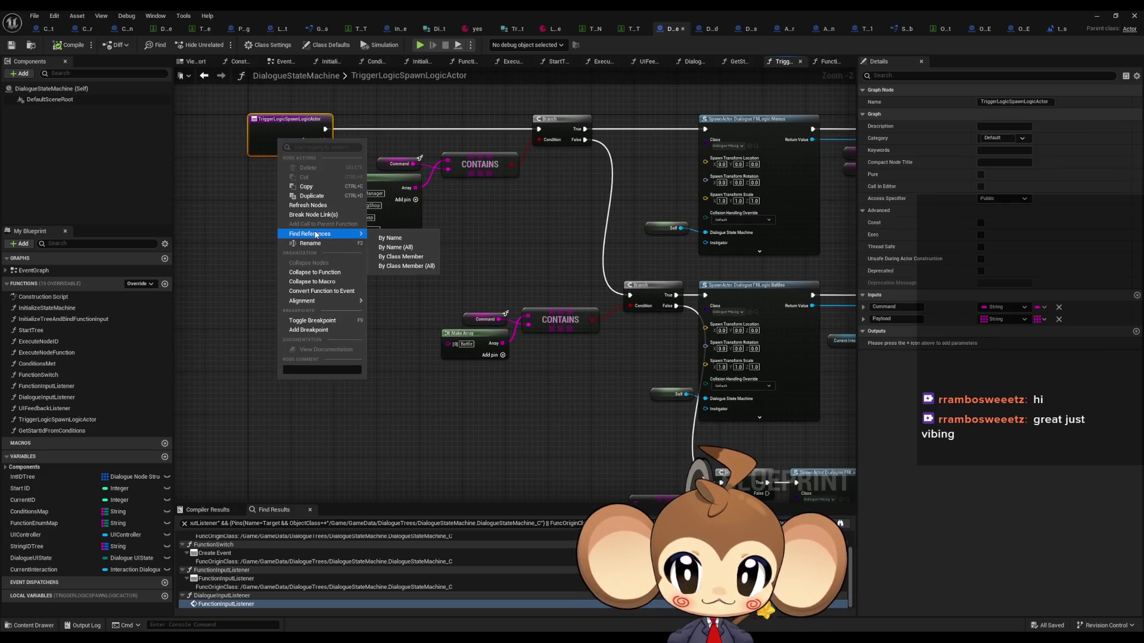
{"action": "left_click", "coordinate": [403, 257]}
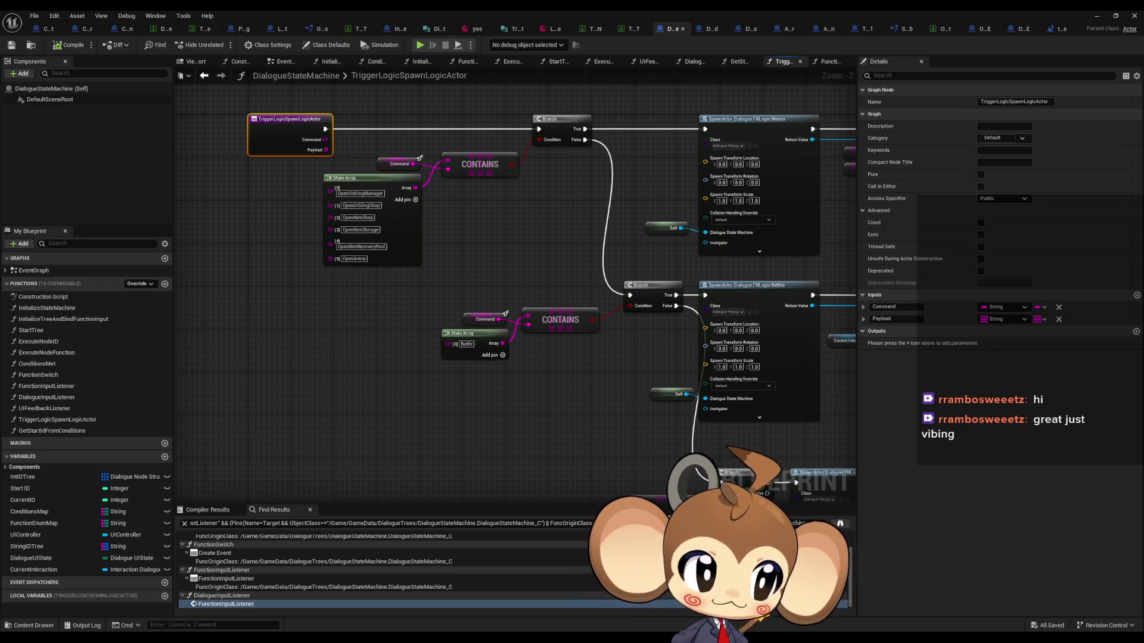
{"action": "key", "text": "alt+Left"}
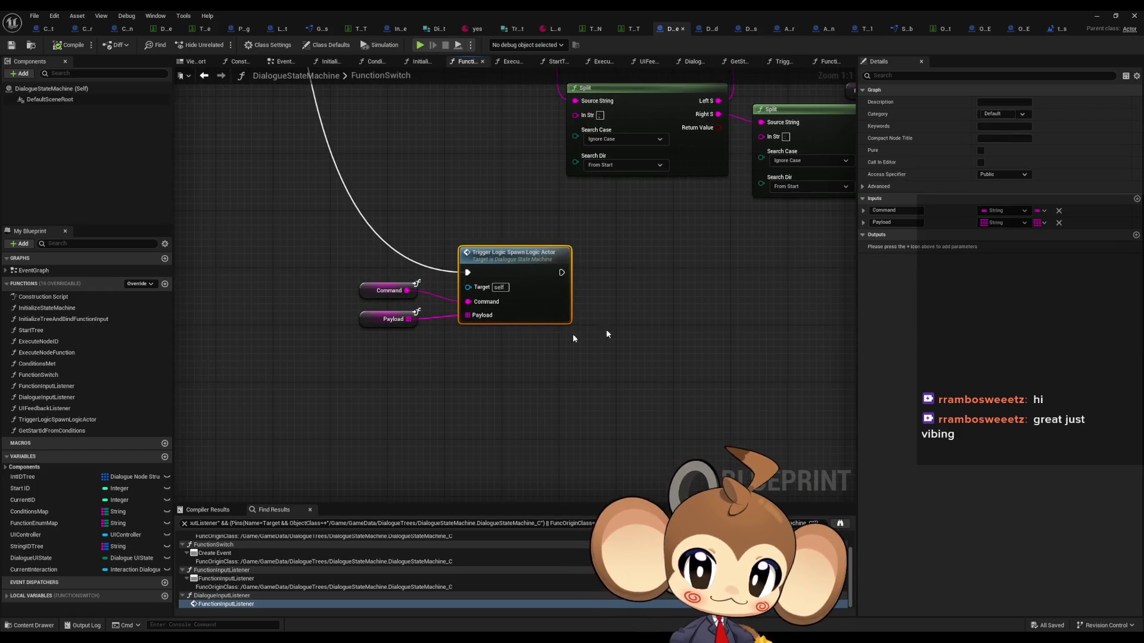
Centre the view on the FunctionSwitch entry node and its cast chain
{"action": "mouse_move", "coordinate": [545, 436]}
{"action": "left_mouse_down"}
{"action": "mouse_move", "coordinate": [523, 378]}
{"action": "mouse_move", "coordinate": [567, 455]}
{"action": "mouse_move", "coordinate": [745, 439]}
{"action": "left_mouse_up"}
{"action": "scroll", "coordinate": [466, 254], "scroll_direction": "up", "scroll_amount": 3}
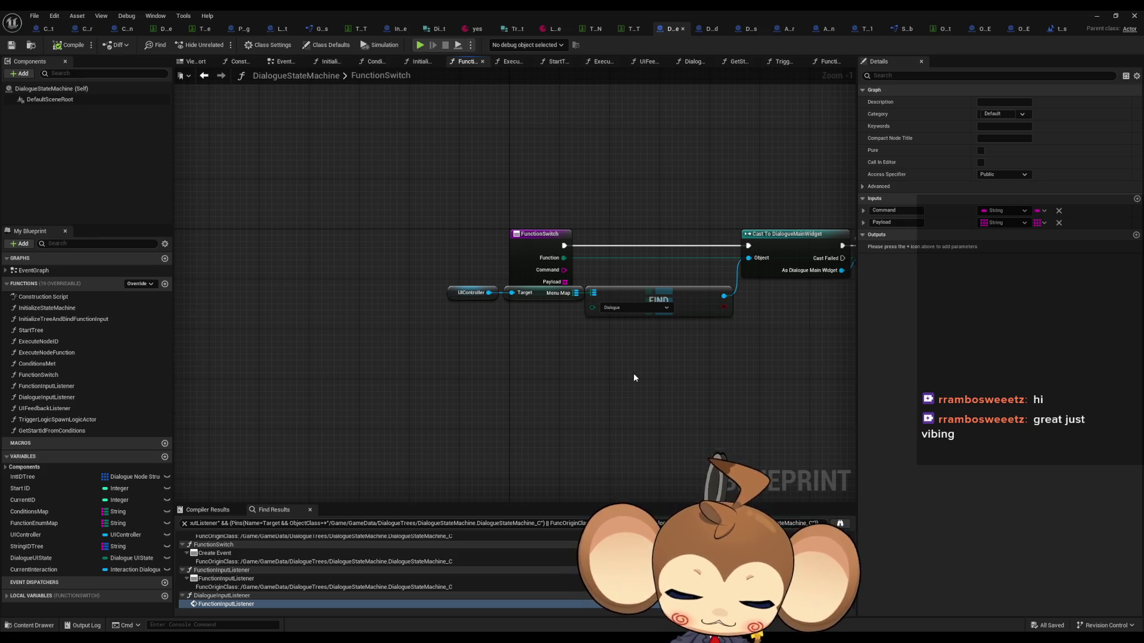
{"action": "scroll", "coordinate": [632, 379], "scroll_direction": "down", "scroll_amount": 4}
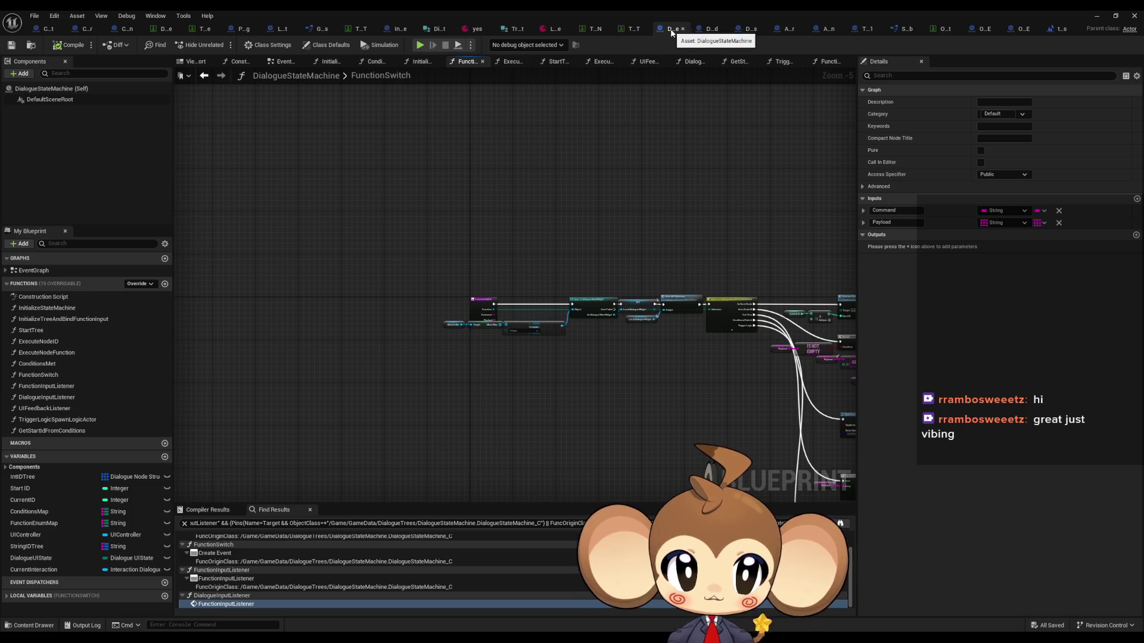
{"action": "scroll", "coordinate": [506, 280], "scroll_direction": "up", "scroll_amount": 6}
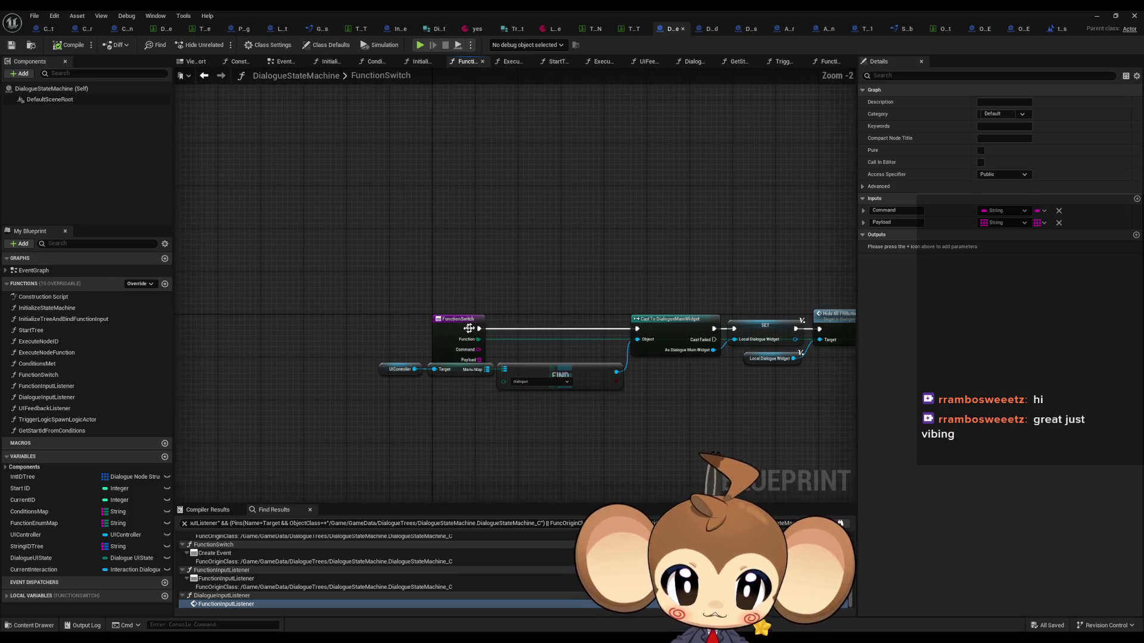
{"action": "left_click_drag", "start_coordinate": [468, 324], "coordinate": [524, 290]}
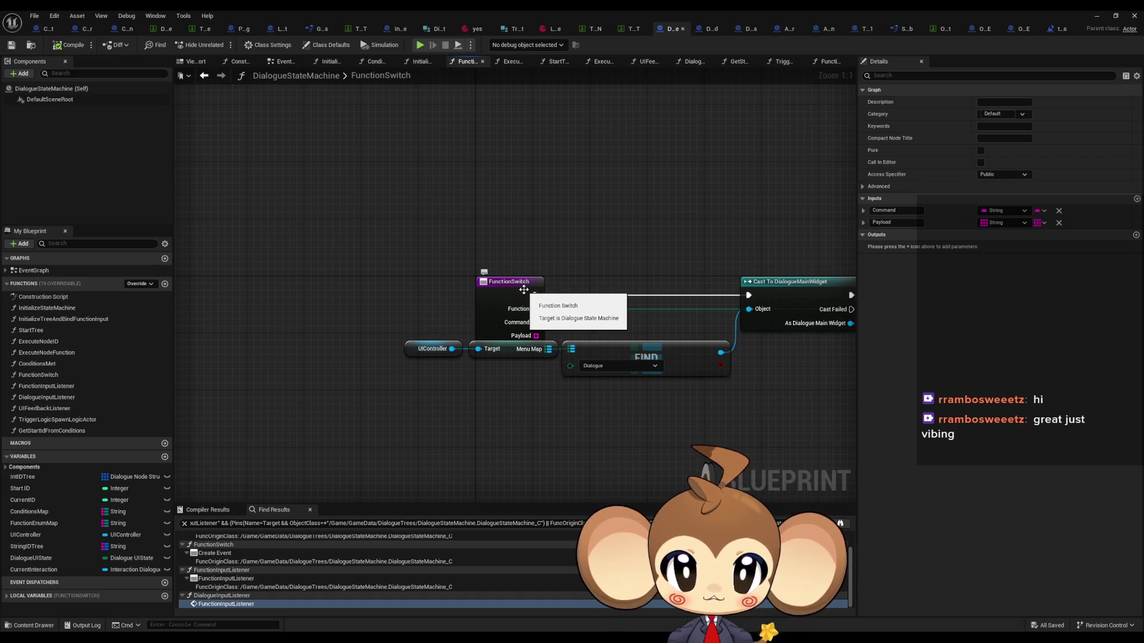
{"action": "left_click", "coordinate": [553, 28]}
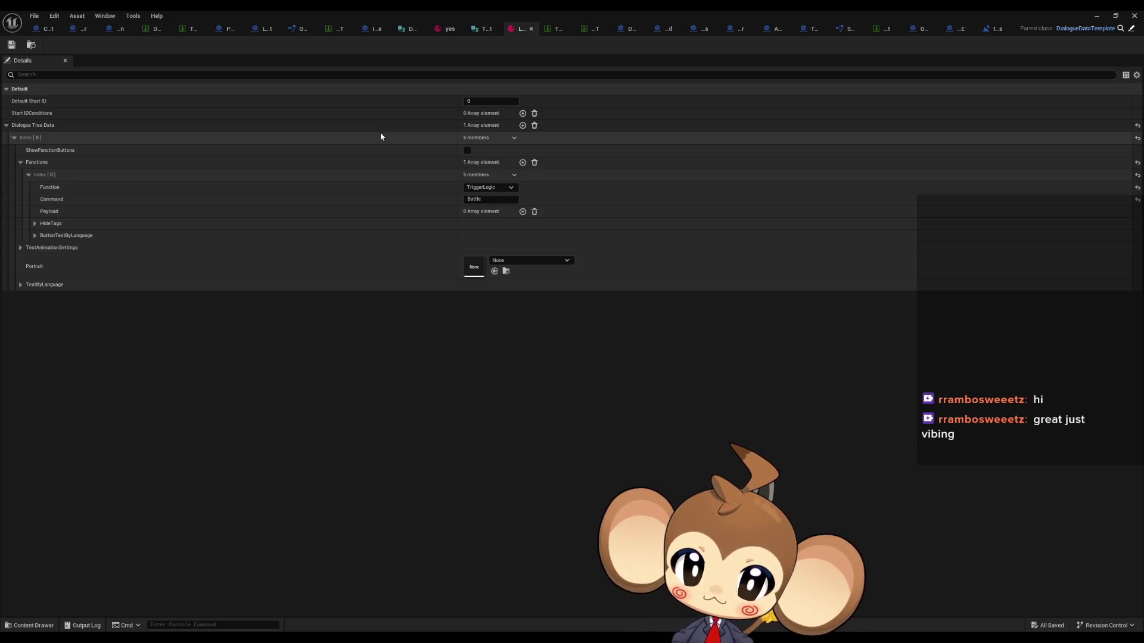
Browse TO_1_1_Text_EN, TO_1_1_Dia_DT and TrialOrblingInfosDT, then select TrialOrblingSpawnDataTable's first ID, TO_1_1
{"action": "left_click", "coordinate": [553, 29]}
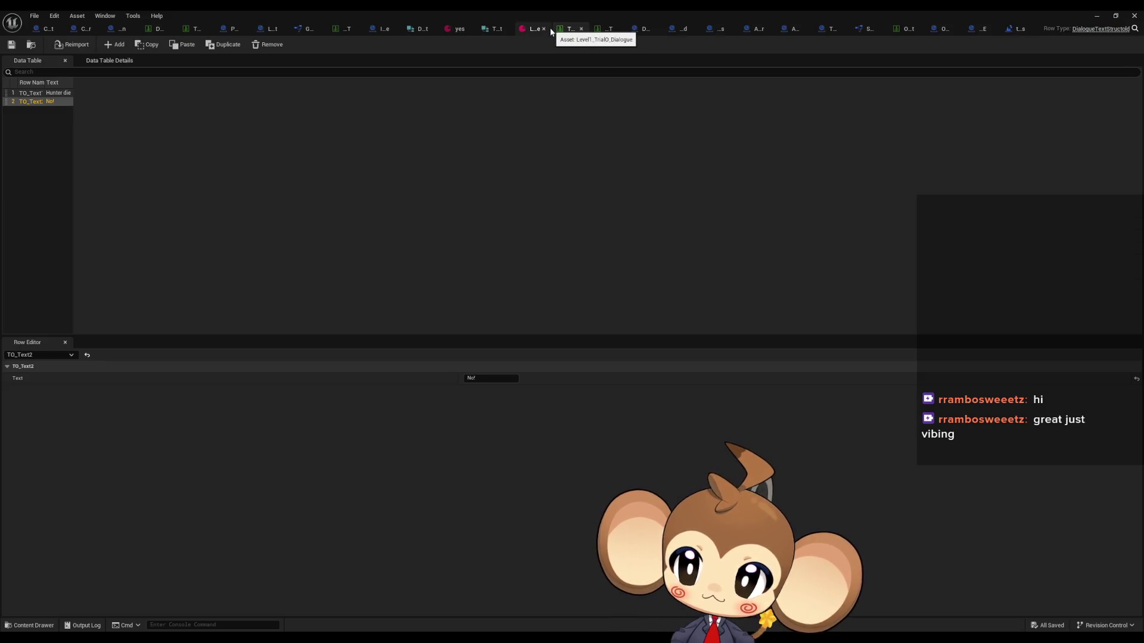
{"action": "left_click", "coordinate": [581, 28]}
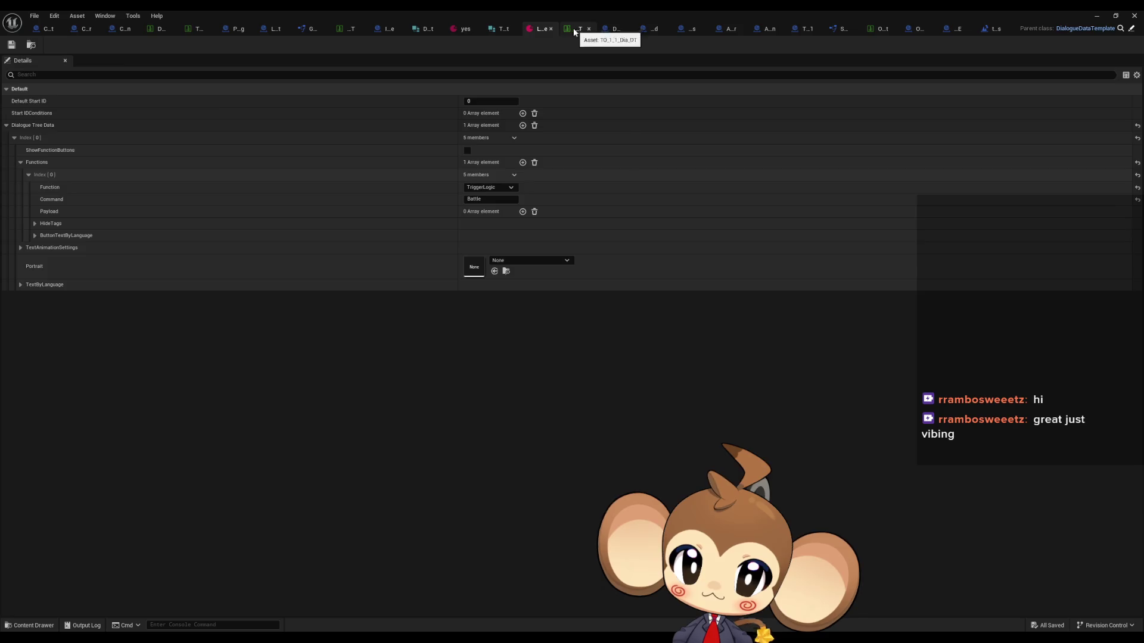
{"action": "left_click", "coordinate": [571, 30]}
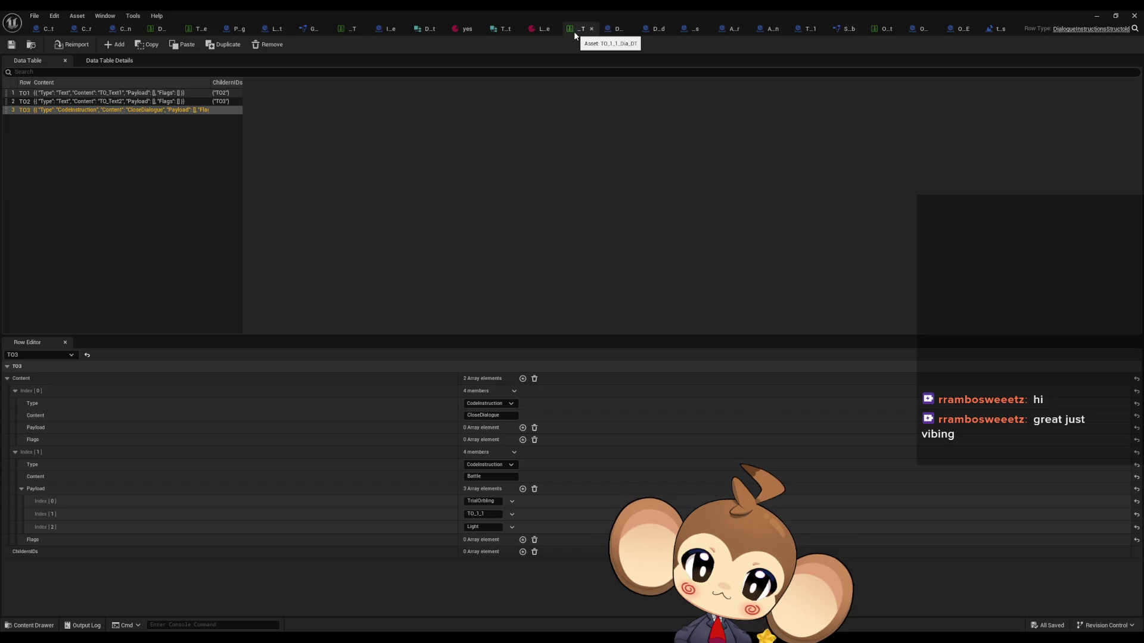
{"action": "left_click", "coordinate": [349, 30]}
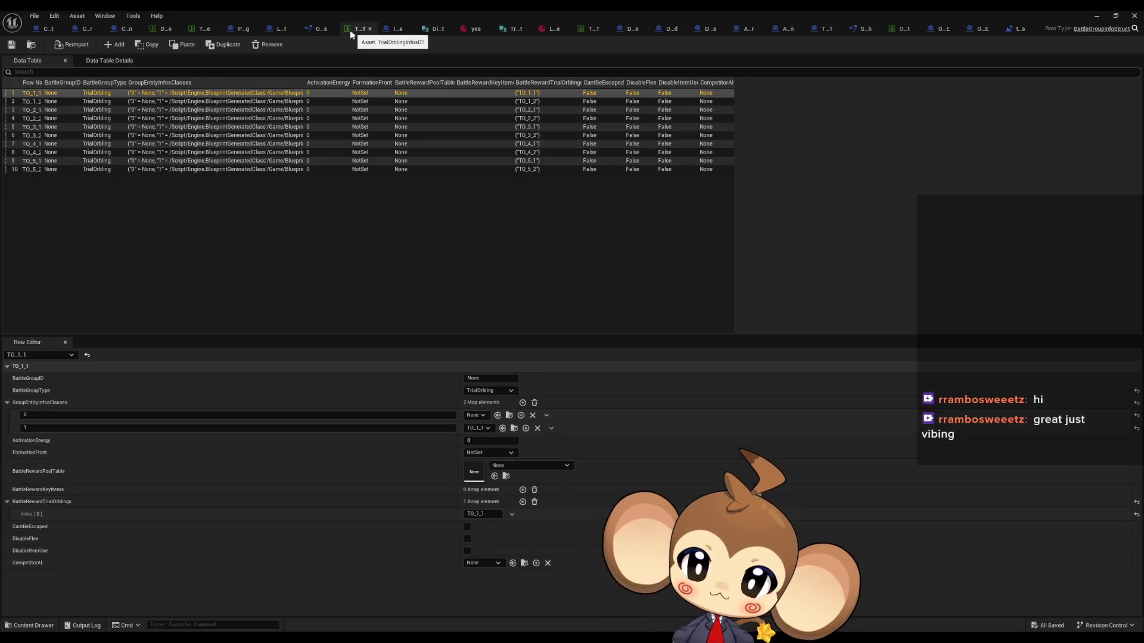
{"action": "left_click", "coordinate": [203, 29]}
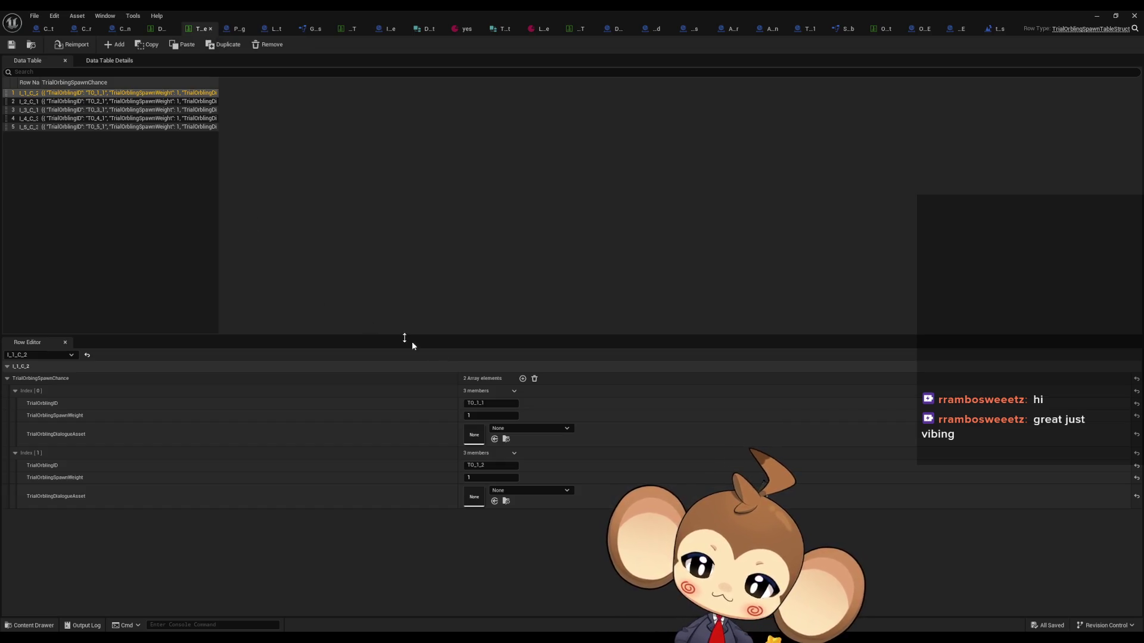
{"action": "left_click", "coordinate": [239, 403]}
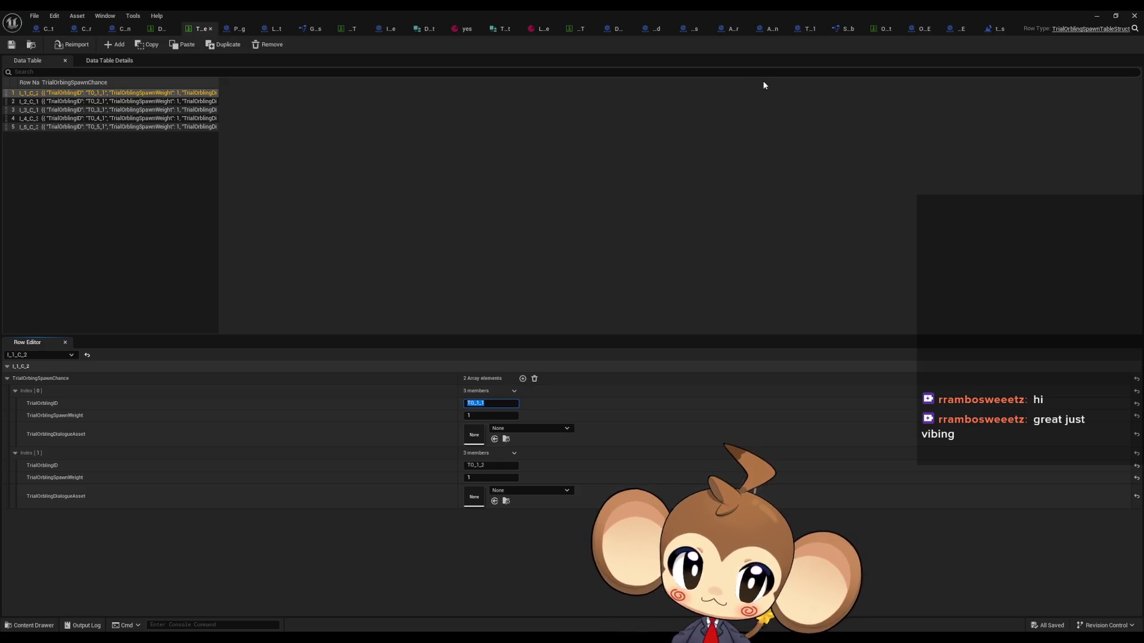
Look through DialogueFNLogic_Battles, DialogueStateMachineOld and DialogueStateMachine's TriggerLogicSpawnLogicActor graph
{"action": "left_click", "coordinate": [681, 31]}
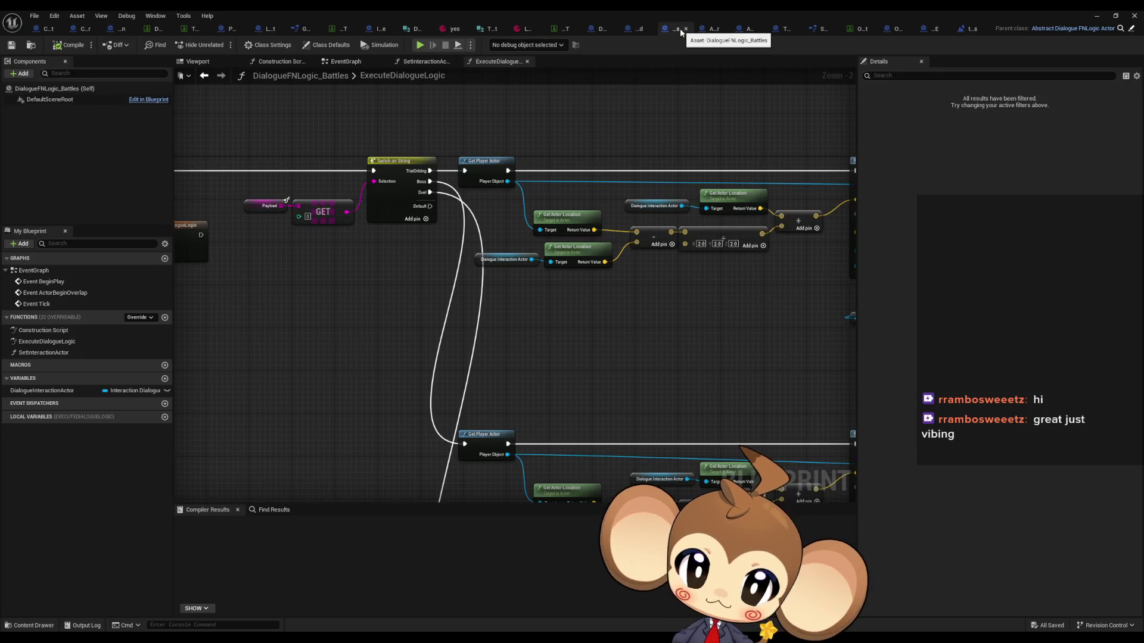
{"action": "left_click", "coordinate": [636, 27]}
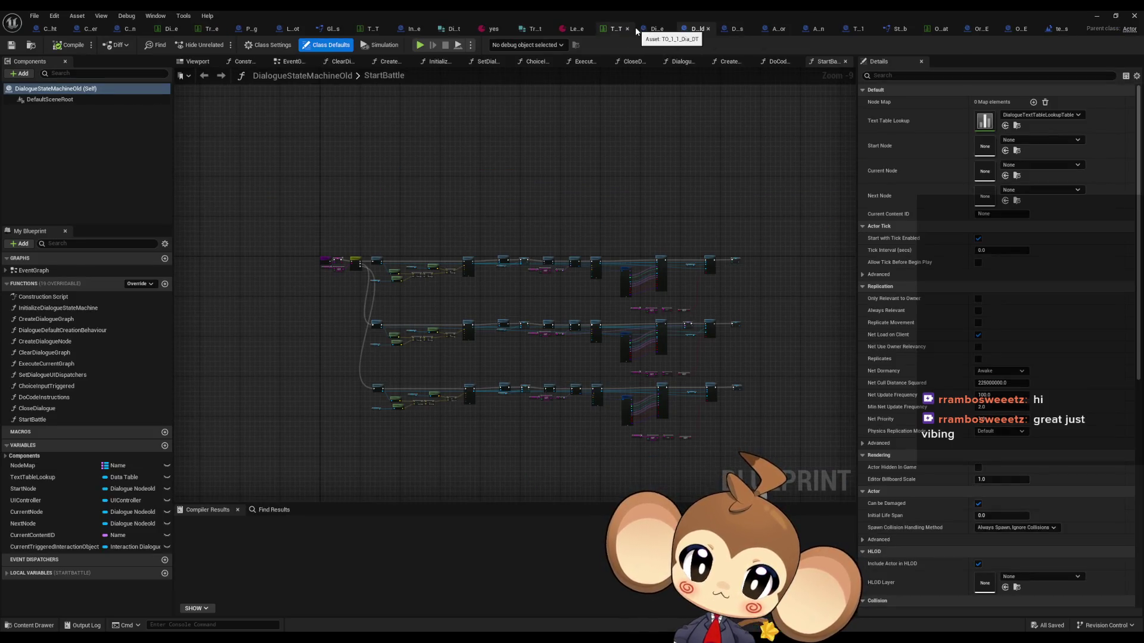
{"action": "left_click", "coordinate": [654, 28]}
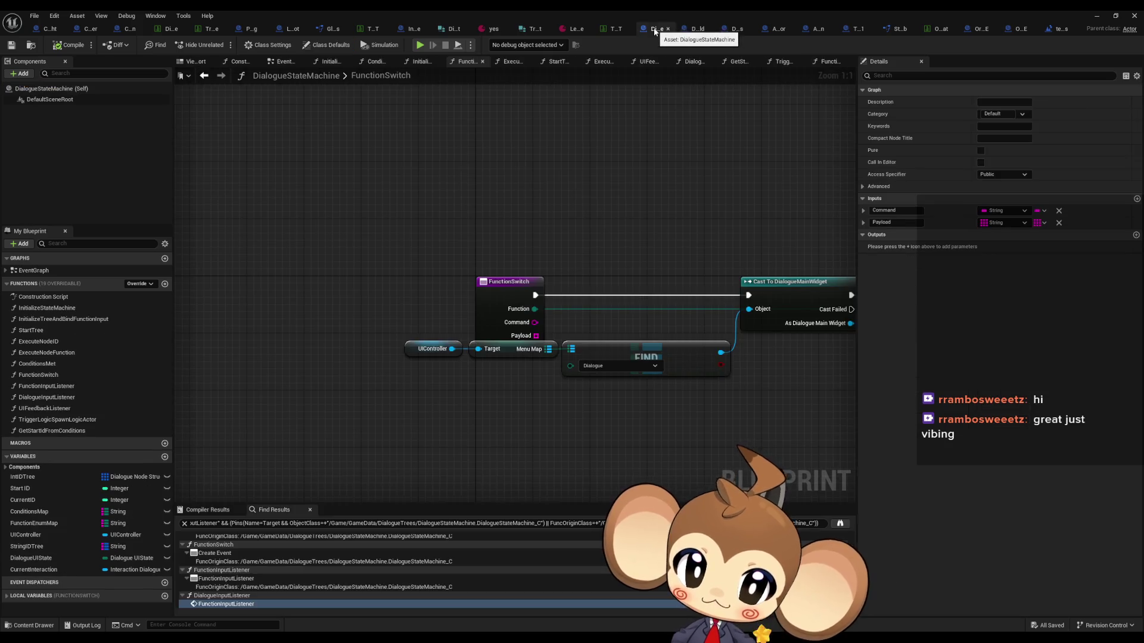
{"action": "double_click", "coordinate": [91, 419]}
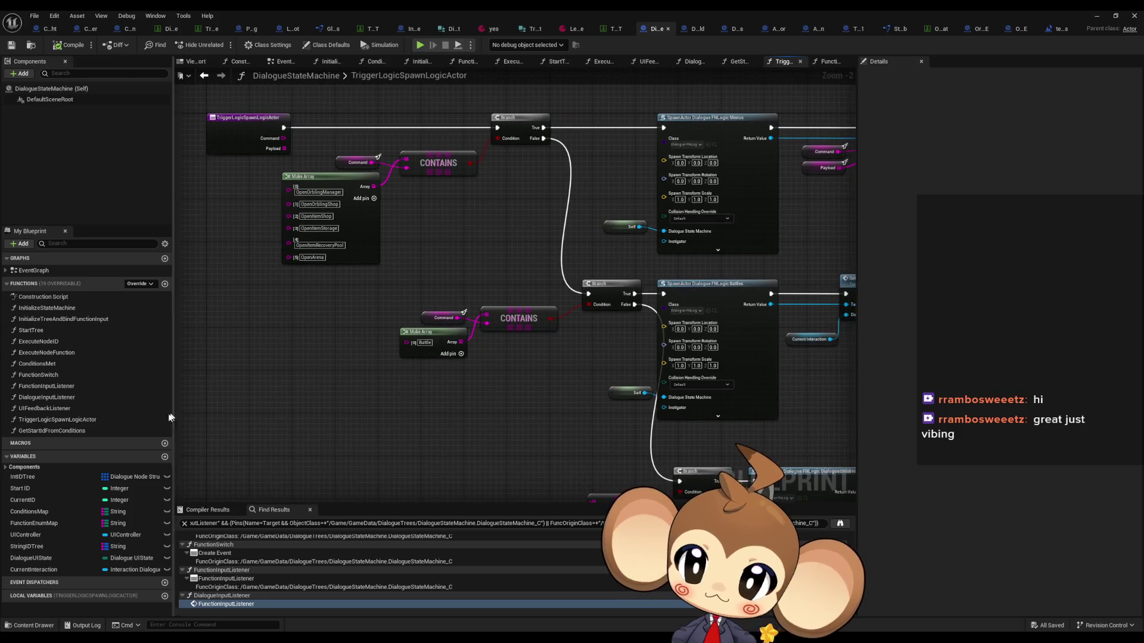
{"action": "scroll", "coordinate": [415, 409], "scroll_direction": "down", "scroll_amount": 4}
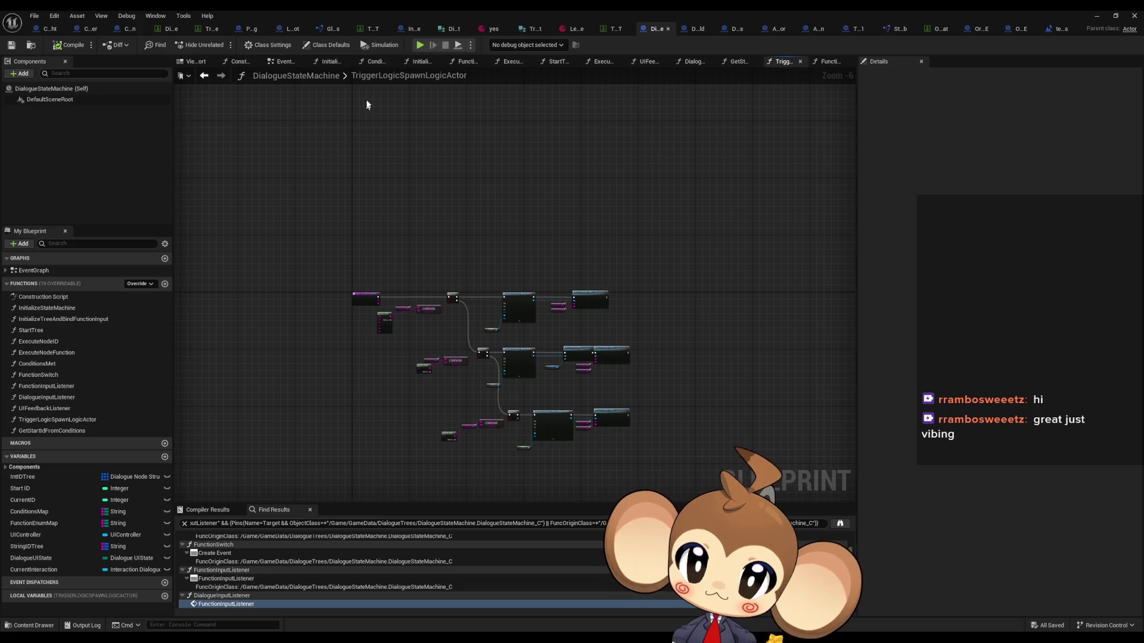
Check Interaction_Dialogue back to DoDialogueProcedure, then return to LevelObjectCollectionRoot's TrialOrblingSpawnProcedure graph
{"action": "left_click", "coordinate": [401, 30]}
{"action": "scroll", "coordinate": [450, 406], "scroll_direction": "down", "scroll_amount": 4}
{"action": "scroll", "coordinate": [432, 405], "scroll_direction": "up", "scroll_amount": 3}
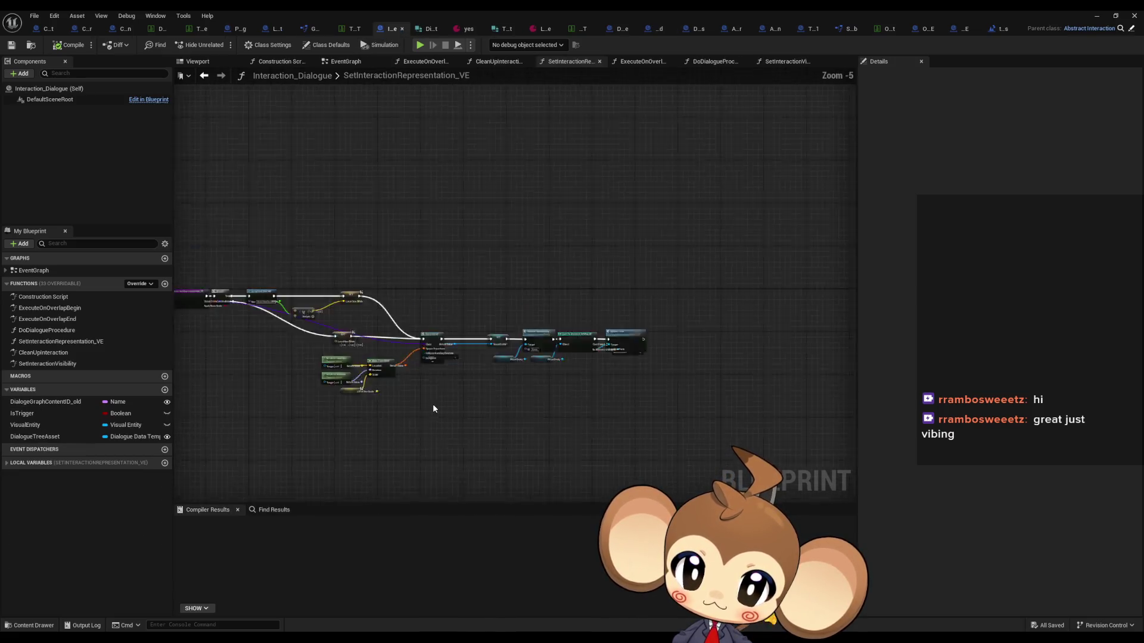
{"action": "left_click", "coordinate": [204, 76]}
{"action": "left_click", "coordinate": [204, 76]}
{"action": "left_click", "coordinate": [204, 75]}
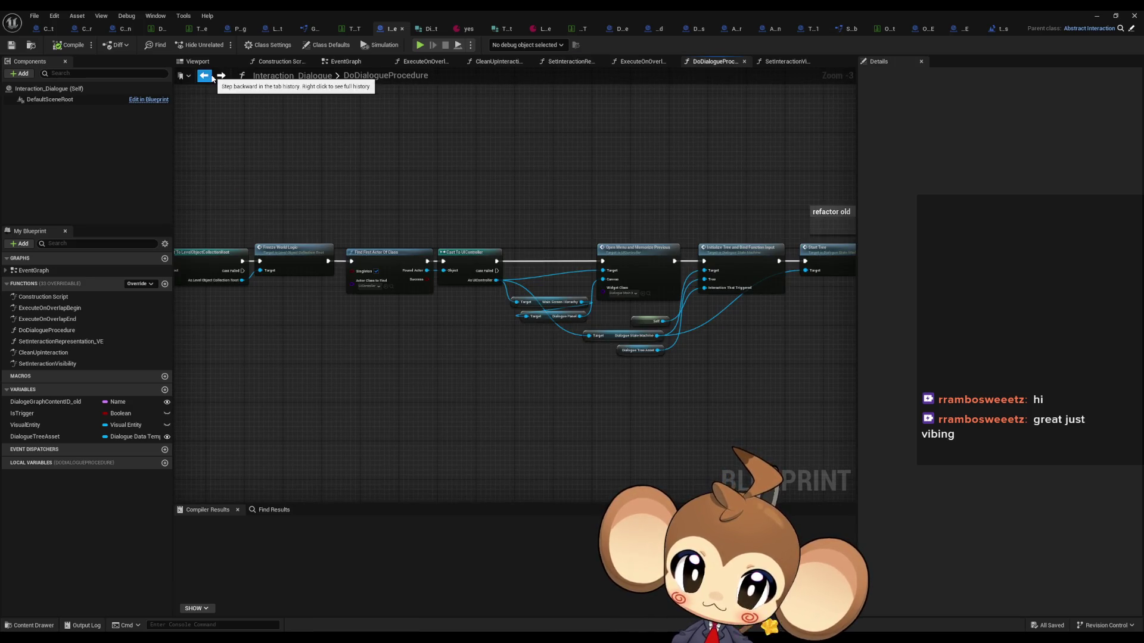
{"action": "scroll", "coordinate": [374, 284], "scroll_direction": "down", "scroll_amount": 4}
{"action": "scroll", "coordinate": [328, 288], "scroll_direction": "up", "scroll_amount": 2}
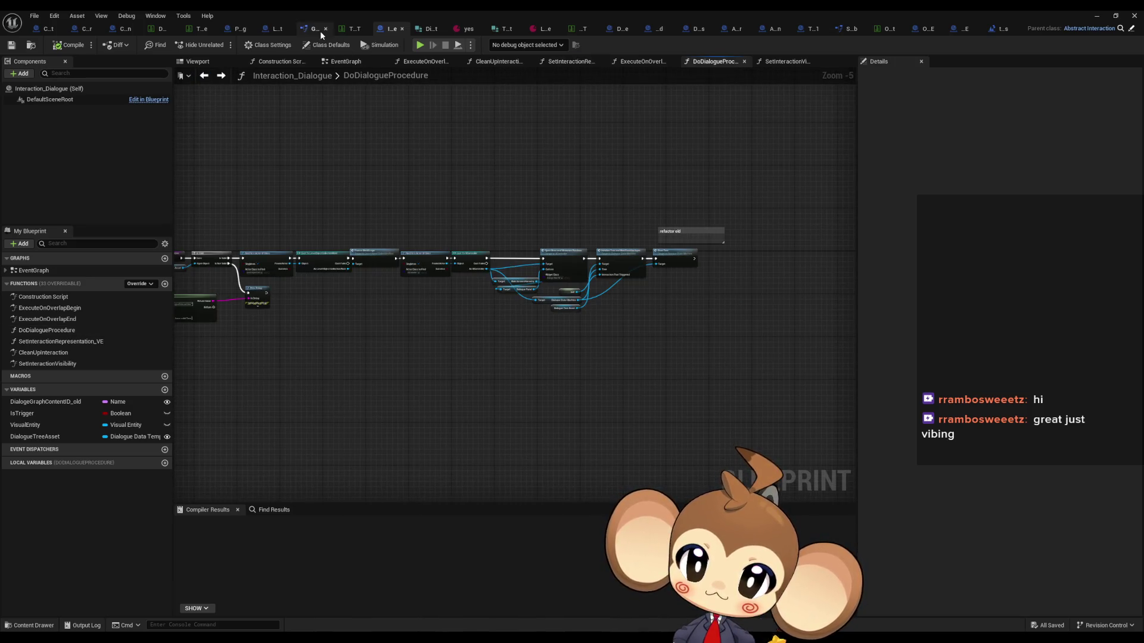
{"action": "left_click", "coordinate": [278, 29]}
{"action": "scroll", "coordinate": [424, 268], "scroll_direction": "down", "scroll_amount": 3}
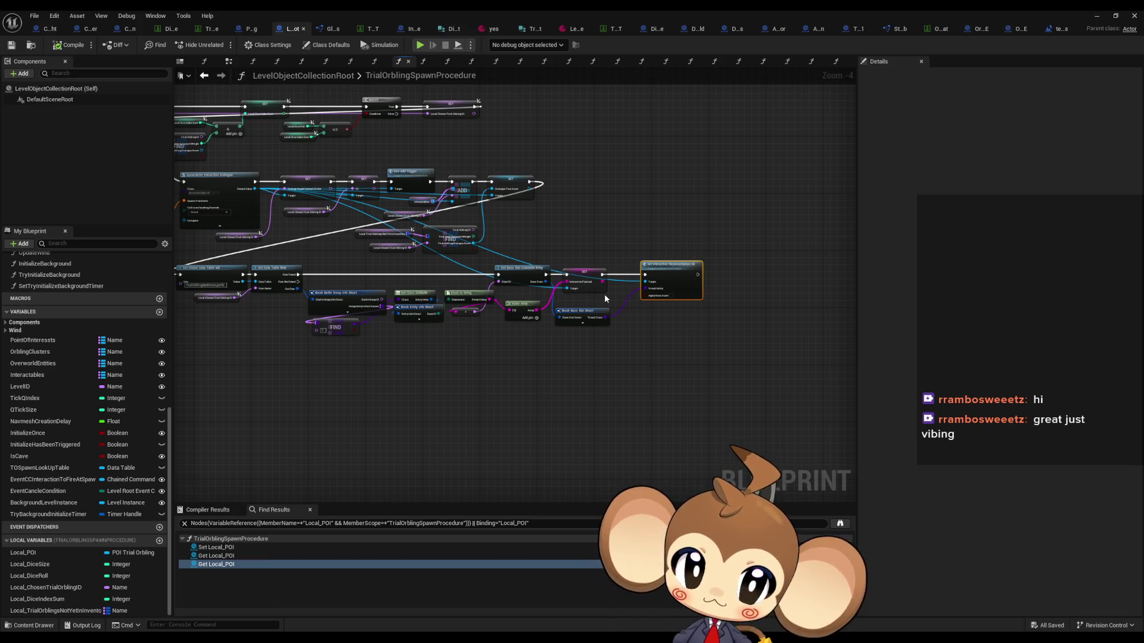
Add a second pin to the Make Array and review the loop, Contains, SpawnActor and FIND nodes
{"action": "scroll", "coordinate": [569, 295], "scroll_direction": "up", "scroll_amount": 3}
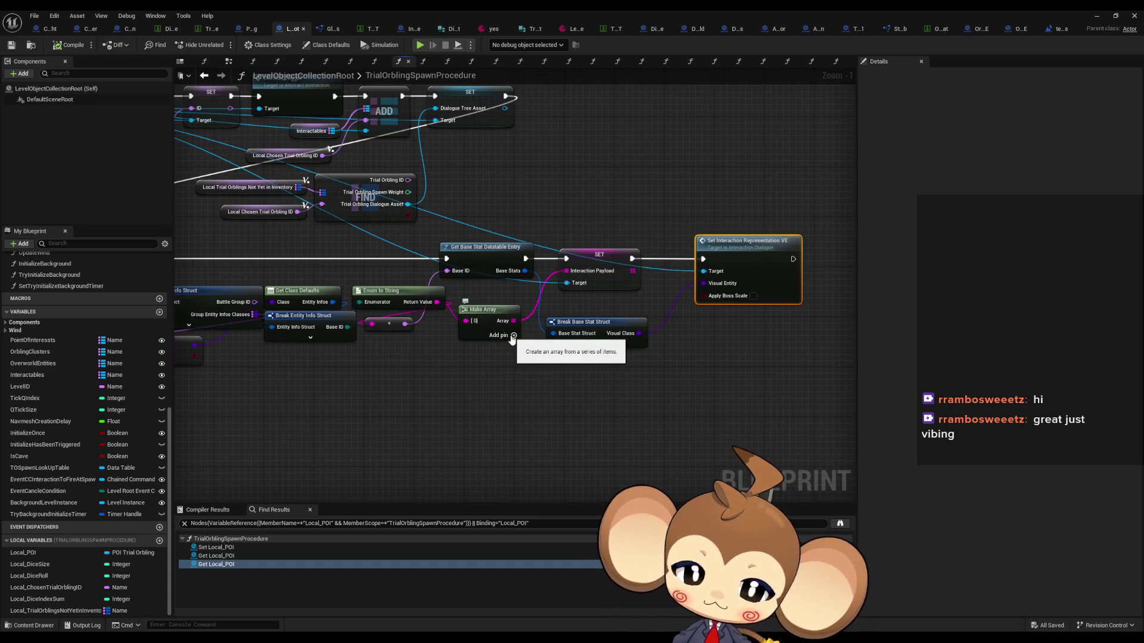
{"action": "left_click", "coordinate": [512, 335]}
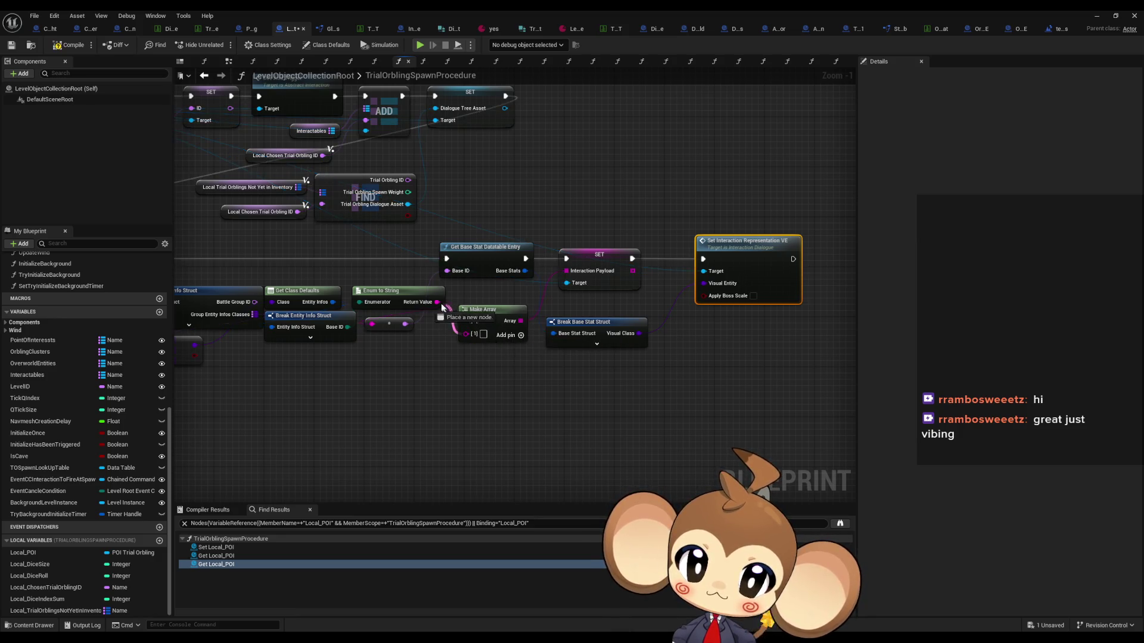
{"action": "scroll", "coordinate": [459, 343], "scroll_direction": "down", "scroll_amount": 4}
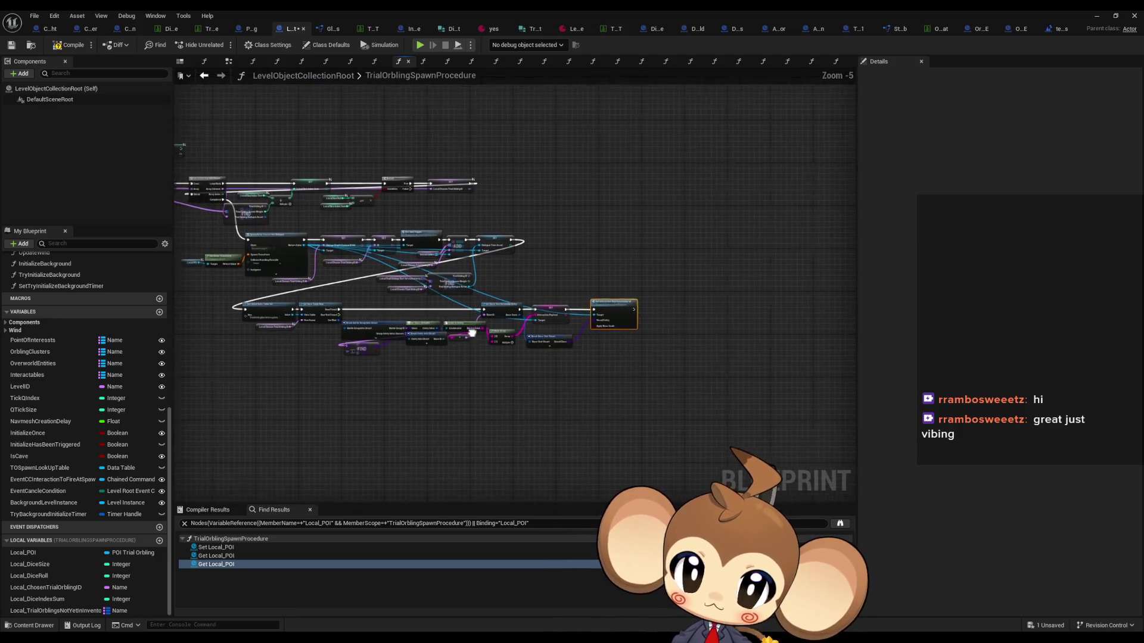
{"action": "scroll", "coordinate": [540, 330], "scroll_direction": "up", "scroll_amount": 3}
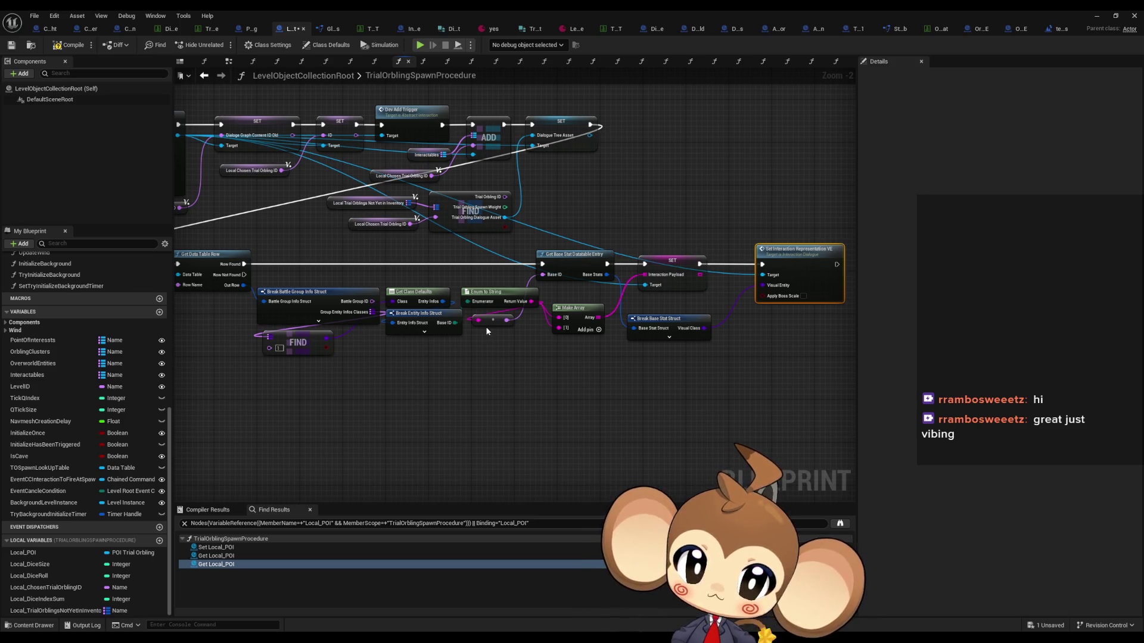
{"action": "scroll", "coordinate": [485, 326], "scroll_direction": "down", "scroll_amount": 4}
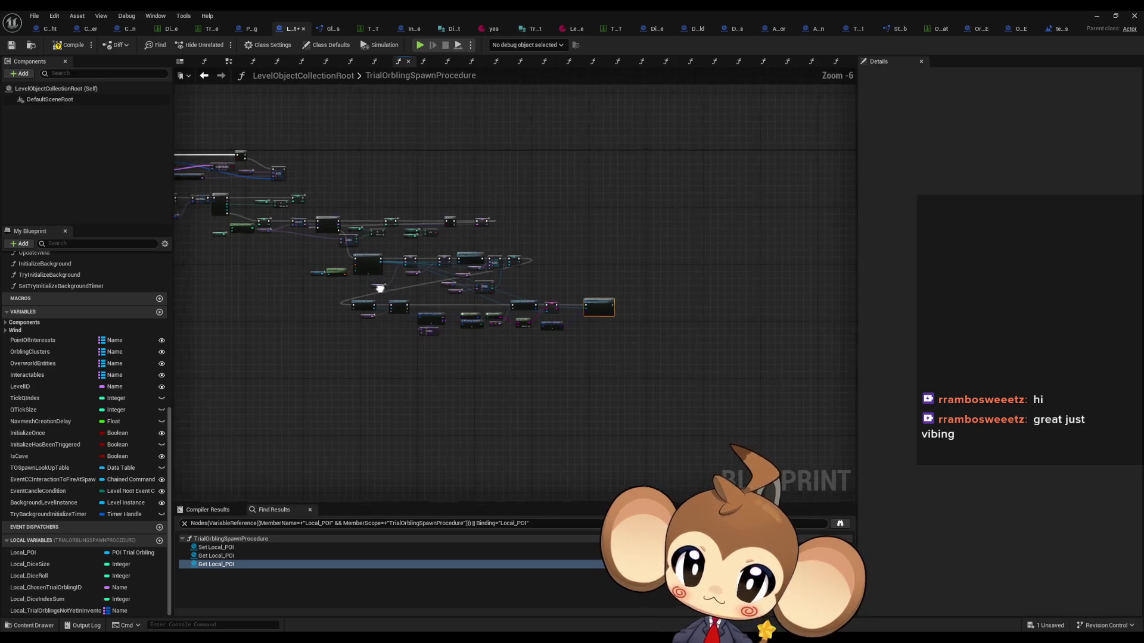
{"action": "scroll", "coordinate": [448, 250], "scroll_direction": "up", "scroll_amount": 4}
{"action": "scroll", "coordinate": [448, 250], "scroll_direction": "up", "scroll_amount": 1}
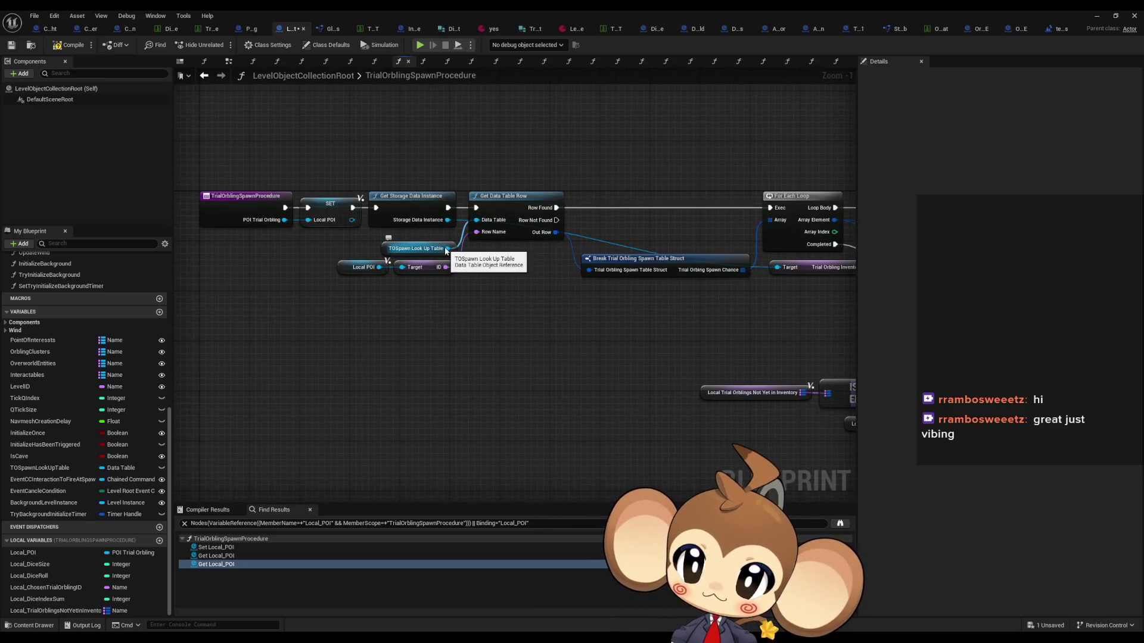
{"action": "left_click_drag", "start_coordinate": [578, 280], "coordinate": [396, 252]}
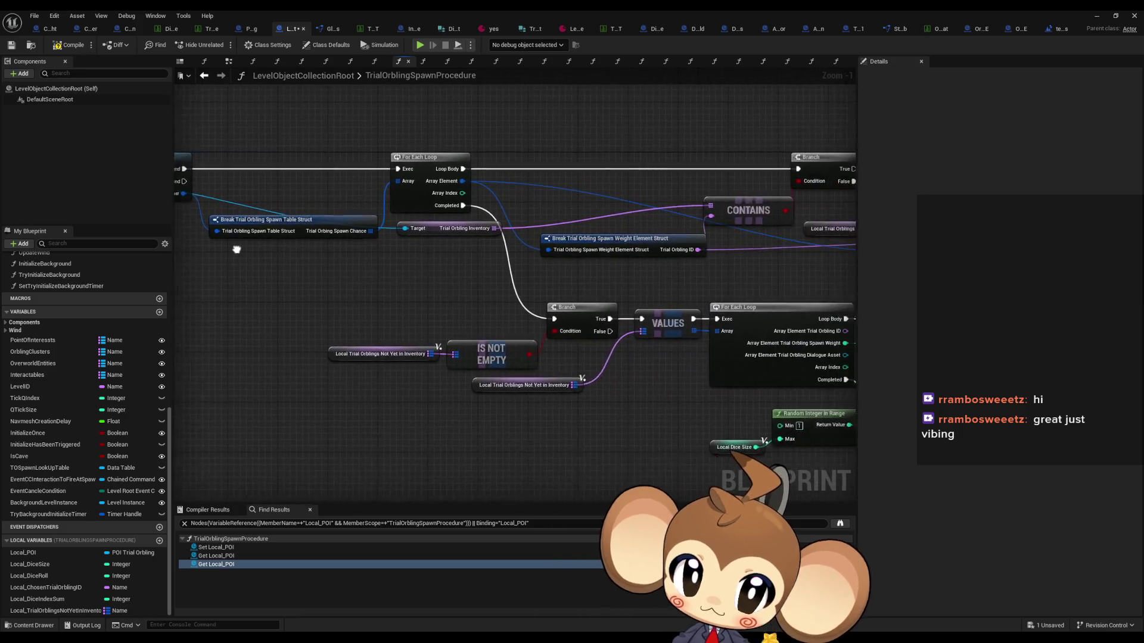
{"action": "left_click_drag", "start_coordinate": [457, 279], "coordinate": [444, 277]}
{"action": "left_click_drag", "start_coordinate": [557, 304], "coordinate": [437, 297]}
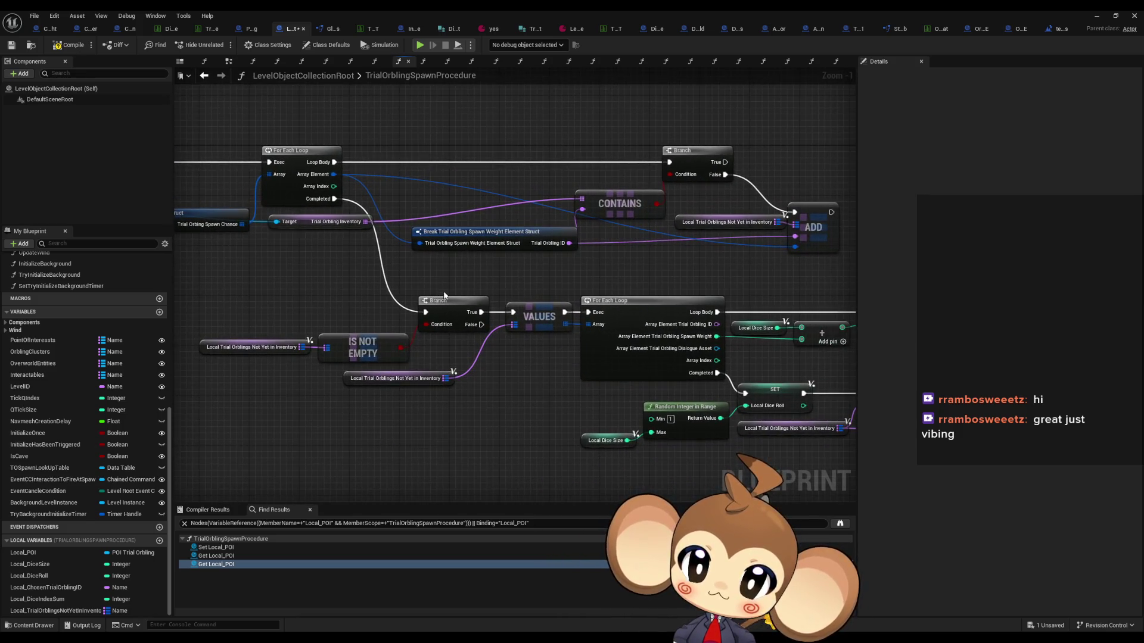
{"action": "scroll", "coordinate": [581, 350], "scroll_direction": "down", "scroll_amount": 3}
{"action": "left_click_drag", "start_coordinate": [581, 351], "coordinate": [417, 310]}
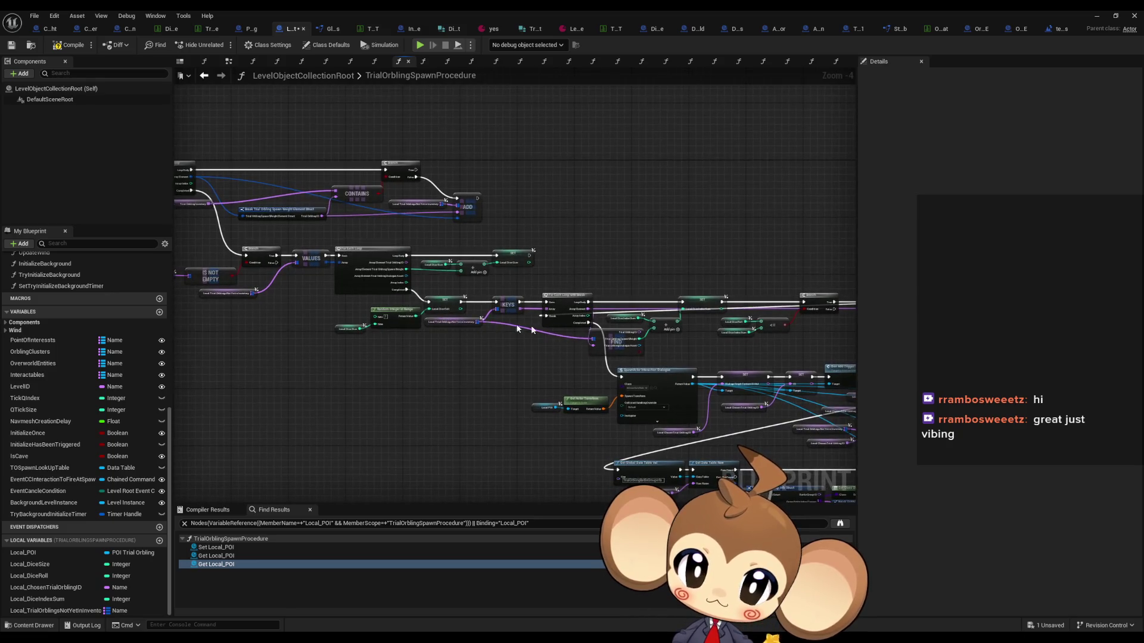
{"action": "left_click_drag", "start_coordinate": [596, 334], "coordinate": [434, 312]}
{"action": "scroll", "coordinate": [434, 312], "scroll_direction": "up", "scroll_amount": 5}
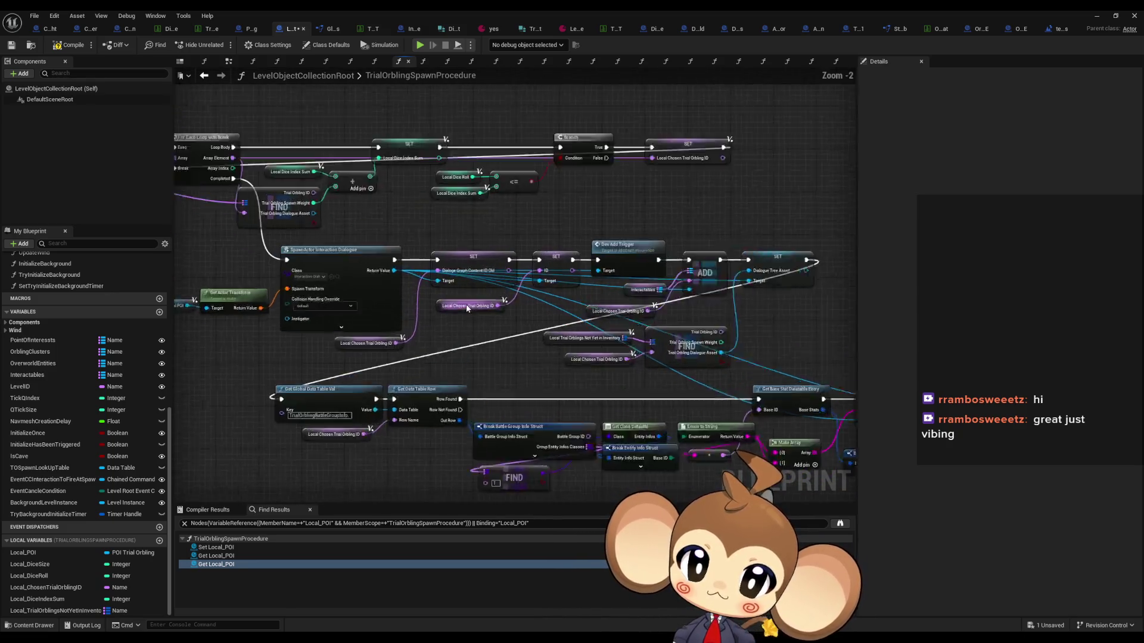
Duplicate the Local Chosen Trial Orbling ID getter and wire it into Make Array element [1]
{"action": "left_click", "coordinate": [489, 306]}
{"action": "left_click_drag", "start_coordinate": [523, 337], "coordinate": [256, 141]}
{"action": "left_click", "coordinate": [469, 353]}
{"action": "key", "text": "ctrl+v"}
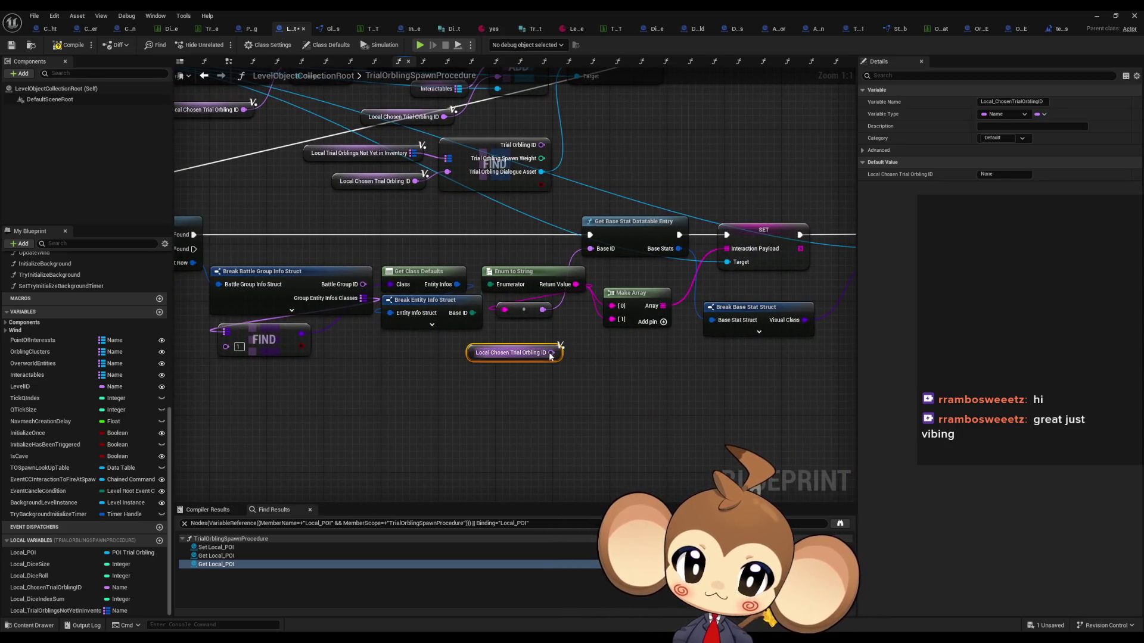
{"action": "mouse_move", "coordinate": [578, 324]}
{"action": "left_mouse_down"}
{"action": "mouse_move", "coordinate": [612, 320]}
{"action": "mouse_move", "coordinate": [577, 339]}
{"action": "mouse_move", "coordinate": [594, 353]}
{"action": "mouse_move", "coordinate": [468, 345]}
{"action": "left_mouse_up"}
{"action": "left_click_drag", "start_coordinate": [585, 356], "coordinate": [536, 356]}
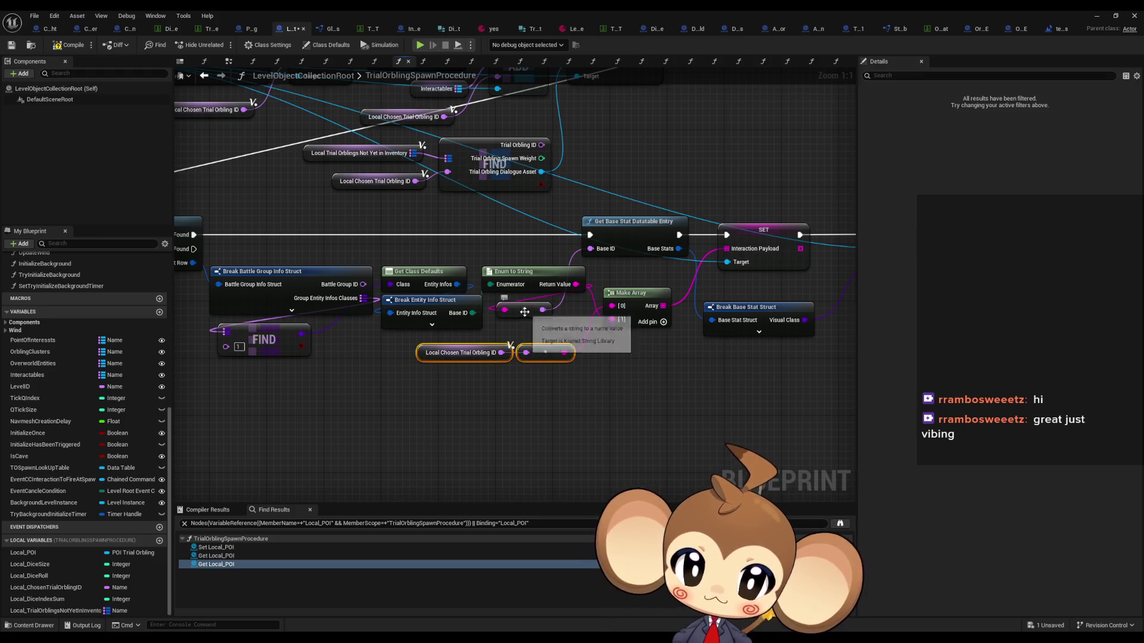
{"action": "mouse_move", "coordinate": [524, 314]}
{"action": "left_mouse_down"}
{"action": "mouse_move", "coordinate": [545, 316]}
{"action": "mouse_move", "coordinate": [545, 328]}
{"action": "mouse_move", "coordinate": [545, 314]}
{"action": "mouse_move", "coordinate": [516, 314]}
{"action": "mouse_move", "coordinate": [536, 292]}
{"action": "mouse_move", "coordinate": [548, 342]}
{"action": "mouse_move", "coordinate": [517, 268]}
{"action": "left_mouse_up"}
Rearrange Enum to String, Get Base Stat, the ID getter and reroutes to tidy the wiring
{"action": "mouse_move", "coordinate": [531, 337]}
{"action": "left_mouse_down"}
{"action": "mouse_move", "coordinate": [524, 294]}
{"action": "mouse_move", "coordinate": [462, 304]}
{"action": "left_mouse_up"}
{"action": "left_click_drag", "start_coordinate": [542, 268], "coordinate": [445, 266]}
{"action": "left_click_drag", "start_coordinate": [447, 176], "coordinate": [779, 352]}
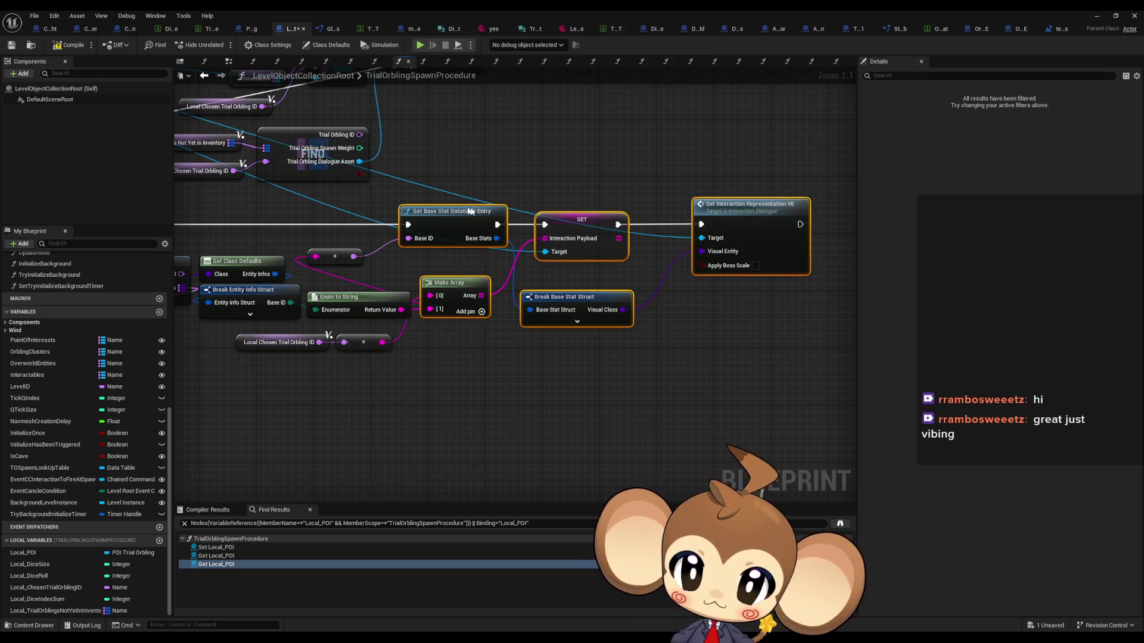
{"action": "left_click_drag", "start_coordinate": [463, 210], "coordinate": [520, 210]}
{"action": "mouse_move", "coordinate": [445, 344]}
{"action": "left_mouse_down"}
{"action": "mouse_move", "coordinate": [321, 329]}
{"action": "mouse_move", "coordinate": [370, 346]}
{"action": "left_mouse_up"}
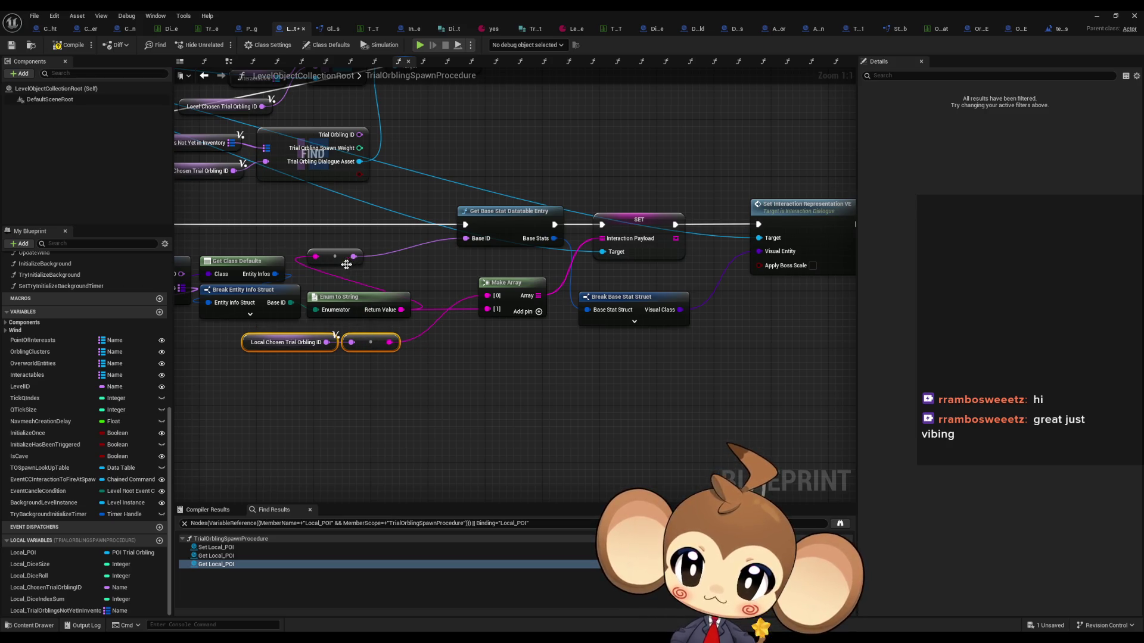
{"action": "left_click_drag", "start_coordinate": [325, 256], "coordinate": [411, 242]}
{"action": "left_click_drag", "start_coordinate": [360, 306], "coordinate": [361, 277]}
{"action": "left_click", "coordinate": [456, 378]}
{"action": "left_click_drag", "start_coordinate": [457, 378], "coordinate": [621, 380]}
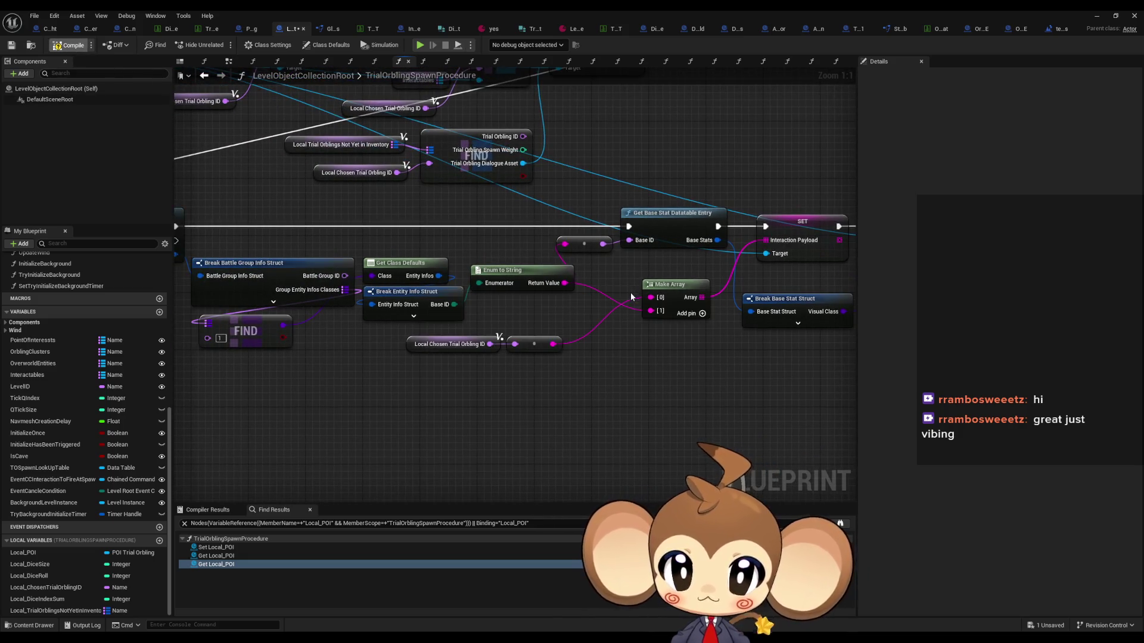
{"action": "scroll", "coordinate": [583, 331], "scroll_direction": "down", "scroll_amount": 2}
{"action": "left_click_drag", "start_coordinate": [582, 332], "coordinate": [571, 332]}
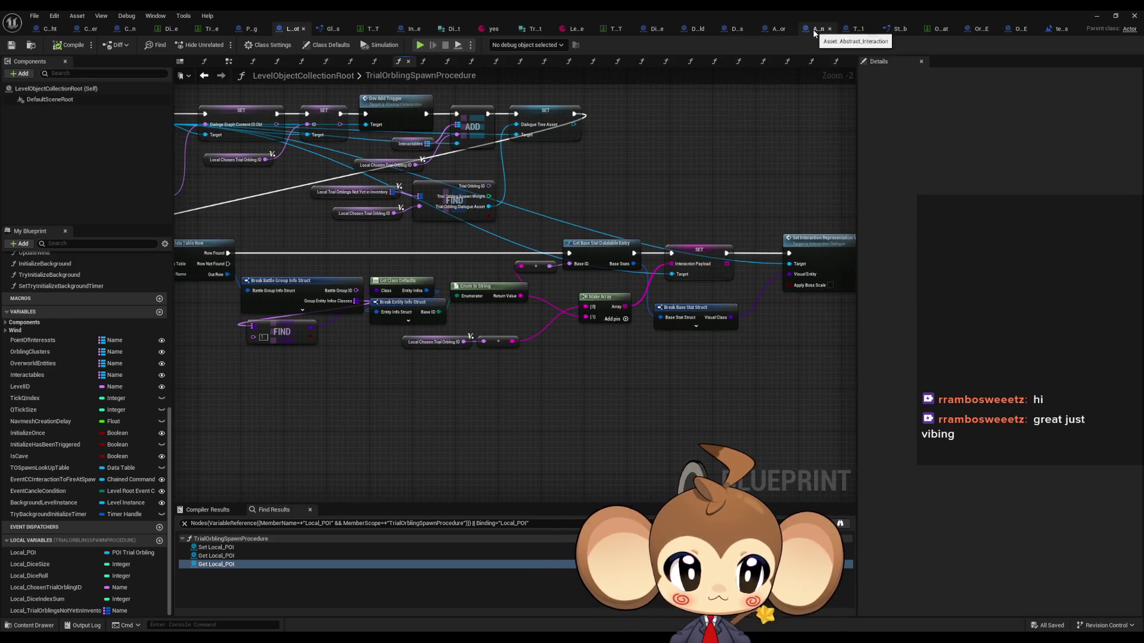
{"action": "left_click", "coordinate": [739, 30]}
Copy-paste the interaction actor, payload and GET nodes and wire the pasted GET output to the reroute
{"action": "scroll", "coordinate": [608, 284], "scroll_direction": "down", "scroll_amount": 3}
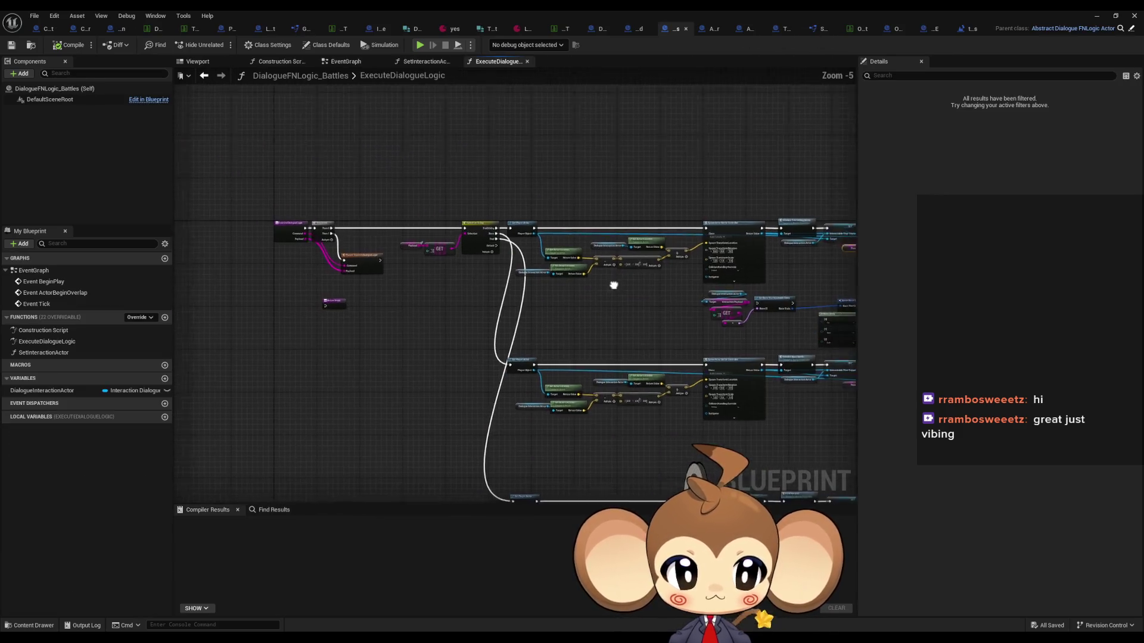
{"action": "scroll", "coordinate": [491, 320], "scroll_direction": "up", "scroll_amount": 6}
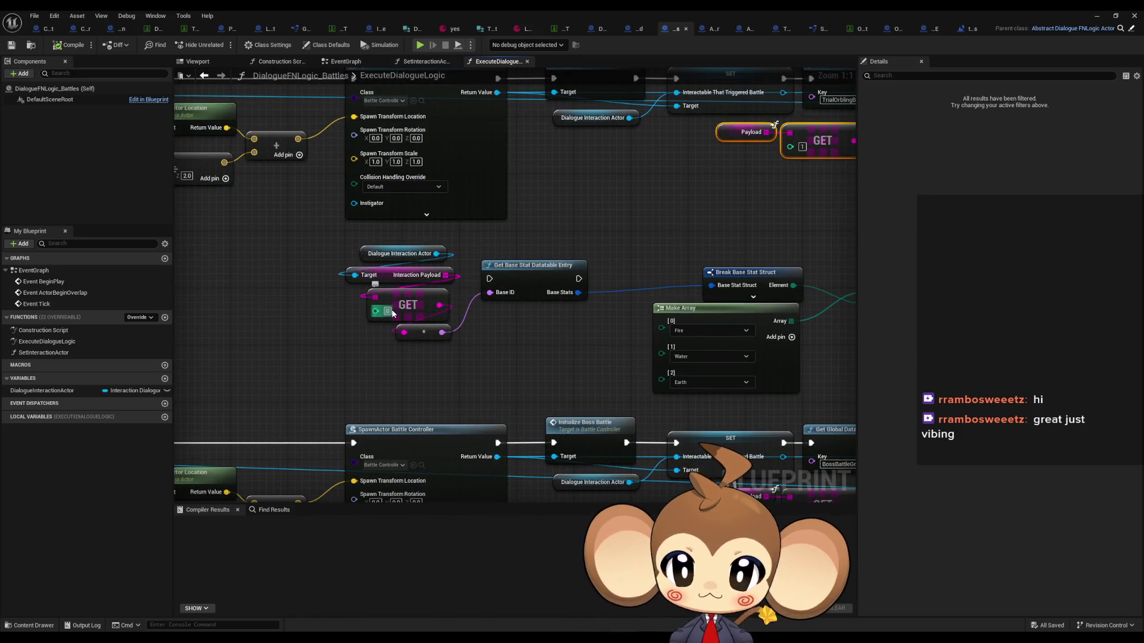
{"action": "left_click", "coordinate": [512, 340]}
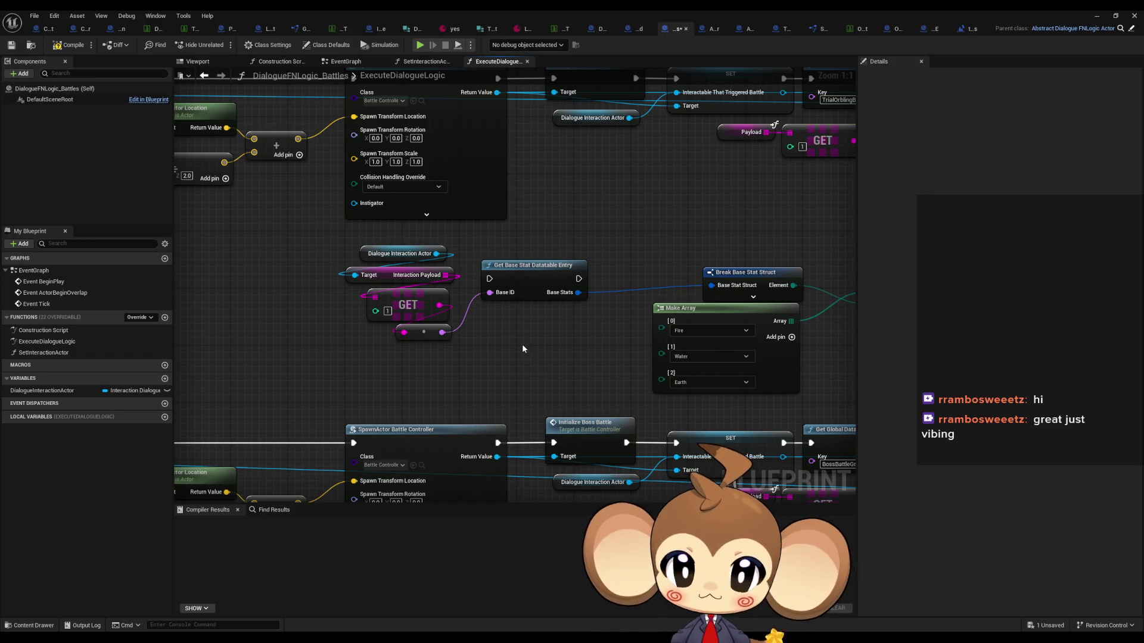
{"action": "left_click_drag", "start_coordinate": [522, 344], "coordinate": [505, 401]}
{"action": "left_click_drag", "start_coordinate": [310, 317], "coordinate": [400, 361]}
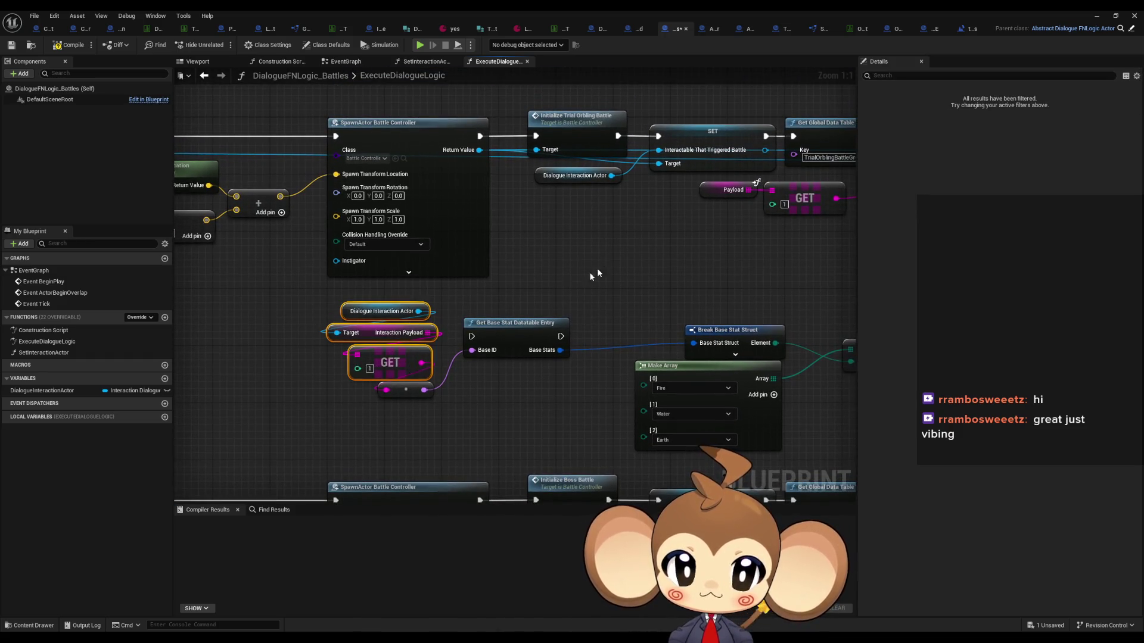
{"action": "left_click_drag", "start_coordinate": [597, 269], "coordinate": [477, 277]}
{"action": "key", "text": "ctrl+c"}
{"action": "key", "text": "ctrl+v"}
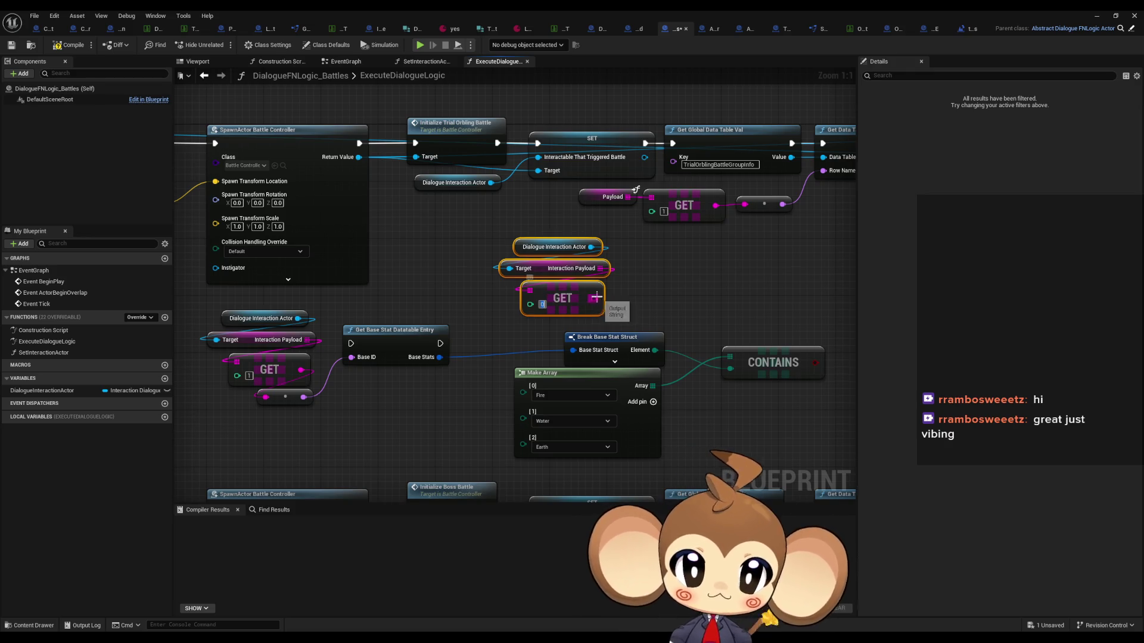
{"action": "mouse_move", "coordinate": [594, 298]}
{"action": "left_mouse_down"}
{"action": "mouse_move", "coordinate": [709, 215]}
{"action": "mouse_move", "coordinate": [745, 204]}
{"action": "left_mouse_up"}
{"action": "left_click", "coordinate": [703, 294]}
Move Get Base Stat Datatable Entry slightly right and review the battle setup rows
{"action": "scroll", "coordinate": [703, 295], "scroll_direction": "down", "scroll_amount": 2}
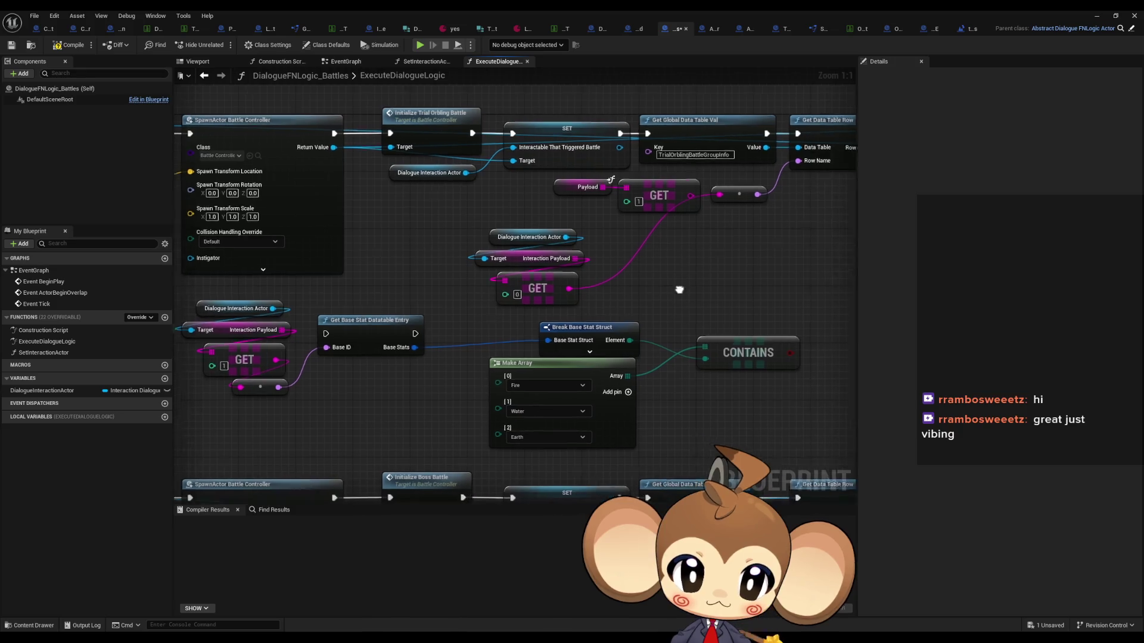
{"action": "mouse_move", "coordinate": [629, 323]}
{"action": "left_mouse_down"}
{"action": "mouse_move", "coordinate": [383, 334]}
{"action": "mouse_move", "coordinate": [459, 338]}
{"action": "left_mouse_up"}
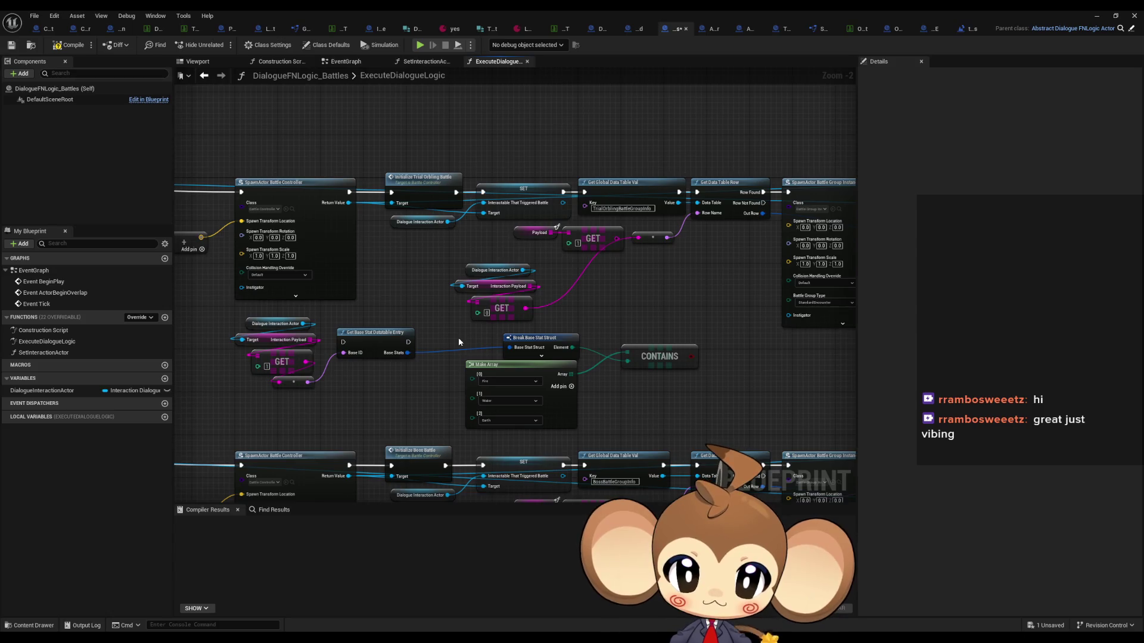
{"action": "left_click_drag", "start_coordinate": [381, 333], "coordinate": [435, 328]}
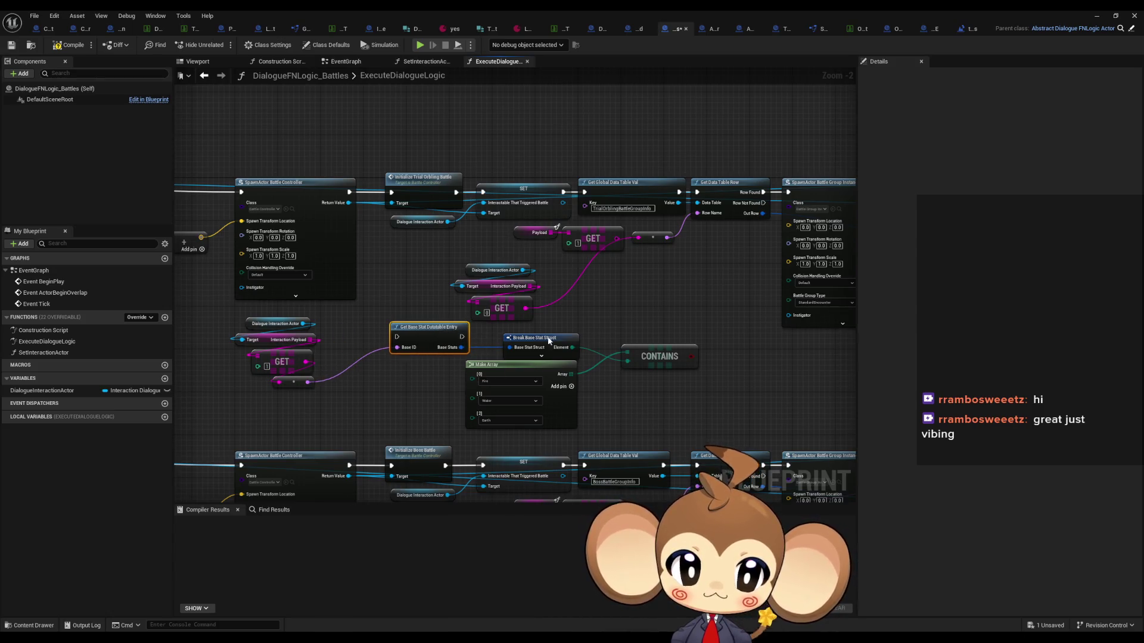
{"action": "mouse_move", "coordinate": [688, 353]}
{"action": "left_mouse_down"}
{"action": "mouse_move", "coordinate": [196, 304]}
{"action": "mouse_move", "coordinate": [530, 285]}
{"action": "mouse_move", "coordinate": [785, 224]}
{"action": "left_mouse_up"}
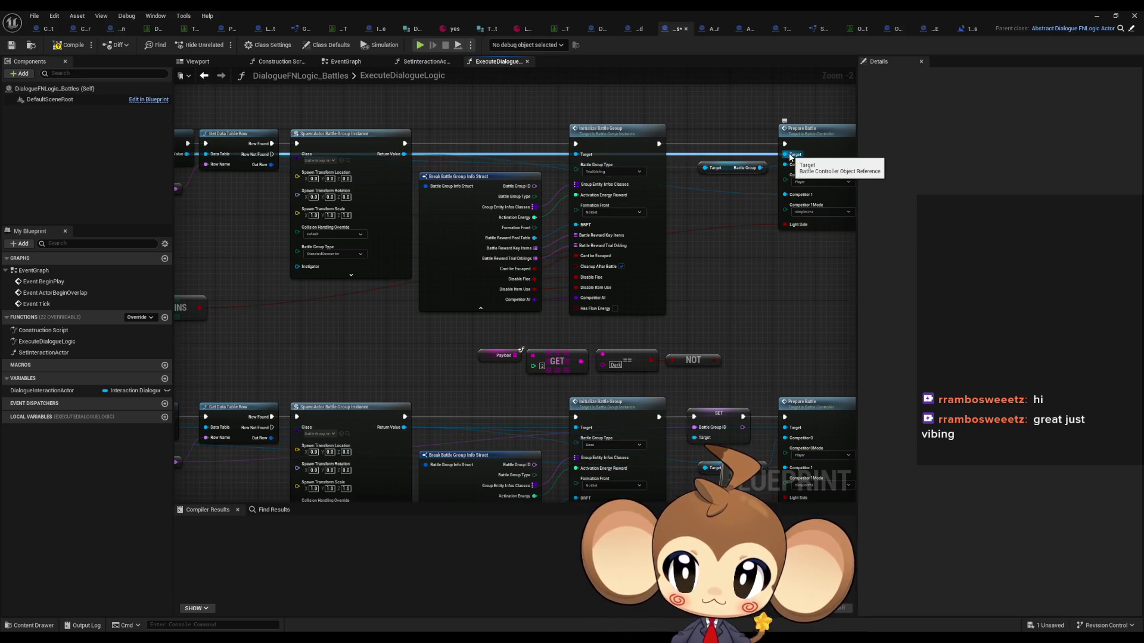
{"action": "scroll", "coordinate": [790, 157], "scroll_direction": "down", "scroll_amount": 1}
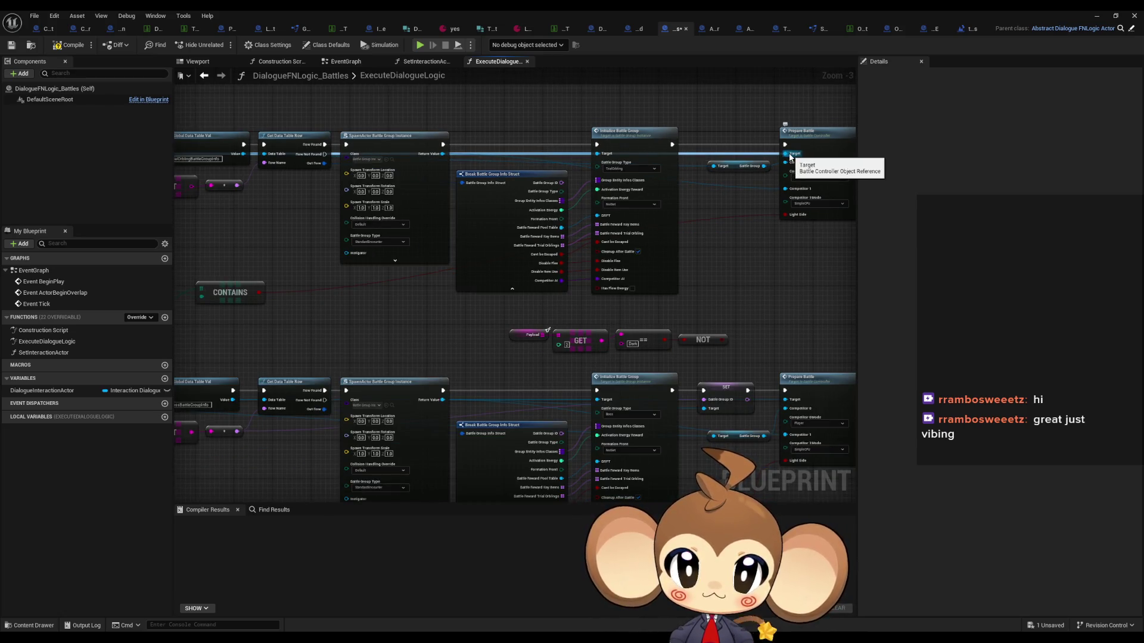
{"action": "left_click_drag", "start_coordinate": [355, 228], "coordinate": [444, 241]}
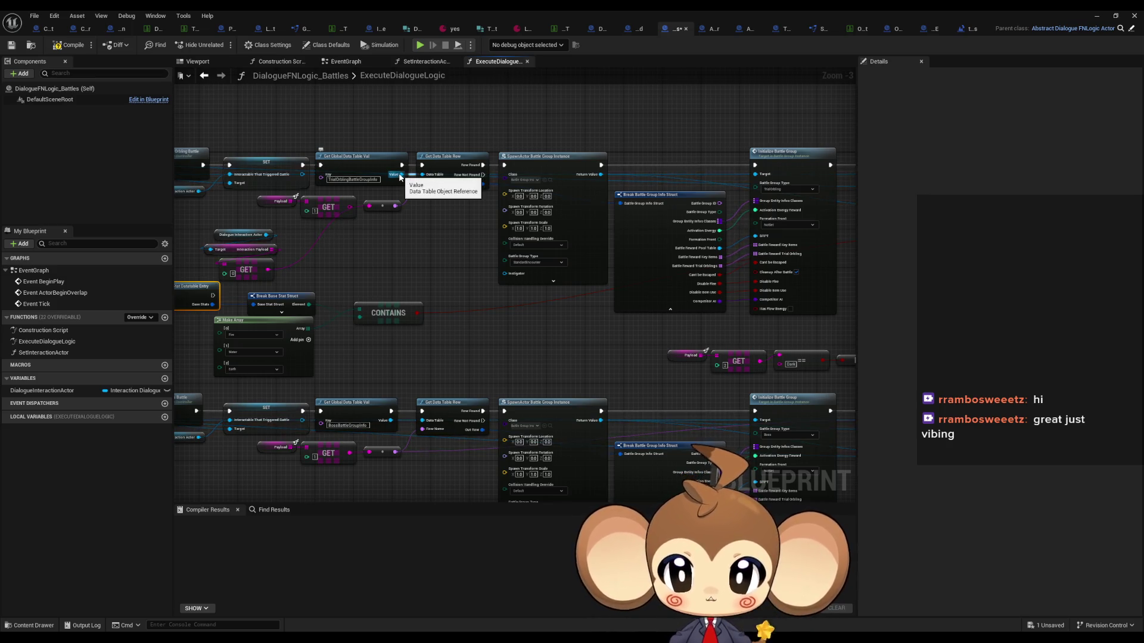
{"action": "mouse_move", "coordinate": [230, 300]}
{"action": "left_mouse_down"}
{"action": "mouse_move", "coordinate": [342, 314]}
{"action": "mouse_move", "coordinate": [441, 235]}
{"action": "mouse_move", "coordinate": [433, 180]}
{"action": "mouse_move", "coordinate": [263, 309]}
{"action": "left_mouse_up"}
{"action": "mouse_move", "coordinate": [501, 347]}
{"action": "left_mouse_down"}
{"action": "mouse_move", "coordinate": [171, 325]}
{"action": "mouse_move", "coordinate": [605, 364]}
{"action": "left_mouse_up"}
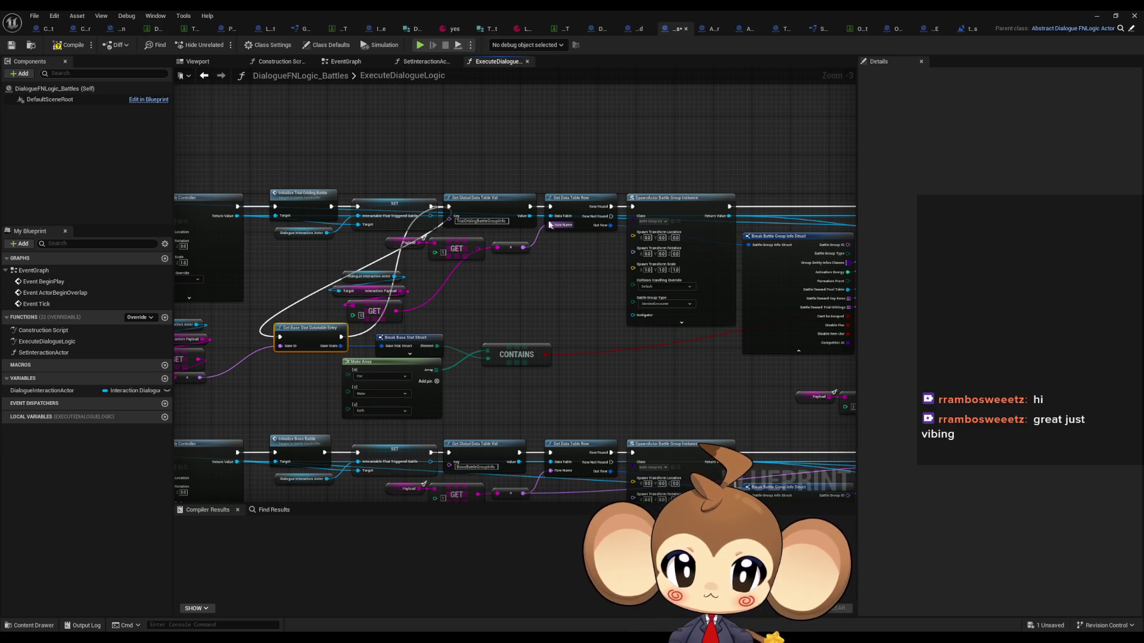
{"action": "scroll", "coordinate": [560, 277], "scroll_direction": "down", "scroll_amount": 1}
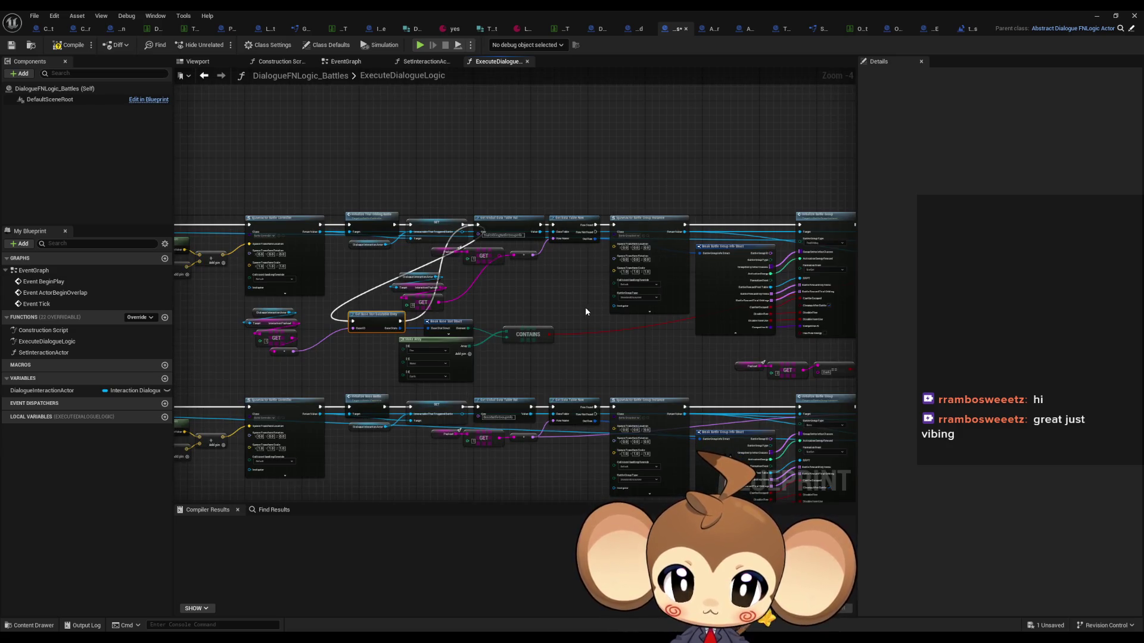
{"action": "left_click_drag", "start_coordinate": [584, 309], "coordinate": [622, 262]}
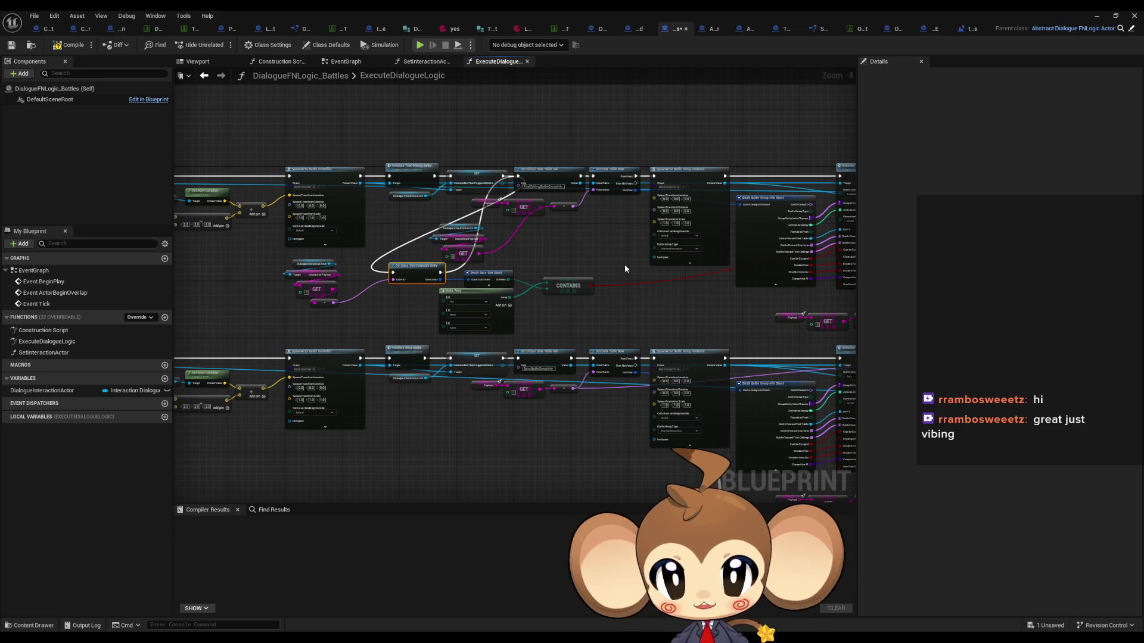
{"action": "left_click", "coordinate": [520, 29]}
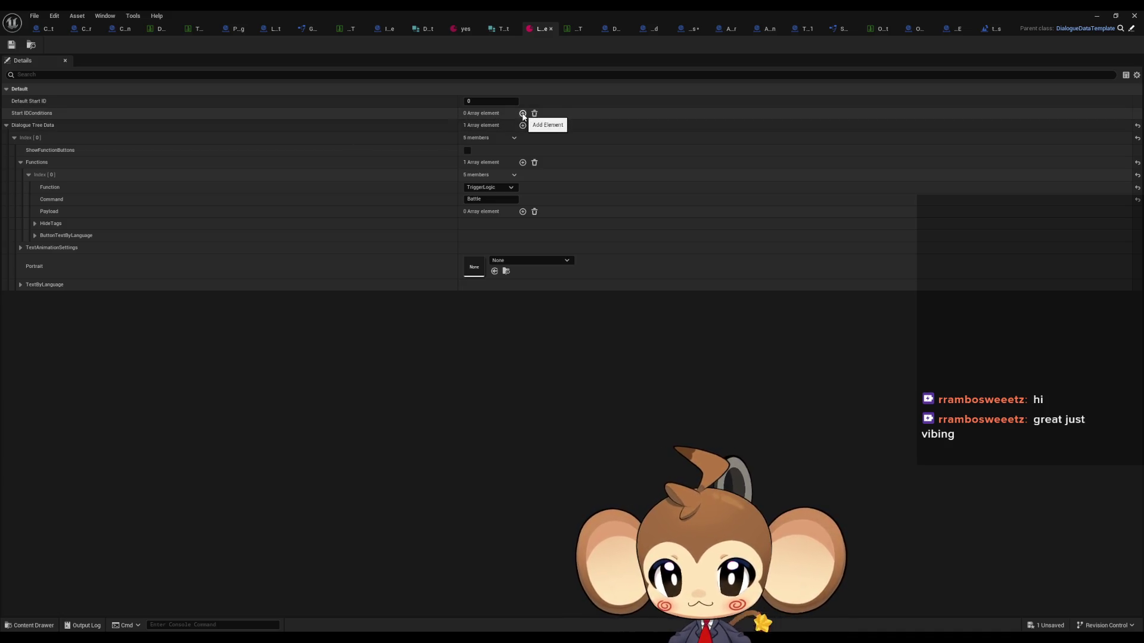
Add a Start IDConditions entry, expand Index[0], and add a 0 → 0 WeightedStartIDs pair
{"action": "left_click", "coordinate": [523, 113]}
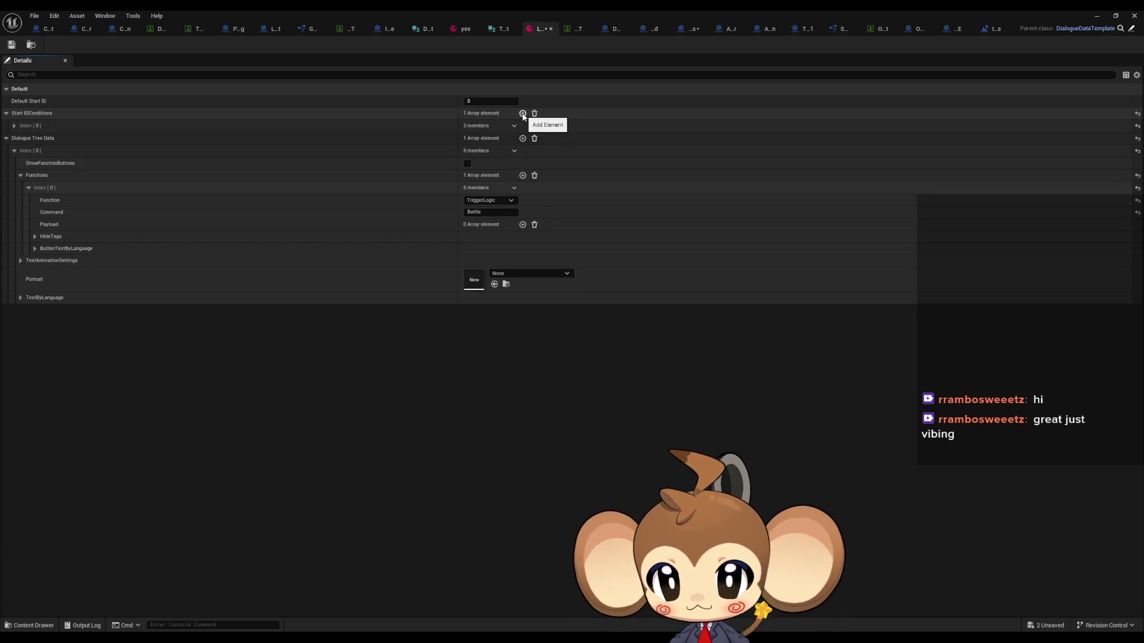
{"action": "left_click", "coordinate": [14, 126]}
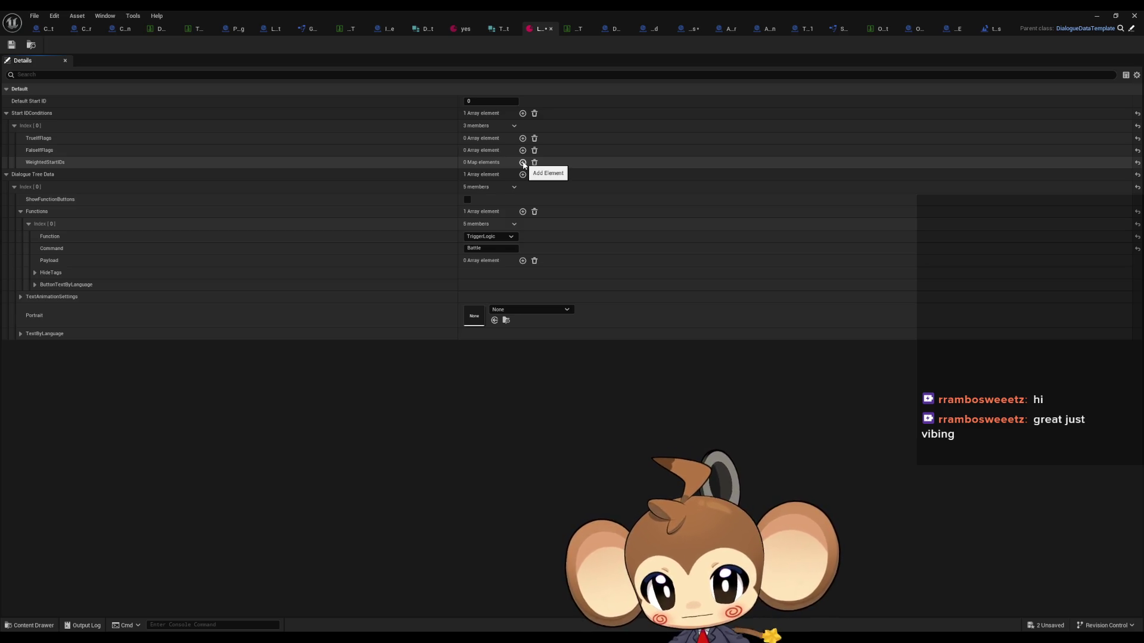
{"action": "left_click", "coordinate": [524, 162]}
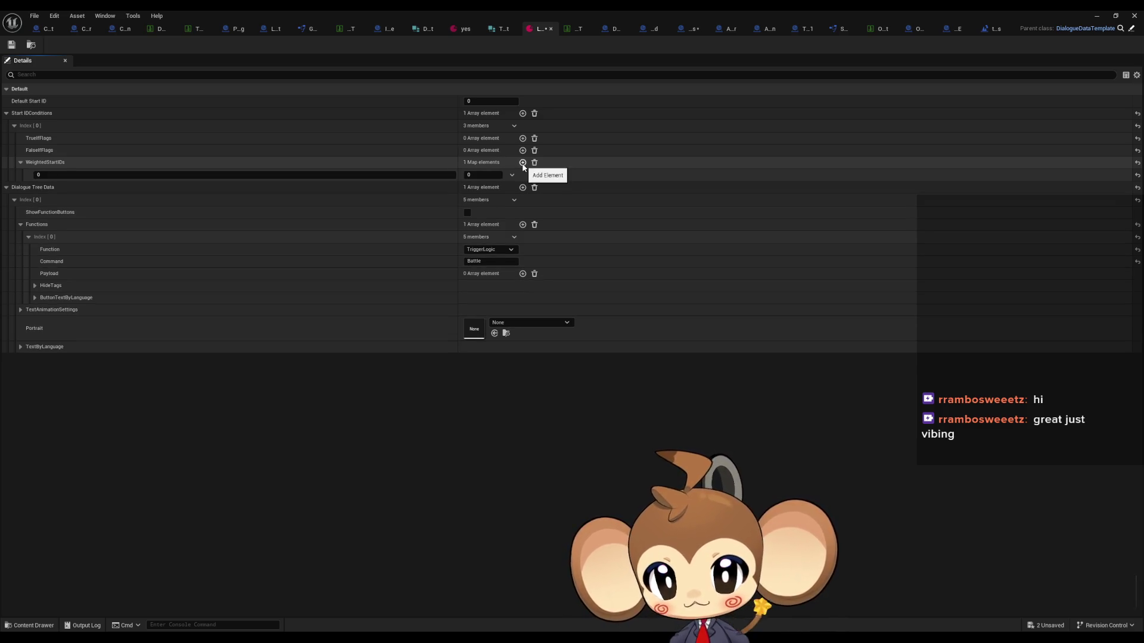
{"action": "left_click", "coordinate": [523, 163]}
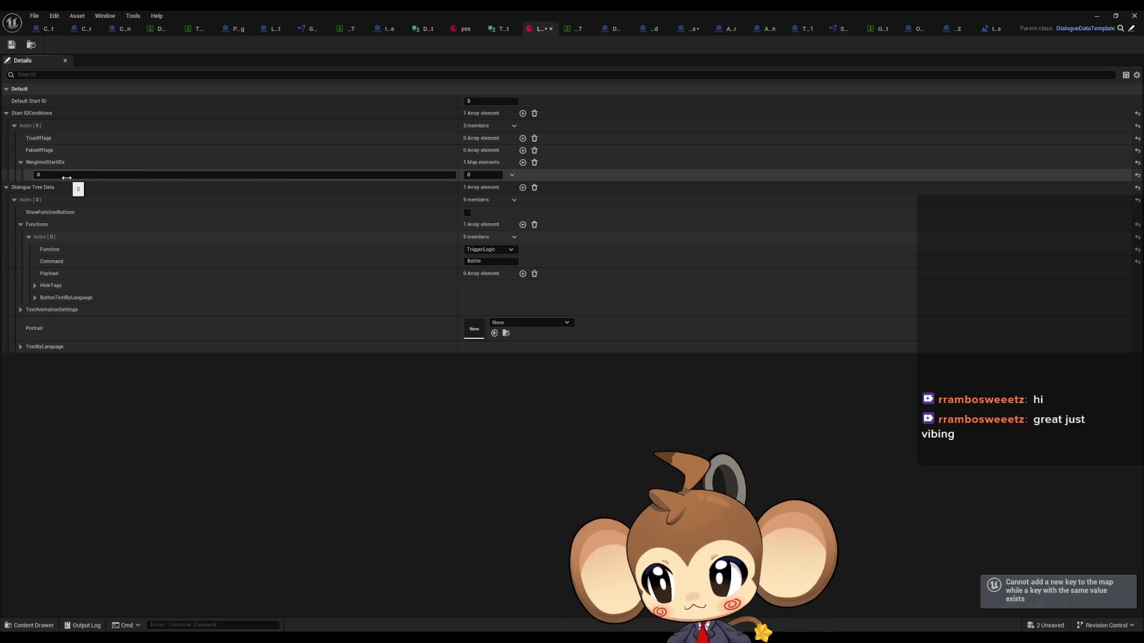
{"action": "left_click", "coordinate": [343, 175]}
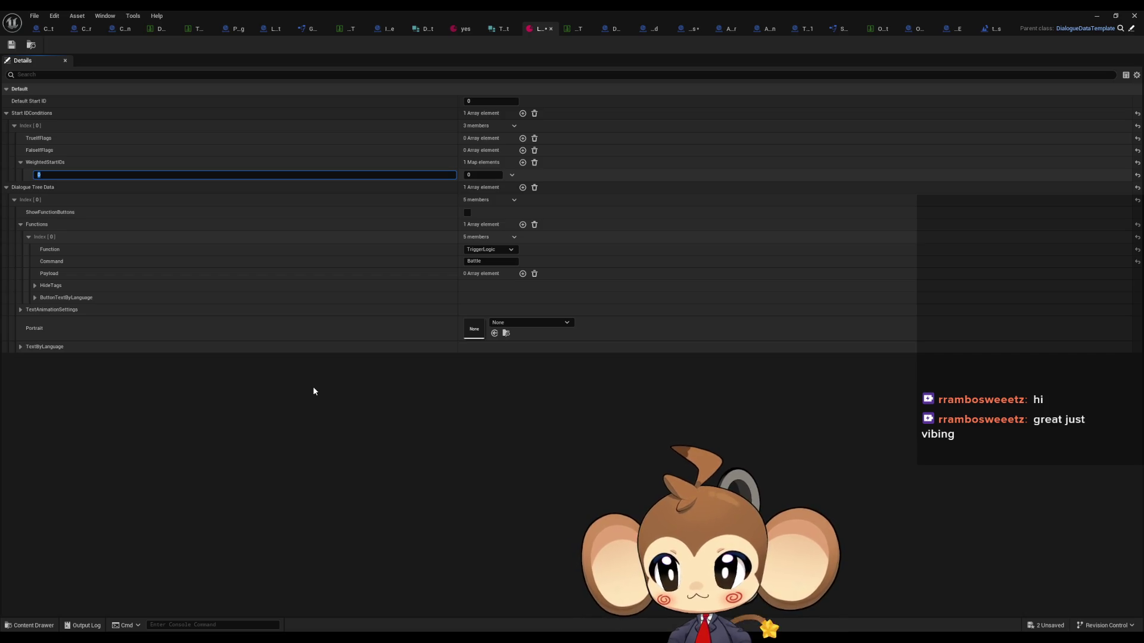
Float the asset editor and open a dialogue asset from Content > GameData > DialogueTrees > StartArea for reference
{"action": "double_click", "coordinate": [502, 9]}
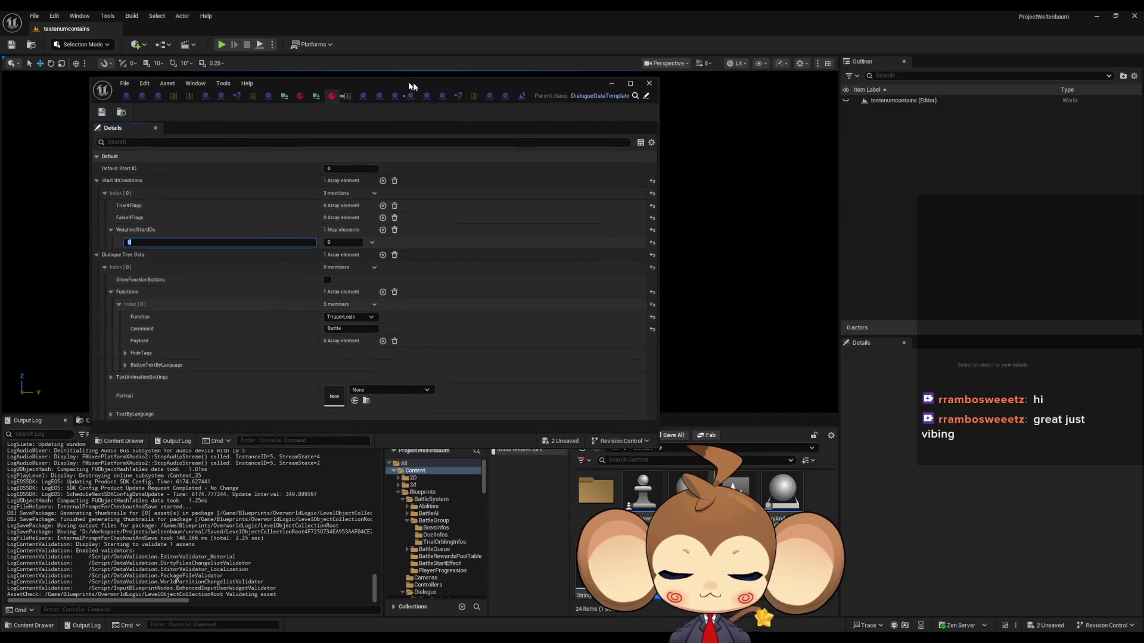
{"action": "left_click_drag", "start_coordinate": [413, 87], "coordinate": [333, 77]}
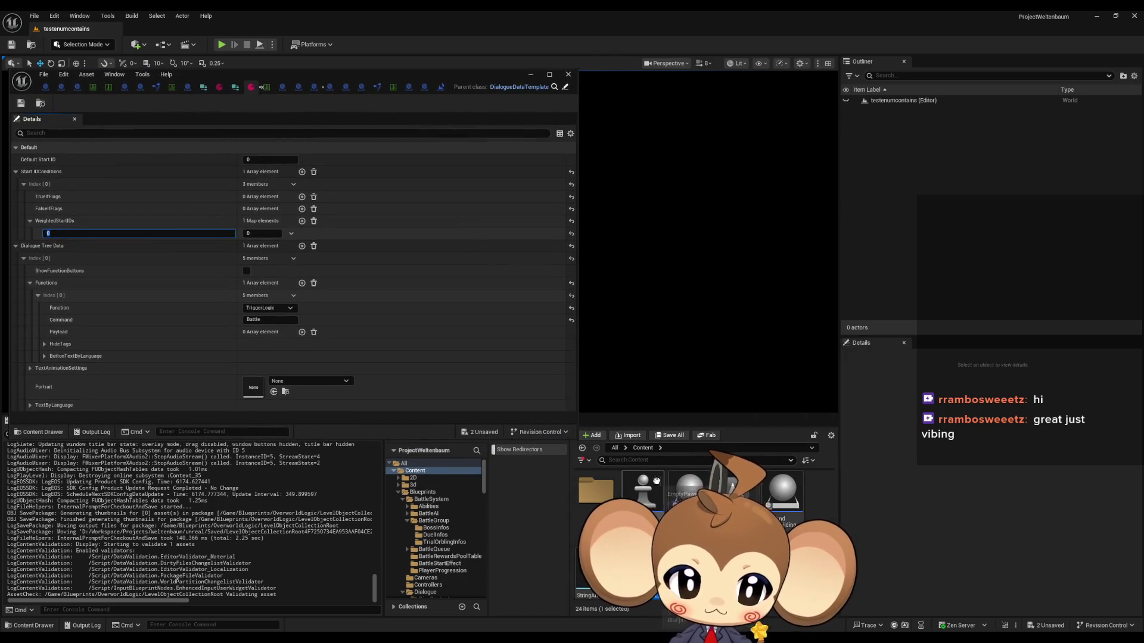
{"action": "scroll", "coordinate": [656, 481], "scroll_direction": "up", "scroll_amount": 5}
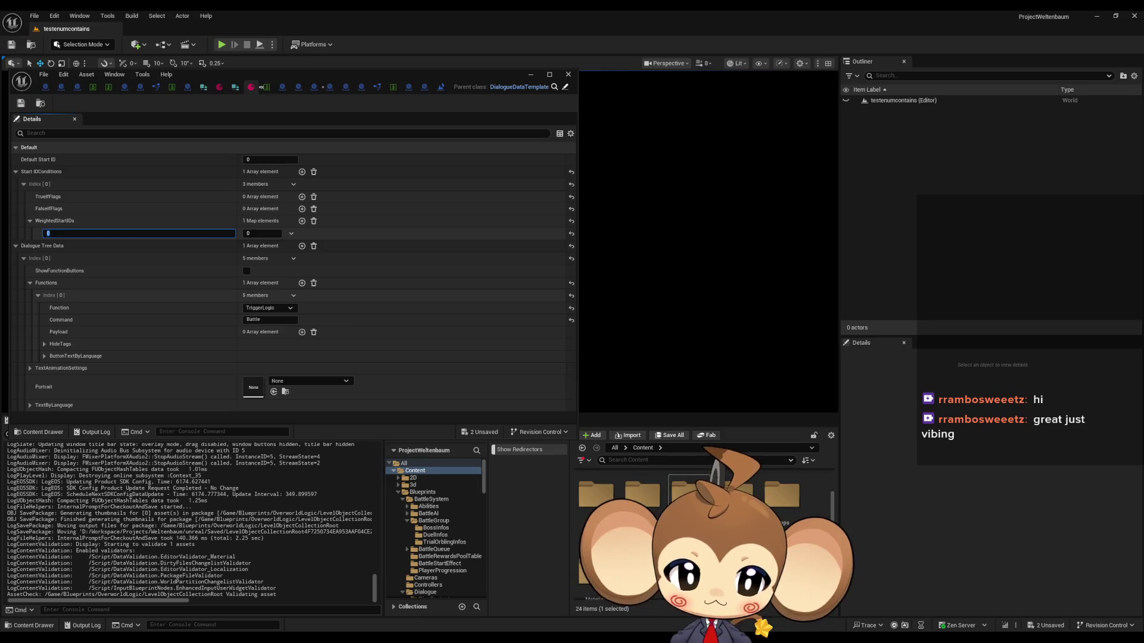
{"action": "scroll", "coordinate": [435, 530], "scroll_direction": "down", "scroll_amount": 10}
{"action": "left_click", "coordinate": [430, 546]}
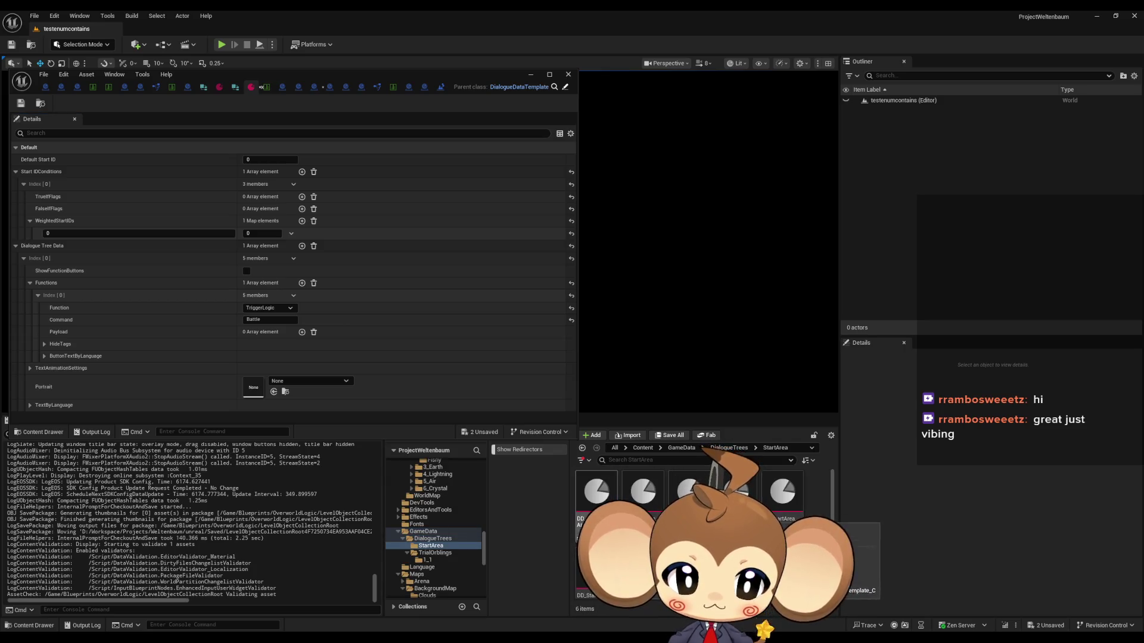
{"action": "double_click", "coordinate": [690, 492]}
Move the reference window aside and return to the TriggerLogic Battle asset, maximized
{"action": "mouse_move", "coordinate": [277, 73]}
{"action": "left_mouse_down"}
{"action": "mouse_move", "coordinate": [514, 134]}
{"action": "mouse_move", "coordinate": [487, 88]}
{"action": "left_mouse_up"}
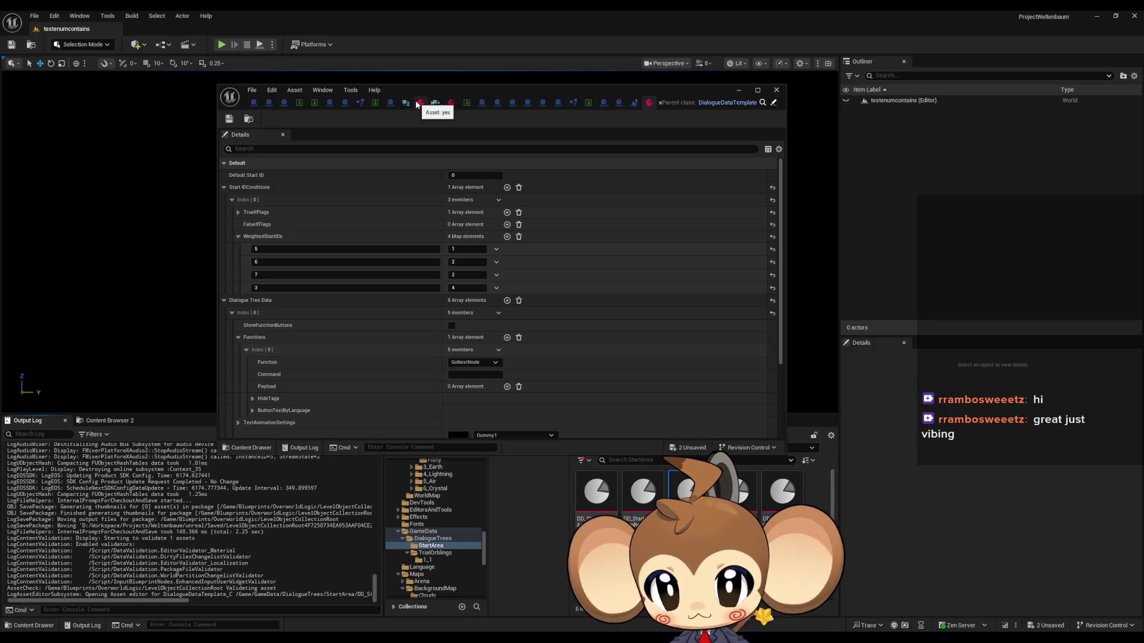
{"action": "left_click", "coordinate": [452, 103]}
{"action": "double_click", "coordinate": [453, 89]}
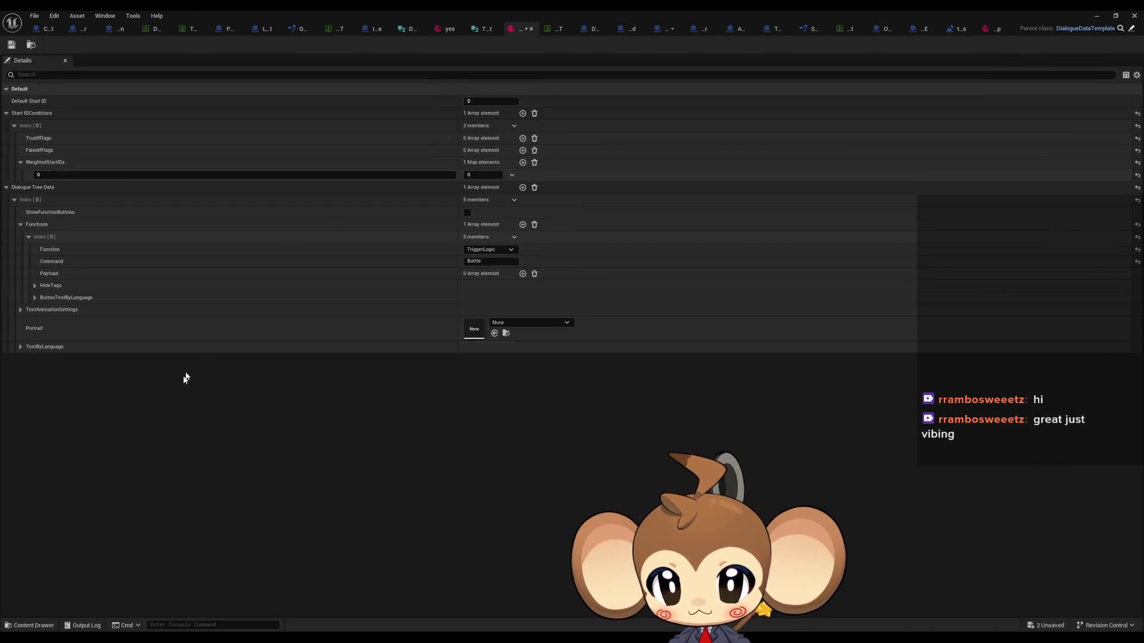
Set the first WeightedStartIDs key to 999 and add a second entry keyed 99
{"action": "left_click", "coordinate": [41, 174]}
{"action": "type", "text": "999"}
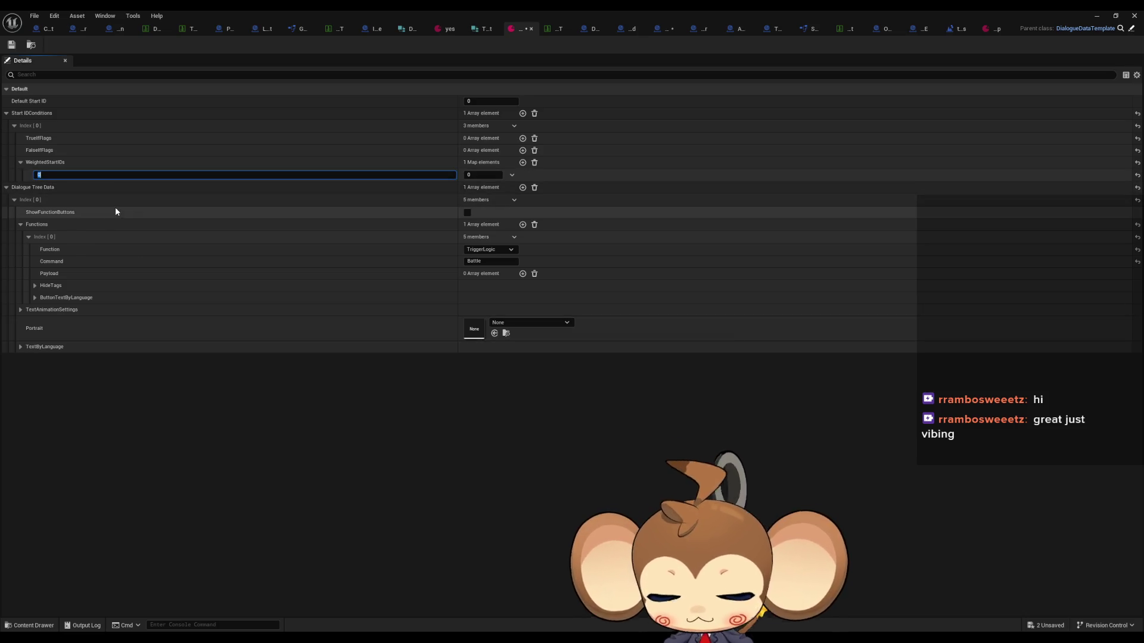
{"action": "left_click", "coordinate": [523, 164]}
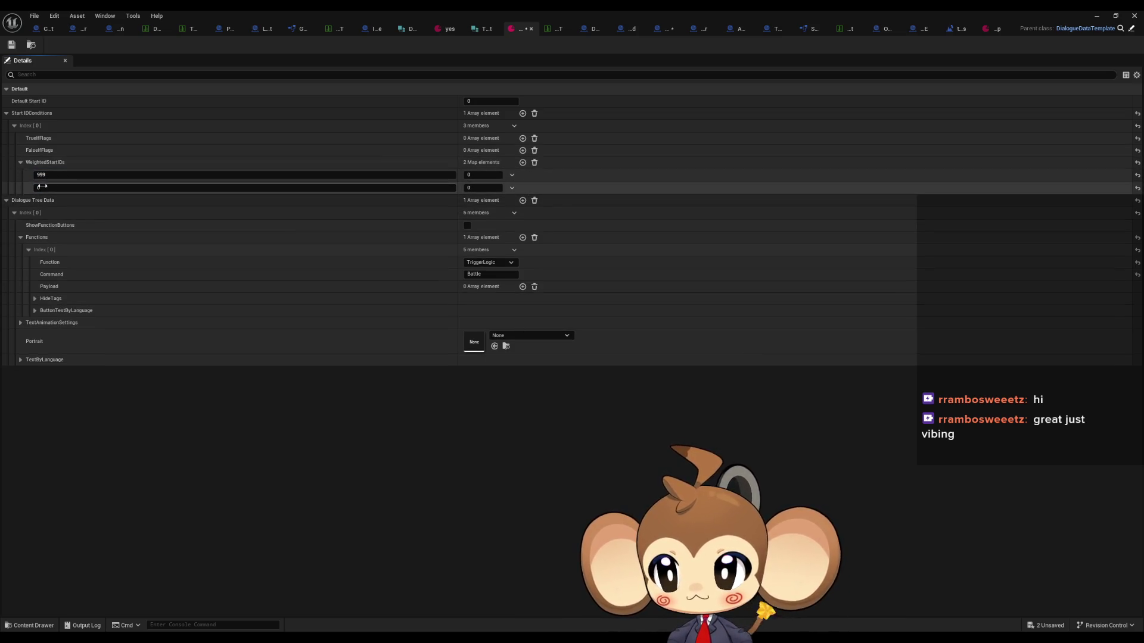
{"action": "left_click", "coordinate": [523, 165]}
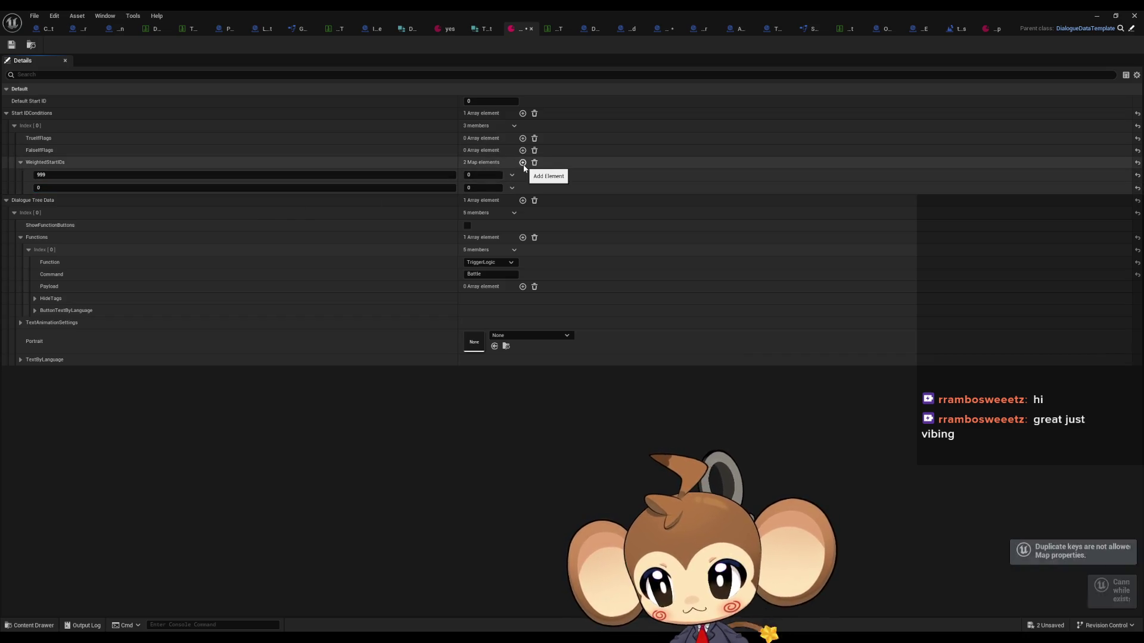
{"action": "left_click", "coordinate": [68, 191]}
{"action": "type", "text": "99"}
Add third and fourth WeightedStartIDs entries keyed 9 and 1
{"action": "left_click", "coordinate": [522, 162]}
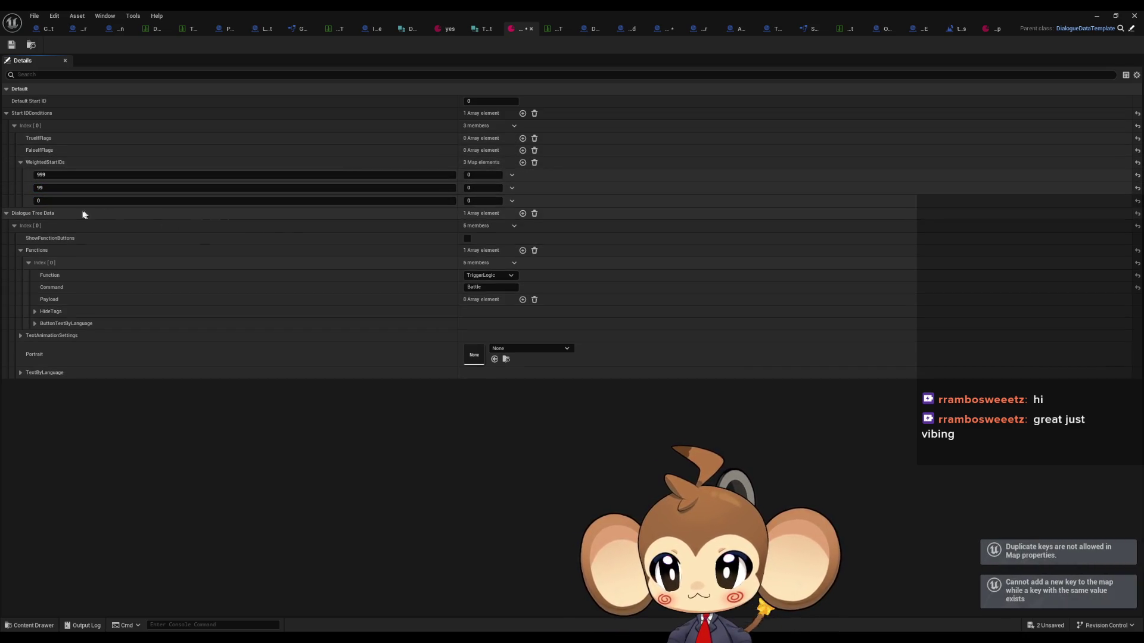
{"action": "left_click", "coordinate": [69, 201]}
{"action": "type", "text": "9"}
{"action": "left_click", "coordinate": [523, 162]}
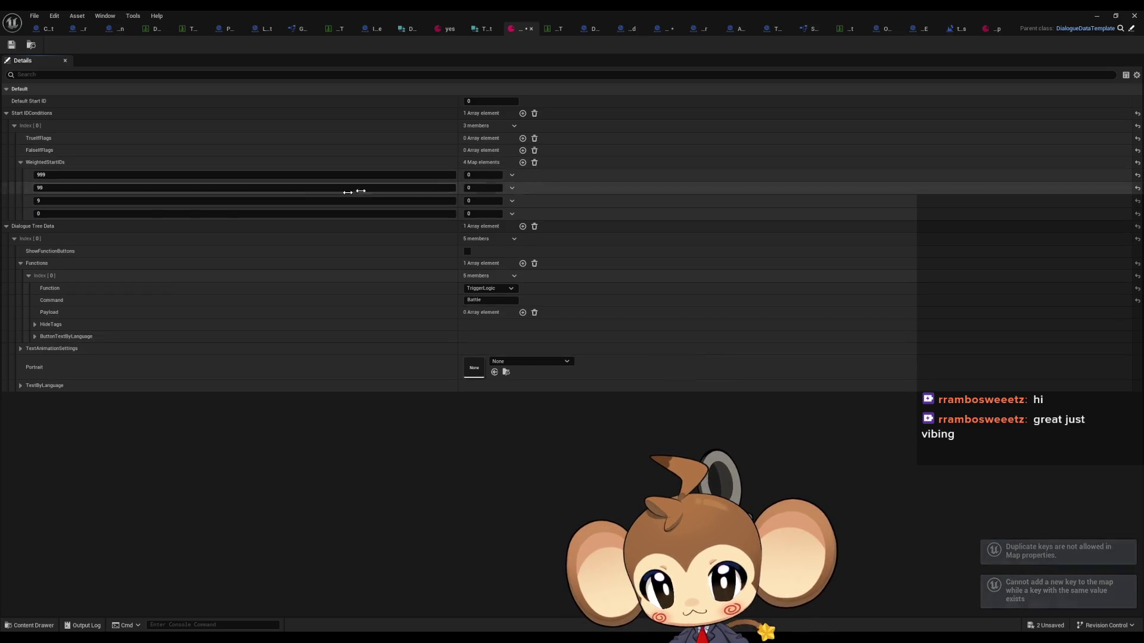
{"action": "left_click", "coordinate": [63, 213]}
{"action": "type", "text": "1"}
{"action": "key", "text": "Return"}
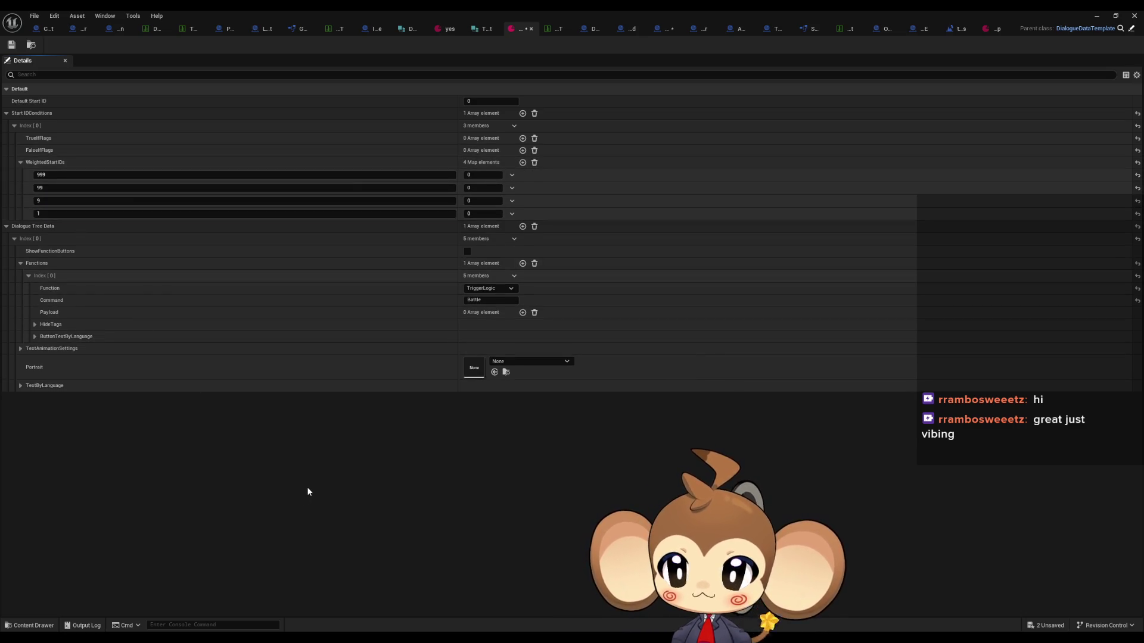
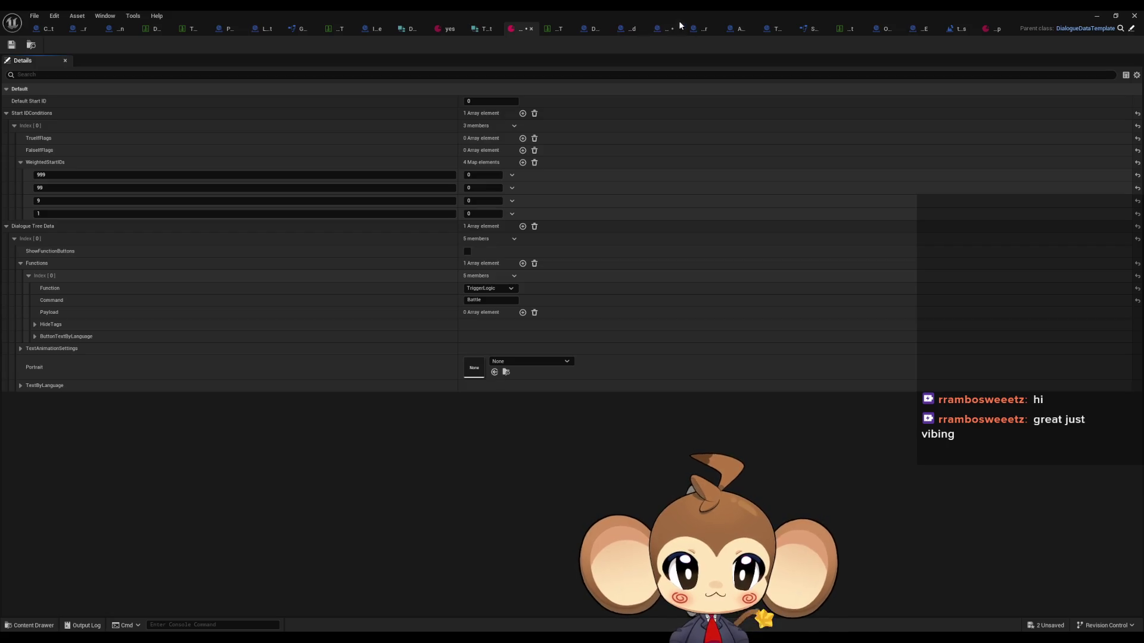
Pan around the DialogueFNLogic_Battles graph from the battle group to the entry nodes
{"action": "left_click", "coordinate": [660, 30]}
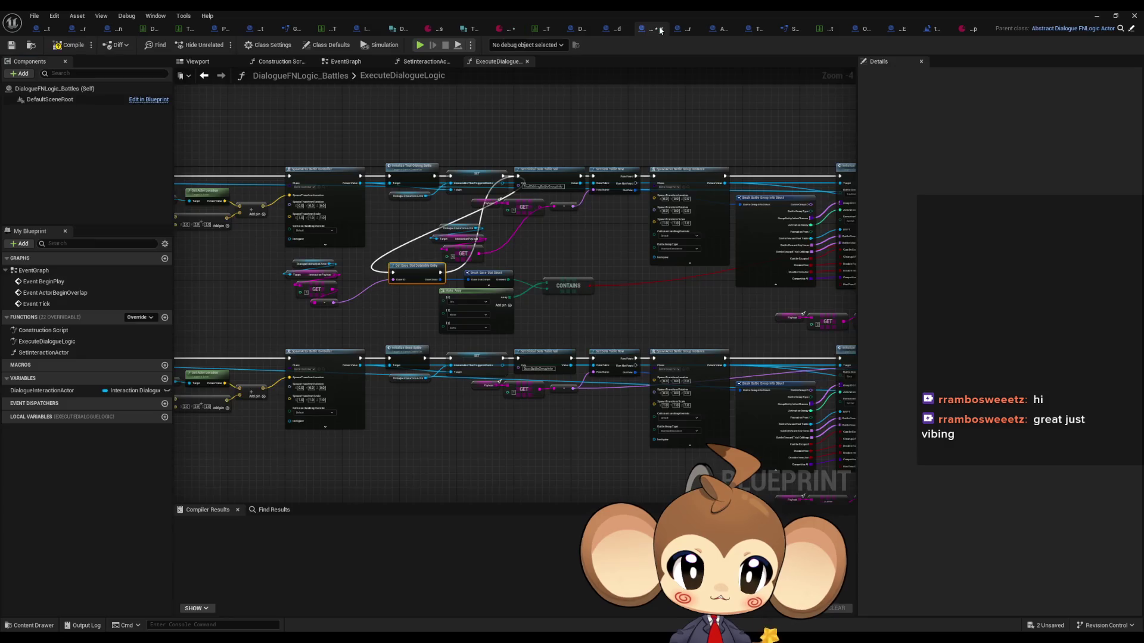
{"action": "scroll", "coordinate": [478, 247], "scroll_direction": "up", "scroll_amount": 1}
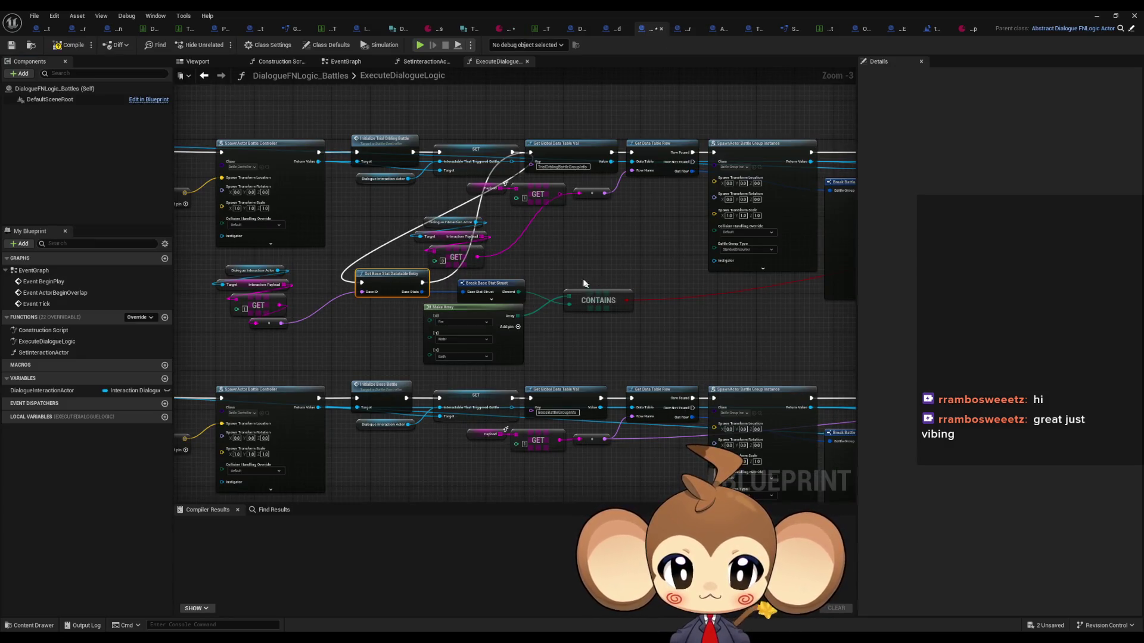
{"action": "mouse_move", "coordinate": [581, 242]}
{"action": "left_mouse_down"}
{"action": "mouse_move", "coordinate": [232, 209]}
{"action": "mouse_move", "coordinate": [482, 244]}
{"action": "left_mouse_up"}
{"action": "left_click_drag", "start_coordinate": [517, 279], "coordinate": [724, 313]}
{"action": "scroll", "coordinate": [570, 254], "scroll_direction": "up", "scroll_amount": 1}
{"action": "scroll", "coordinate": [570, 255], "scroll_direction": "up", "scroll_amount": 1}
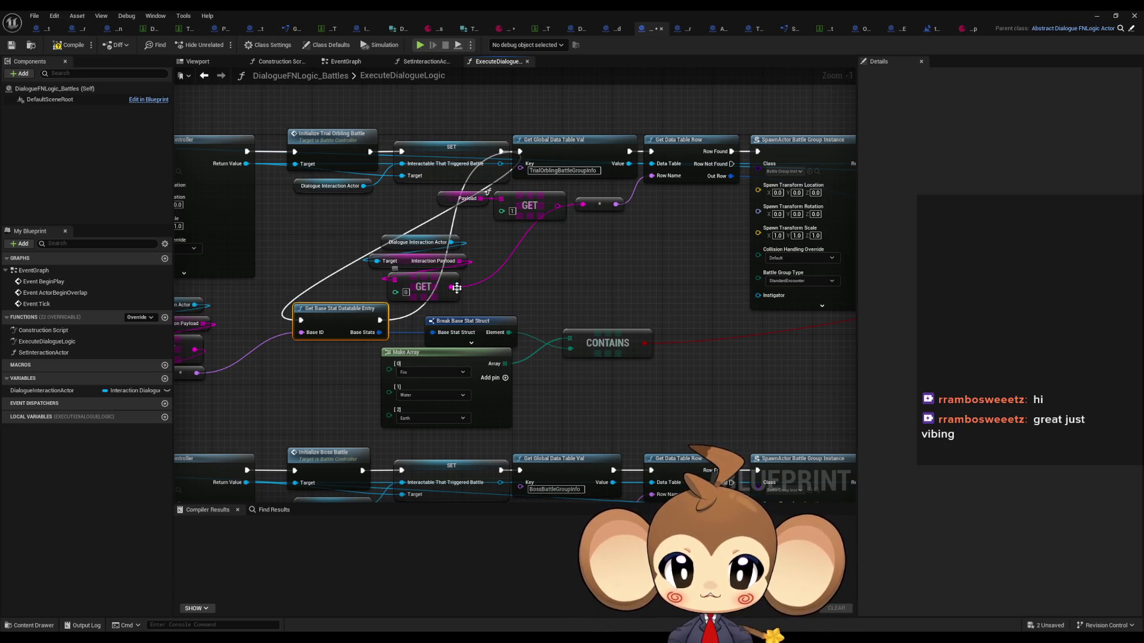
{"action": "scroll", "coordinate": [659, 314], "scroll_direction": "down", "scroll_amount": 3}
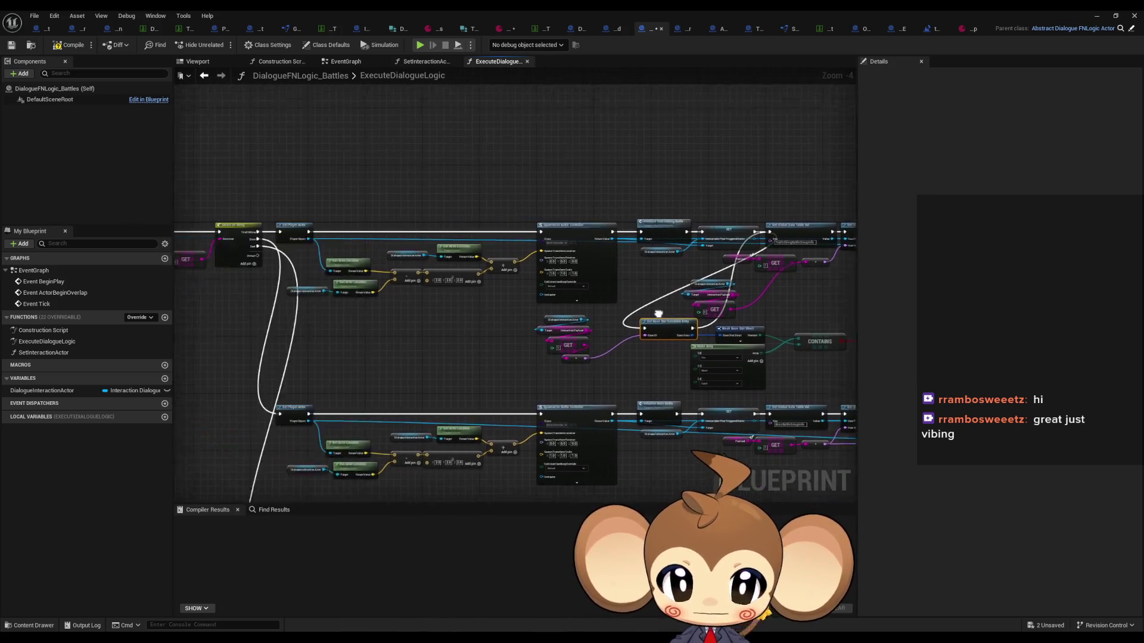
{"action": "left_click_drag", "start_coordinate": [658, 314], "coordinate": [765, 287]}
{"action": "scroll", "coordinate": [591, 301], "scroll_direction": "up", "scroll_amount": 4}
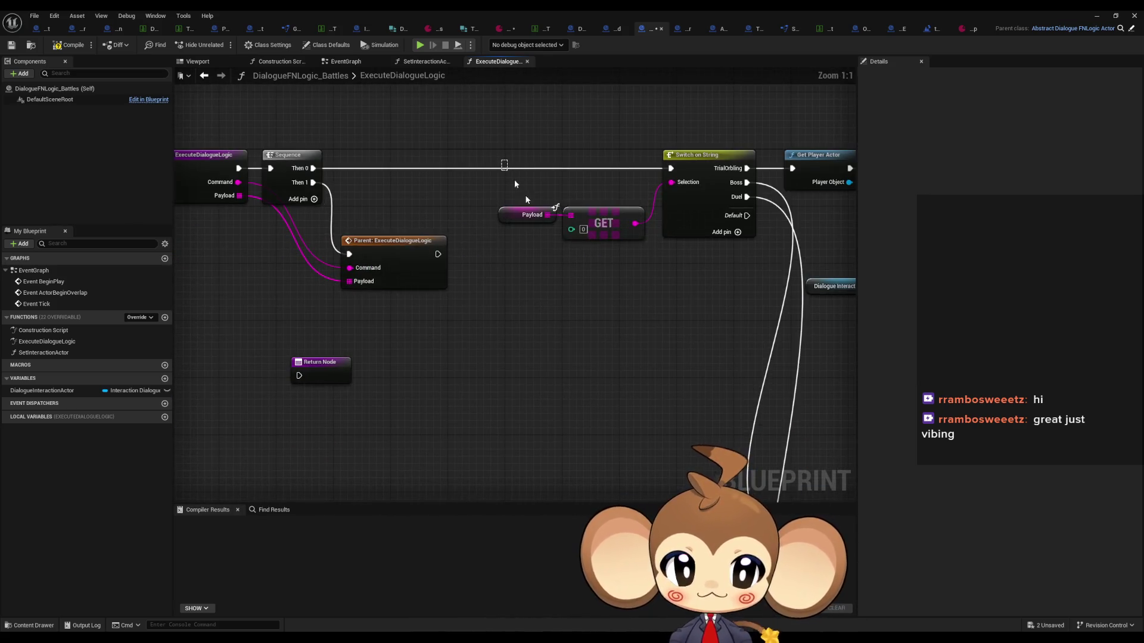
Inspect the Payload, GET and Switch on String nodes and their pin names
{"action": "mouse_move", "coordinate": [515, 183]}
{"action": "left_mouse_down"}
{"action": "mouse_move", "coordinate": [636, 281]}
{"action": "mouse_move", "coordinate": [572, 311]}
{"action": "left_mouse_up"}
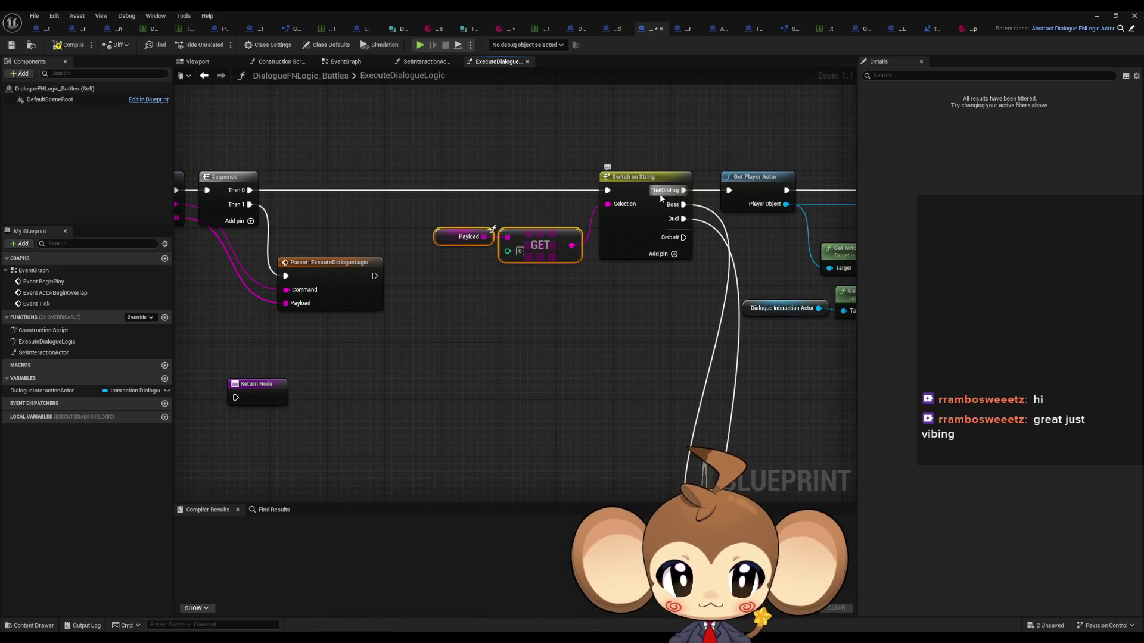
{"action": "left_click", "coordinate": [660, 196]}
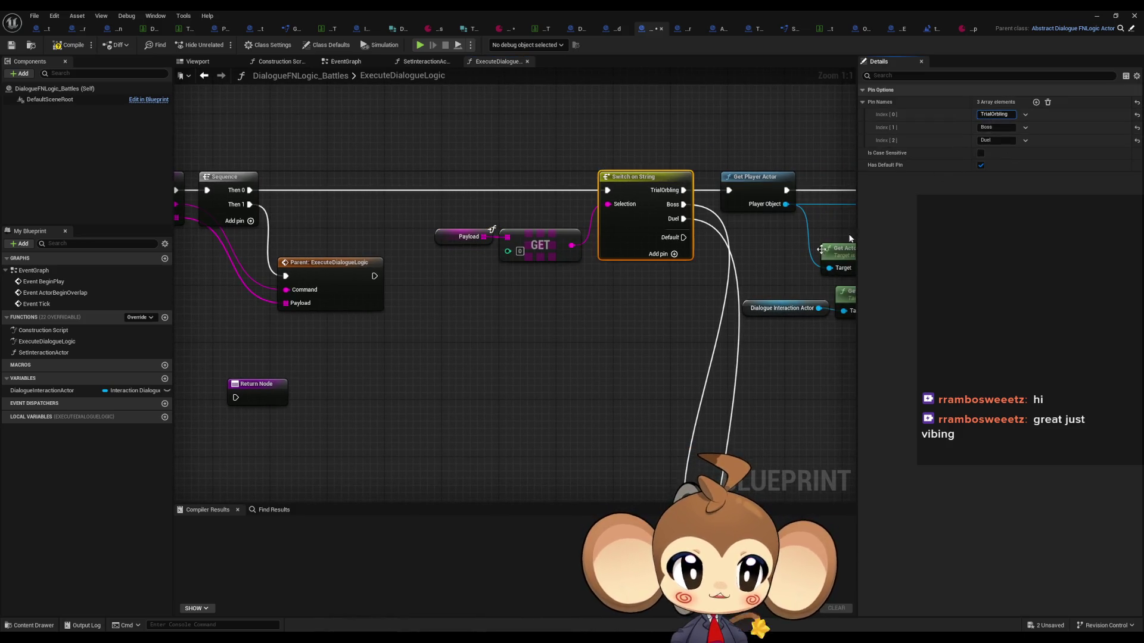
{"action": "left_click", "coordinate": [565, 333]}
{"action": "left_click_drag", "start_coordinate": [565, 333], "coordinate": [625, 333]}
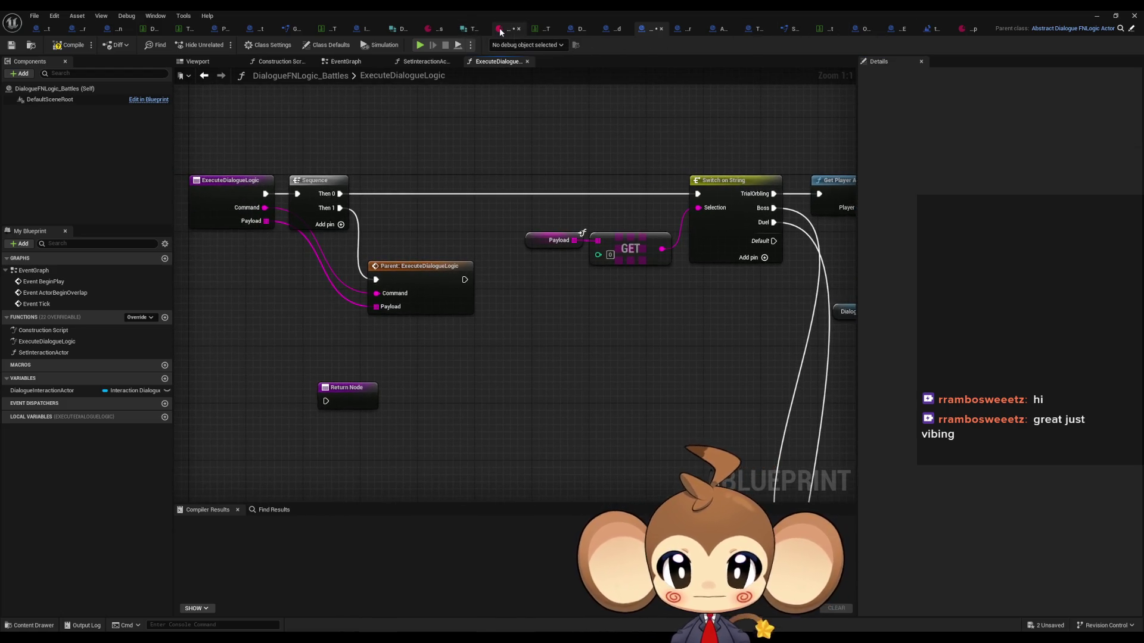
Add TrialOrbling as the single Payload value of the dialogue function
{"action": "left_click", "coordinate": [500, 29]}
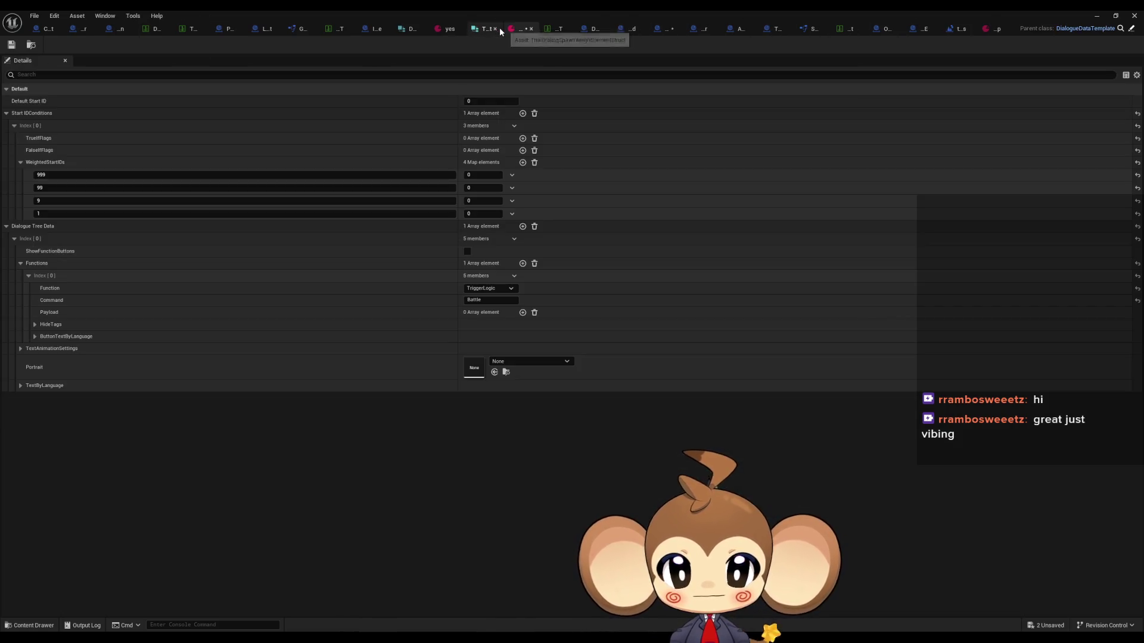
{"action": "left_click", "coordinate": [522, 313]}
{"action": "left_click", "coordinate": [484, 325]}
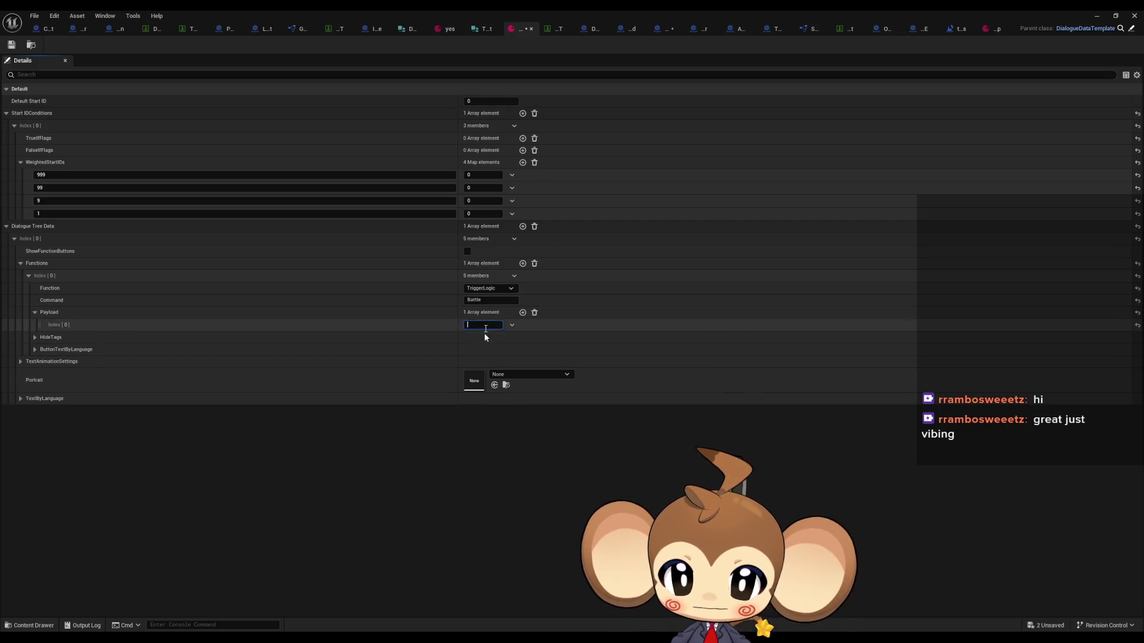
{"action": "type", "text": "TrialOrbling"}
{"action": "key", "text": "Return"}
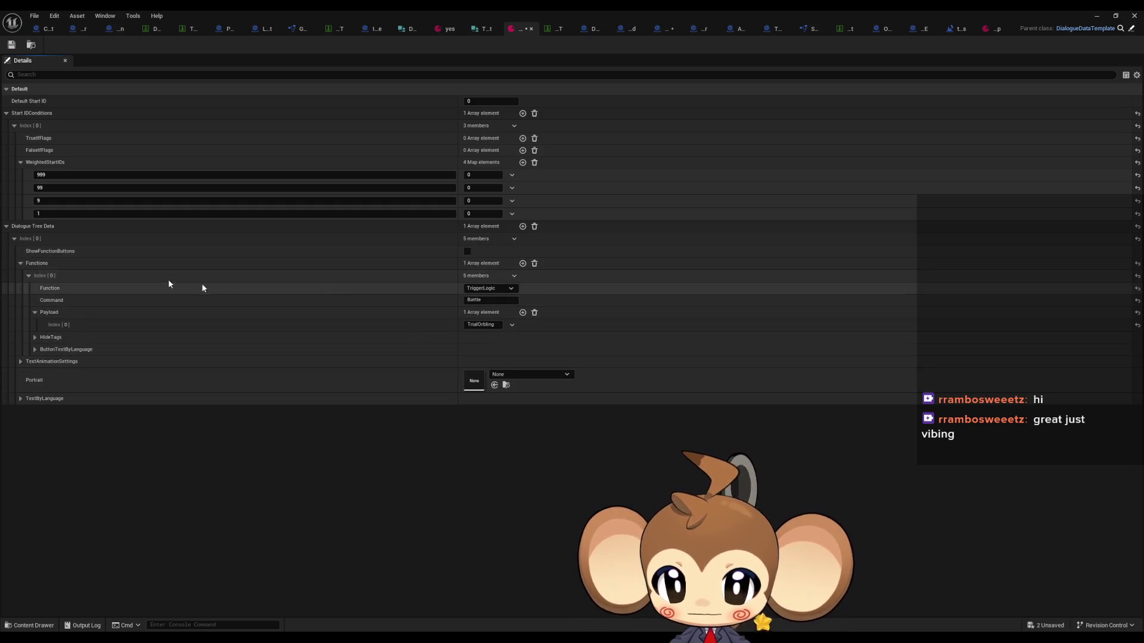
Set the dialogue entry's Portrait to the Dummy1 texture
{"action": "left_click", "coordinate": [519, 374]}
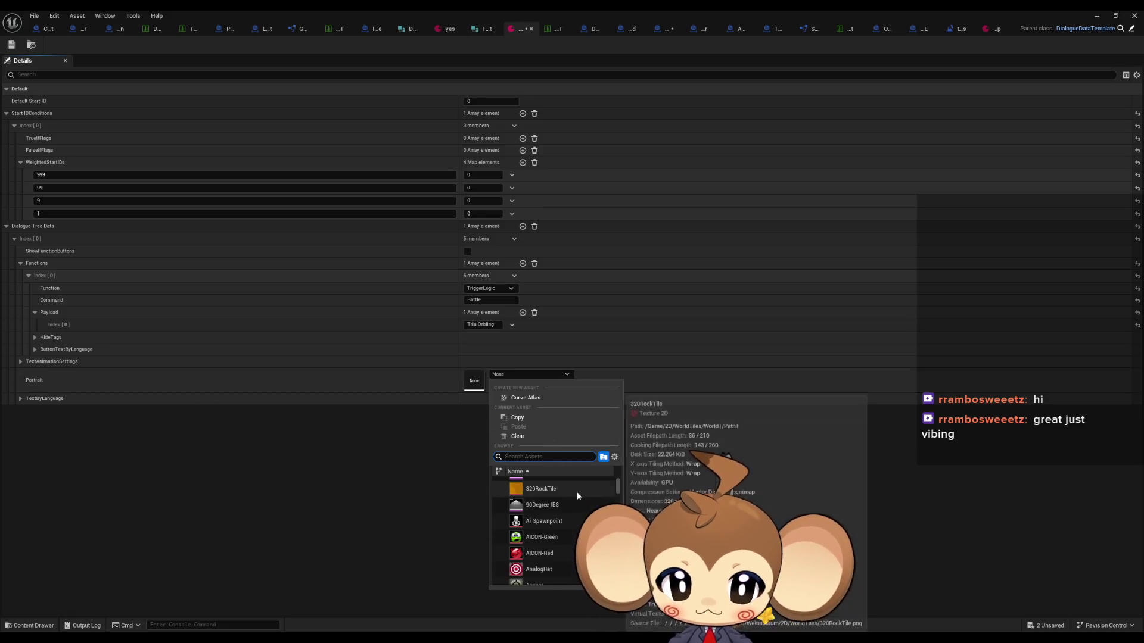
{"action": "scroll", "coordinate": [576, 492], "scroll_direction": "up", "scroll_amount": 2}
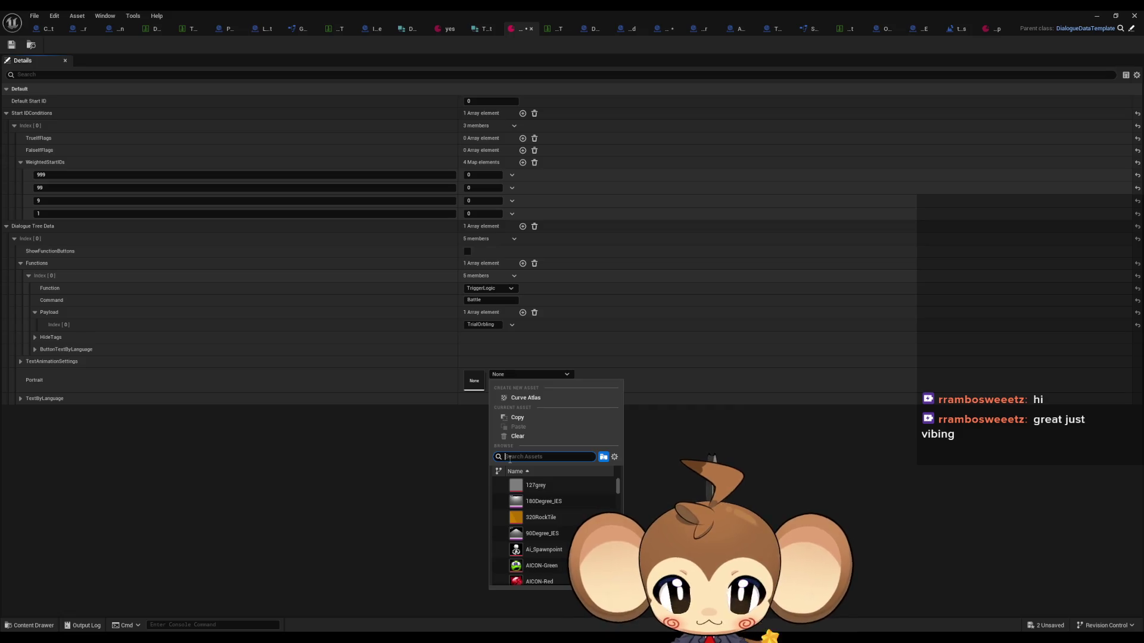
{"action": "type", "text": "du"}
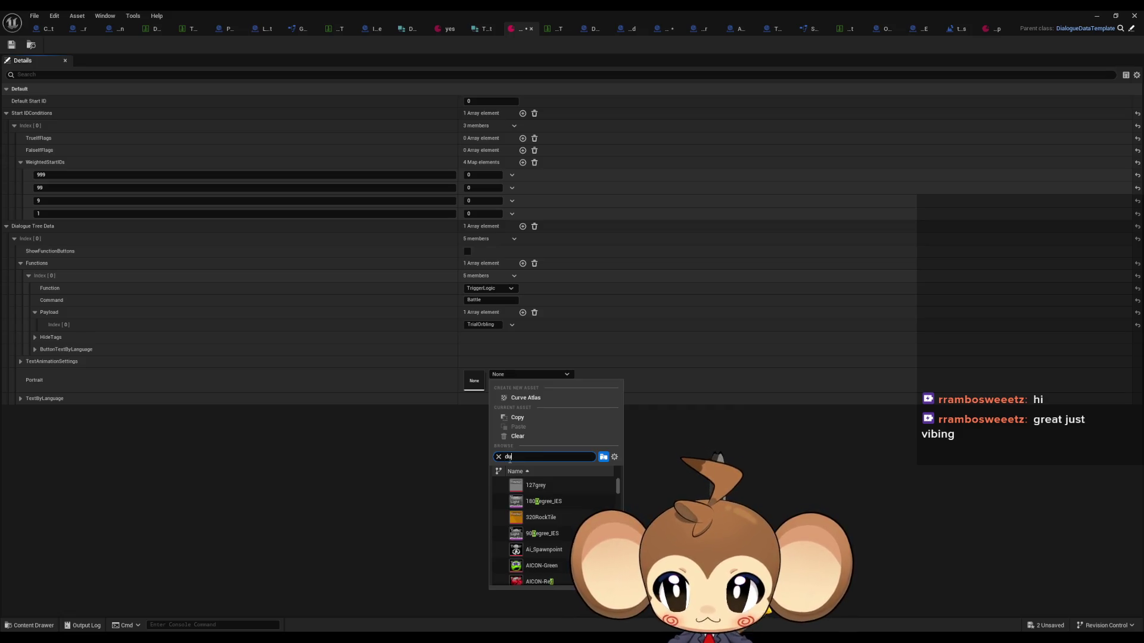
{"action": "type", "text": "mmy"}
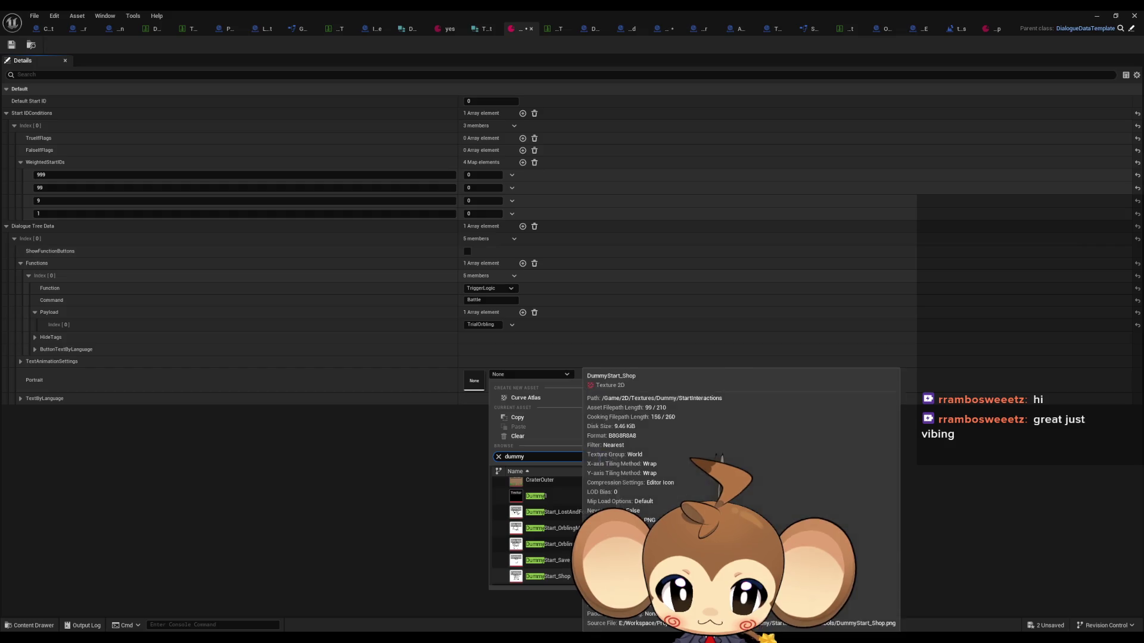
{"action": "scroll", "coordinate": [549, 536], "scroll_direction": "up", "scroll_amount": 1}
{"action": "left_click", "coordinate": [549, 581]}
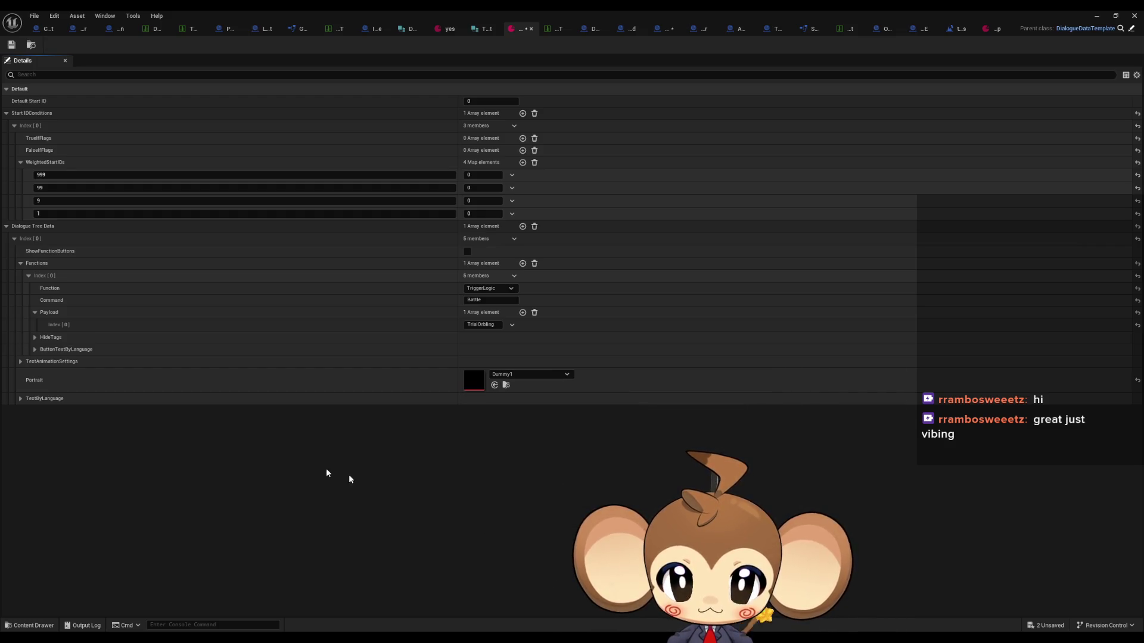
{"action": "left_click", "coordinate": [20, 398]}
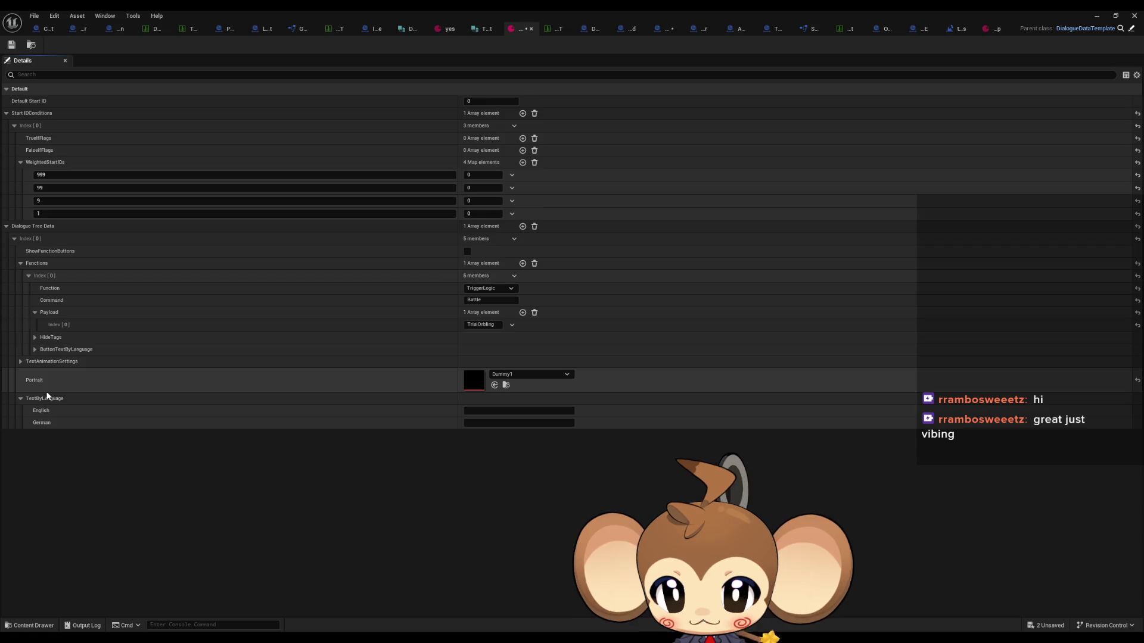
Collapse TextAnimationSettings, ButtonTextByLanguage, Payload and Functions to tidy the entry's details
{"action": "left_click", "coordinate": [20, 362]}
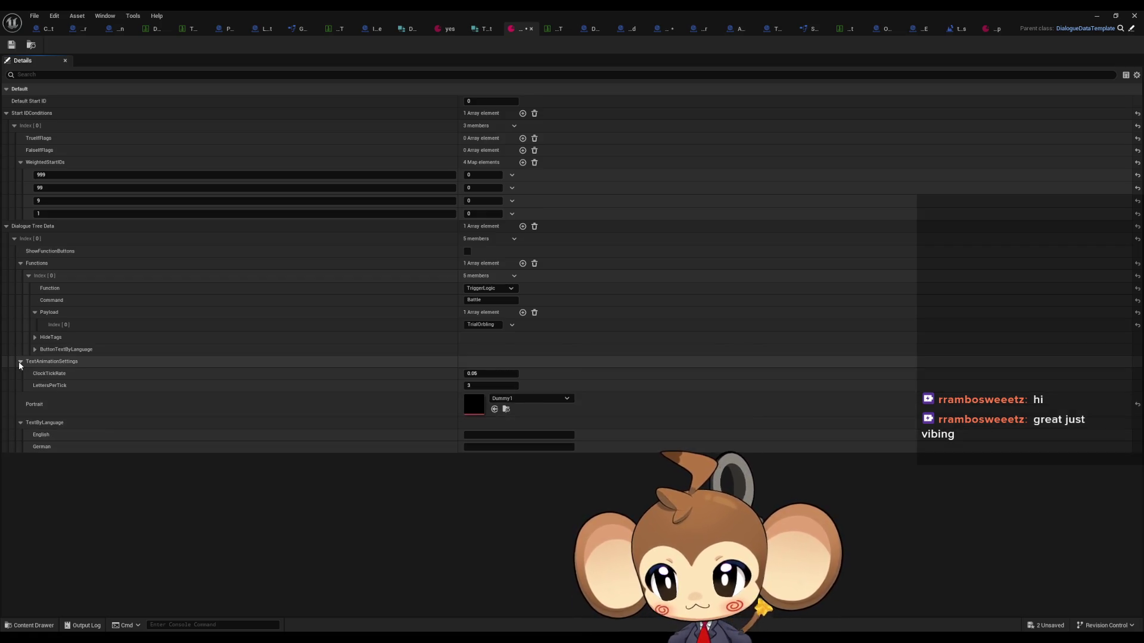
{"action": "left_click", "coordinate": [21, 362]}
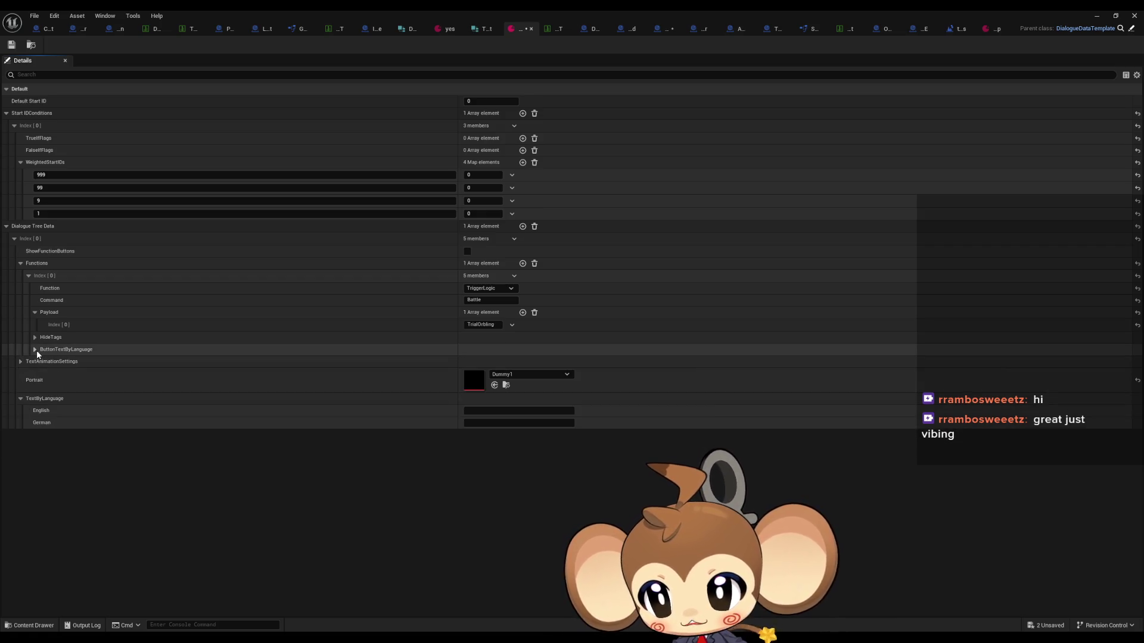
{"action": "left_click", "coordinate": [35, 349]}
{"action": "left_click", "coordinate": [35, 350]}
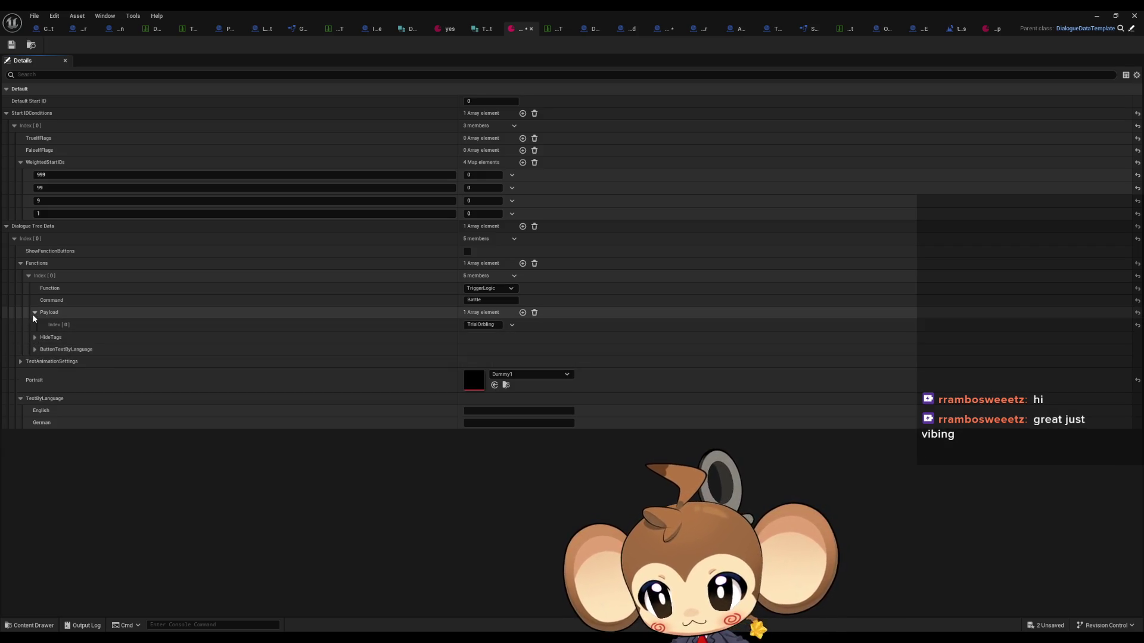
{"action": "left_click", "coordinate": [34, 313]}
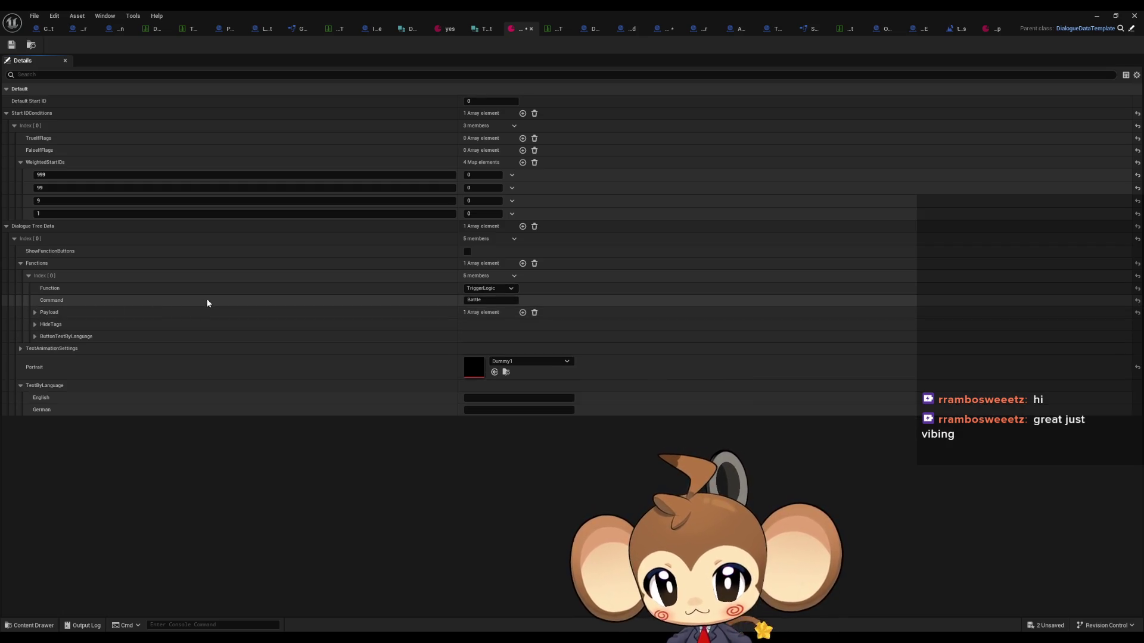
{"action": "left_click", "coordinate": [31, 277]}
{"action": "left_click", "coordinate": [20, 264]}
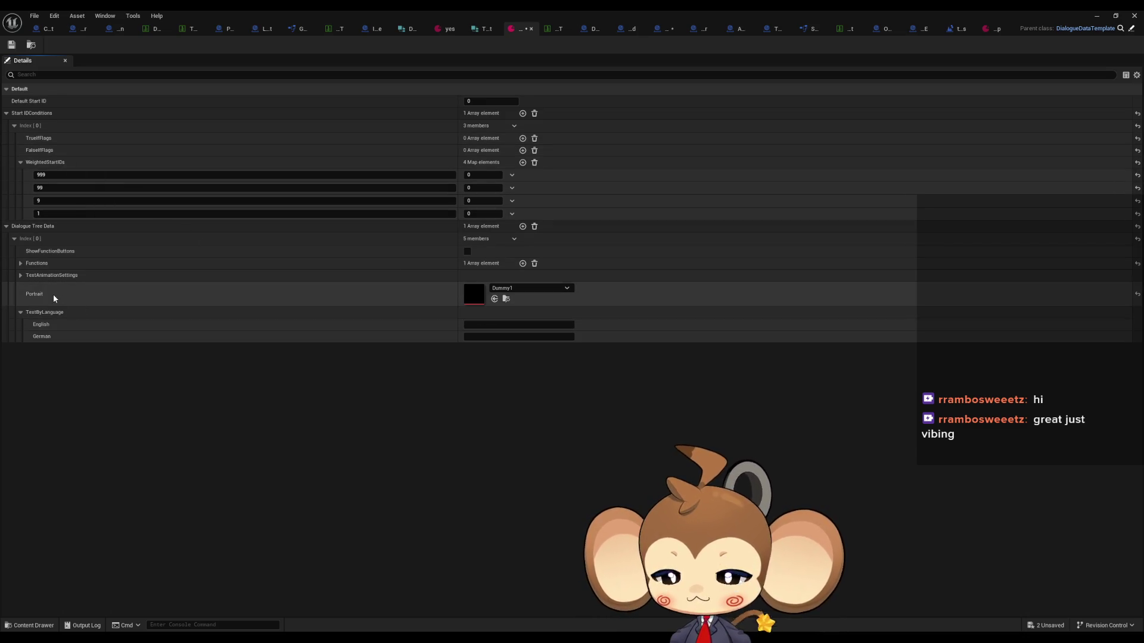
Type the drawn-out scream 'AGHAAAAAA' into the English dialogue text
{"action": "left_click", "coordinate": [488, 327]}
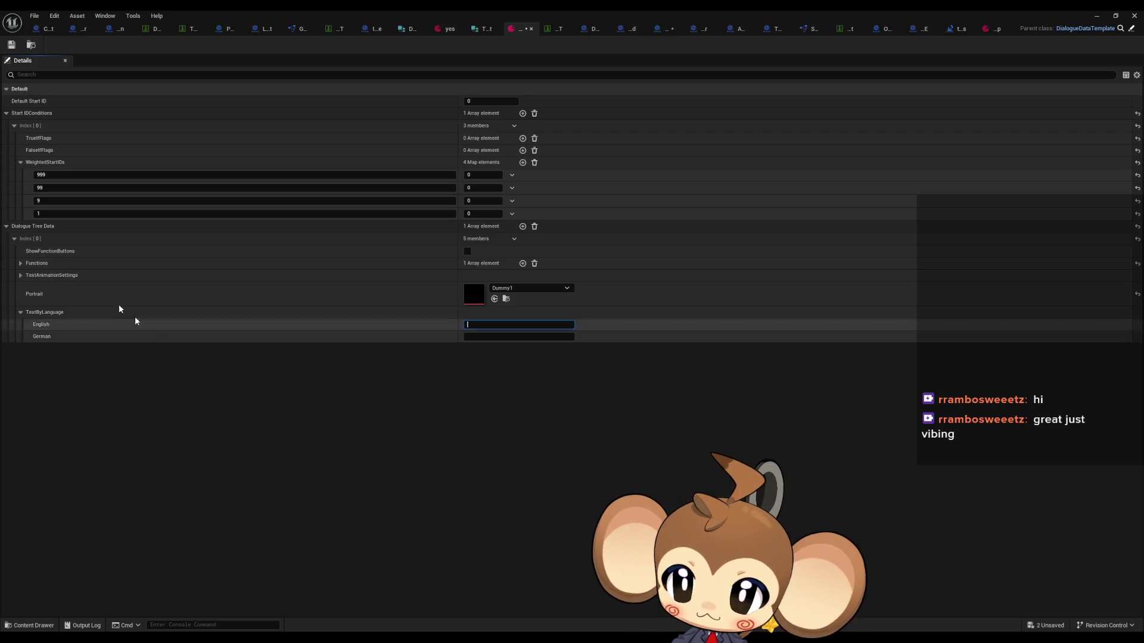
{"action": "left_click", "coordinate": [21, 264]}
{"action": "left_click", "coordinate": [21, 263]}
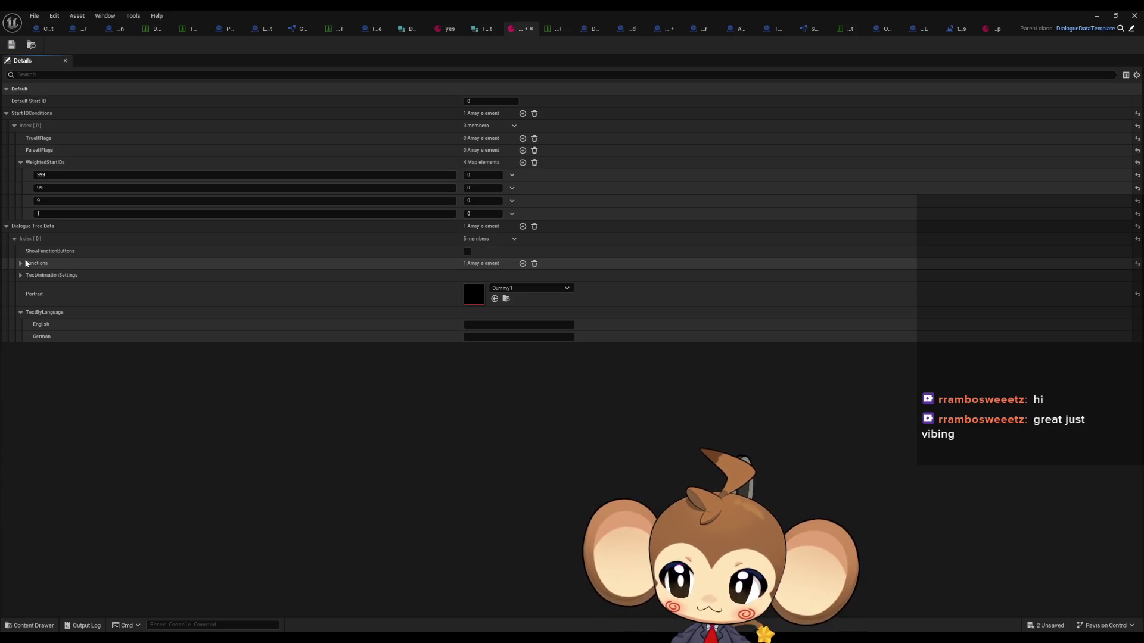
{"action": "left_click", "coordinate": [477, 325]}
{"action": "type", "text": "AGH"}
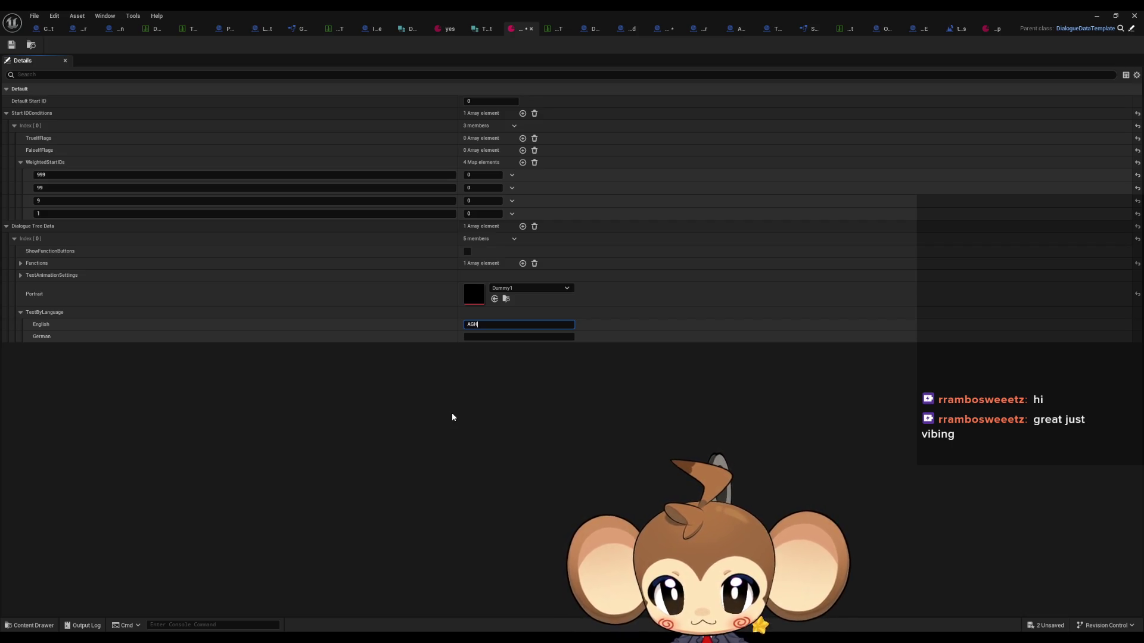
{"action": "type", "text": "AAAAAA!"}
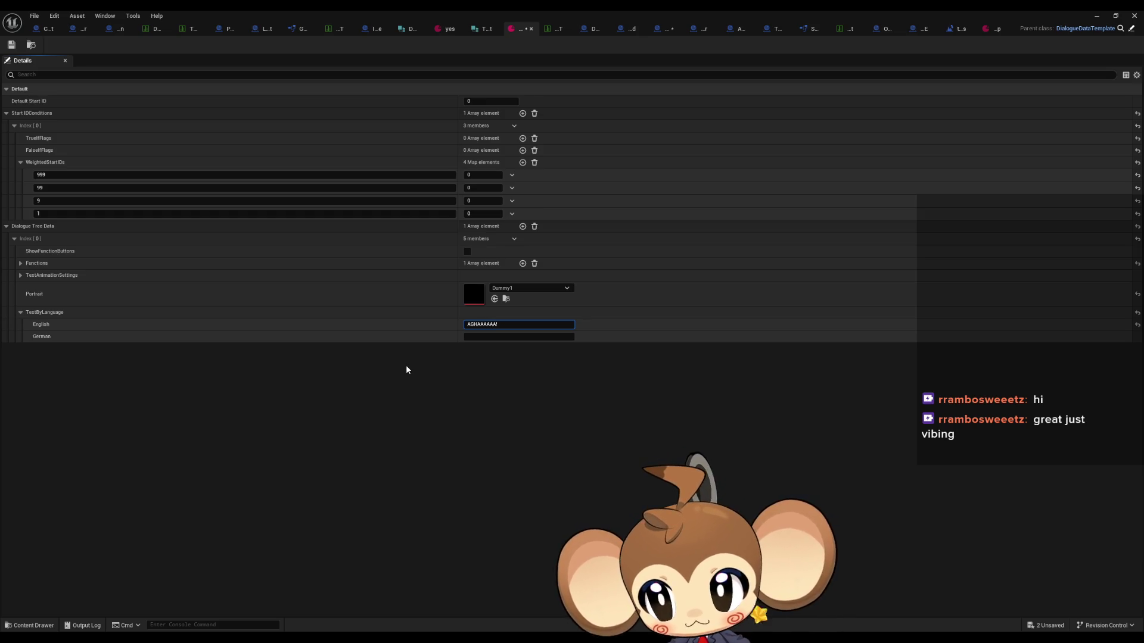
Copy entry Index [0] into a new second entry with English text 'HYAAAAAAA'
{"action": "right_click", "coordinate": [40, 239]}
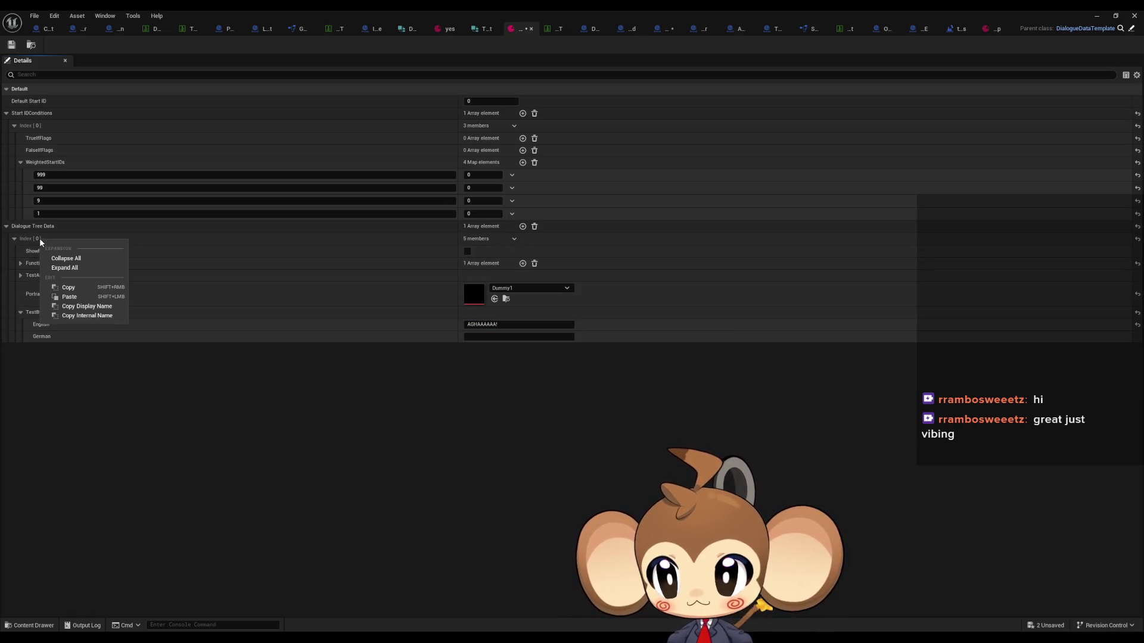
{"action": "left_click", "coordinate": [93, 288]}
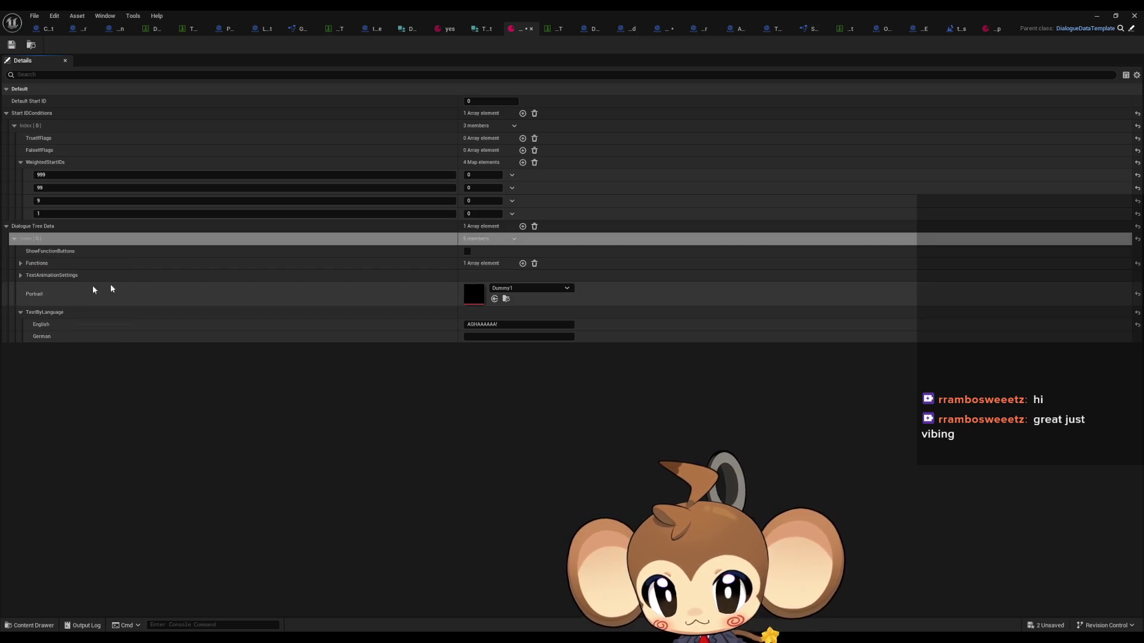
{"action": "left_click", "coordinate": [522, 229]}
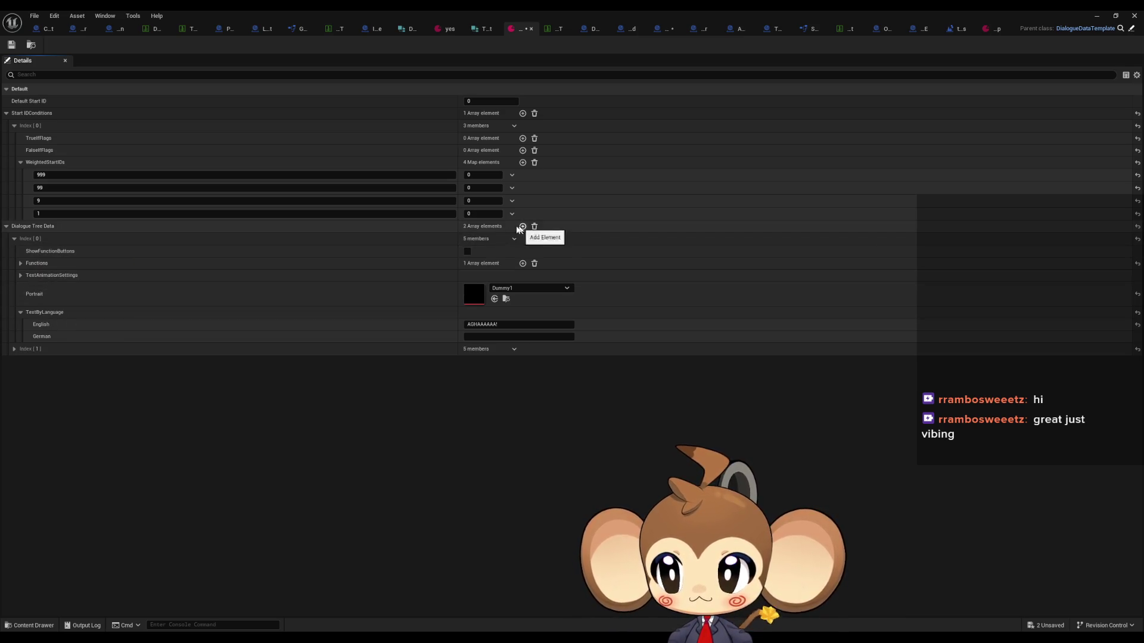
{"action": "right_click", "coordinate": [67, 353]}
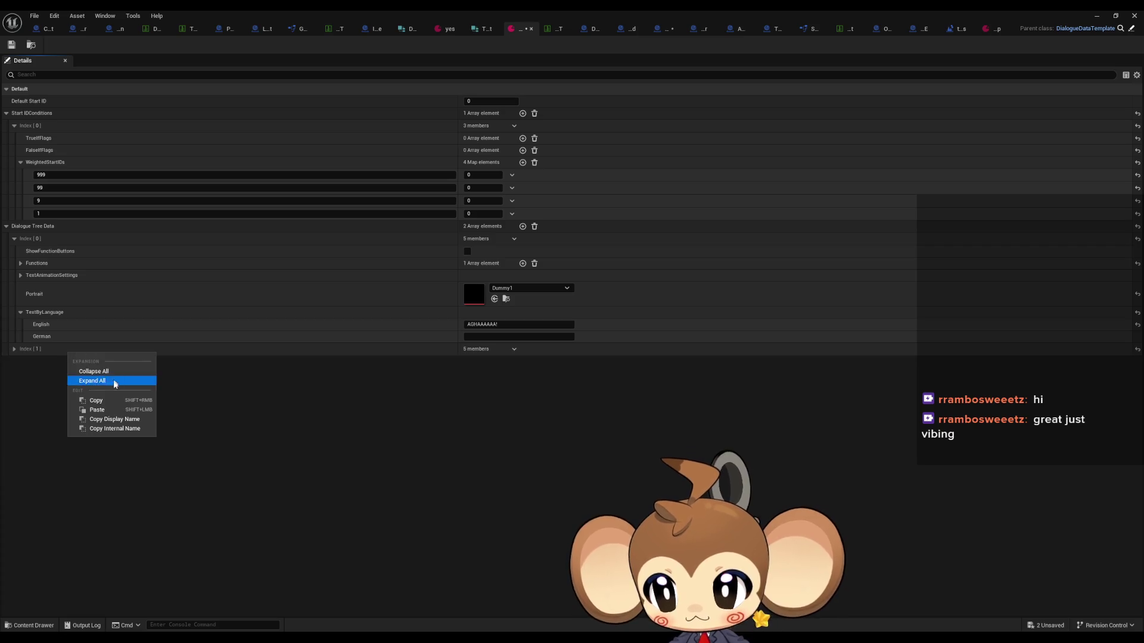
{"action": "left_click", "coordinate": [96, 407]}
{"action": "left_click", "coordinate": [15, 349]}
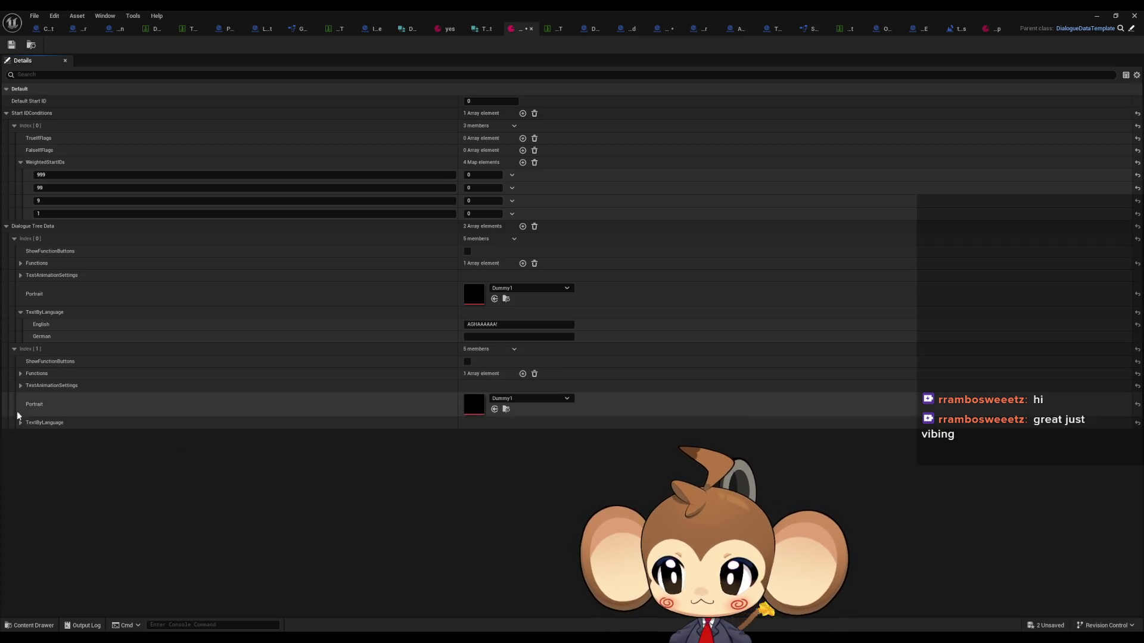
{"action": "left_click", "coordinate": [20, 423]}
{"action": "left_click", "coordinate": [518, 435]}
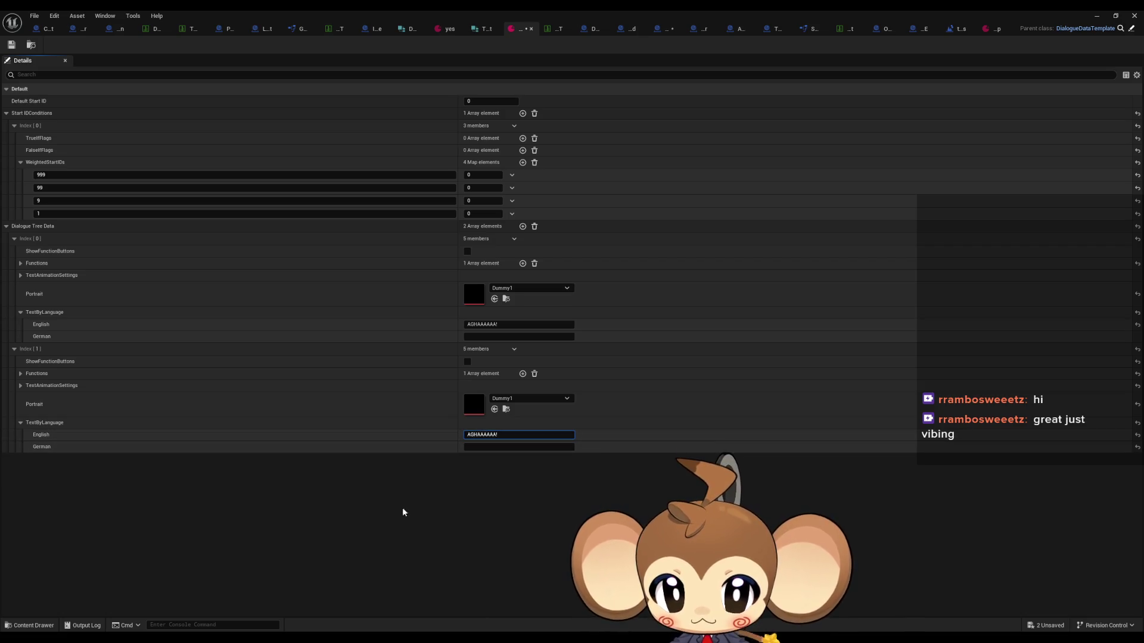
{"action": "type", "text": "H"}
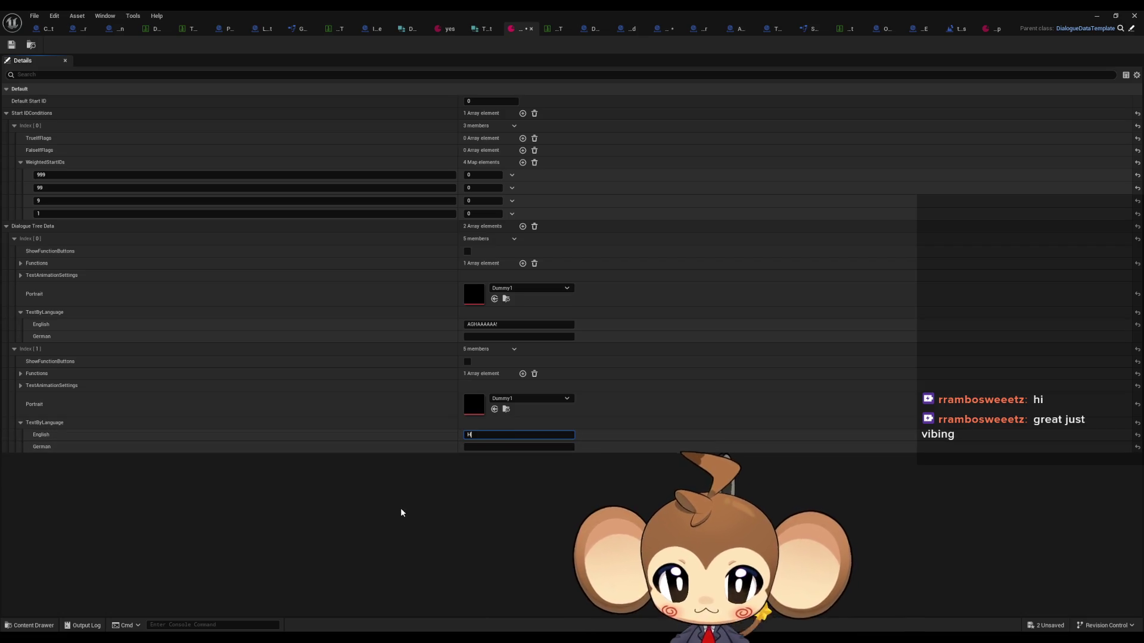
{"action": "type", "text": "YAAAAAAAA!"}
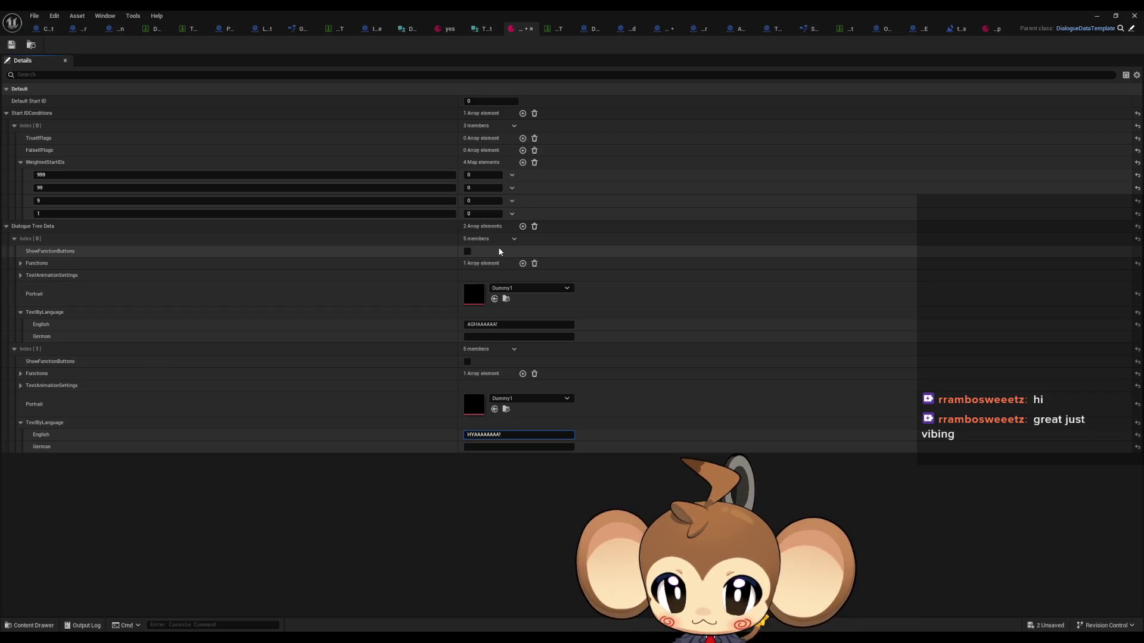
Add an extra function to the first entry, inspect it, then delete it
{"action": "left_click", "coordinate": [523, 263]}
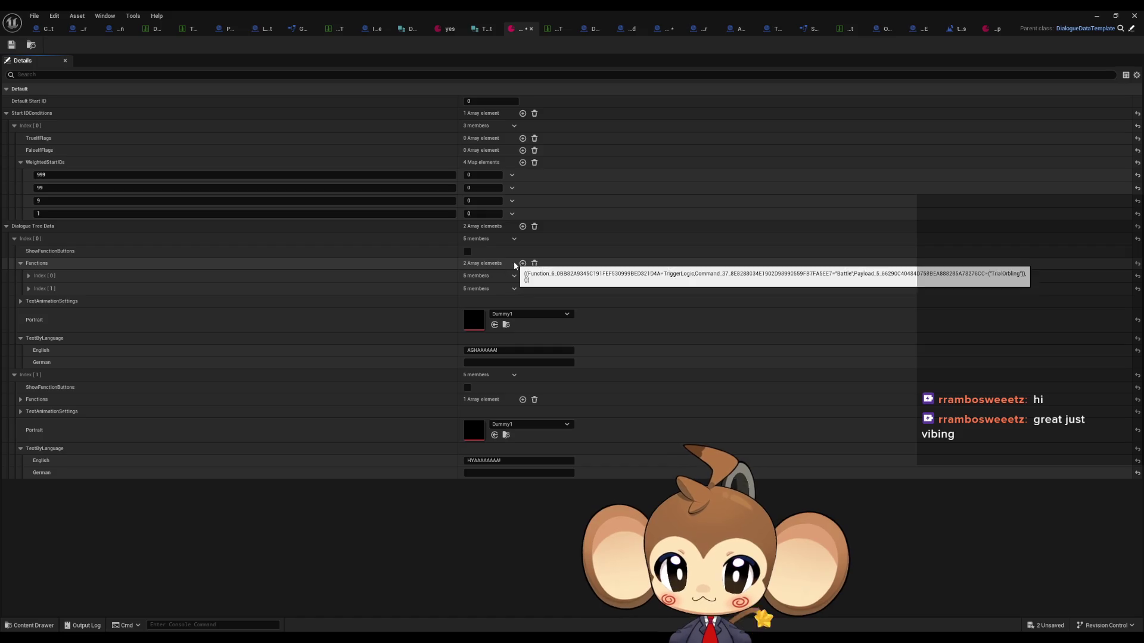
{"action": "left_click", "coordinate": [28, 288]}
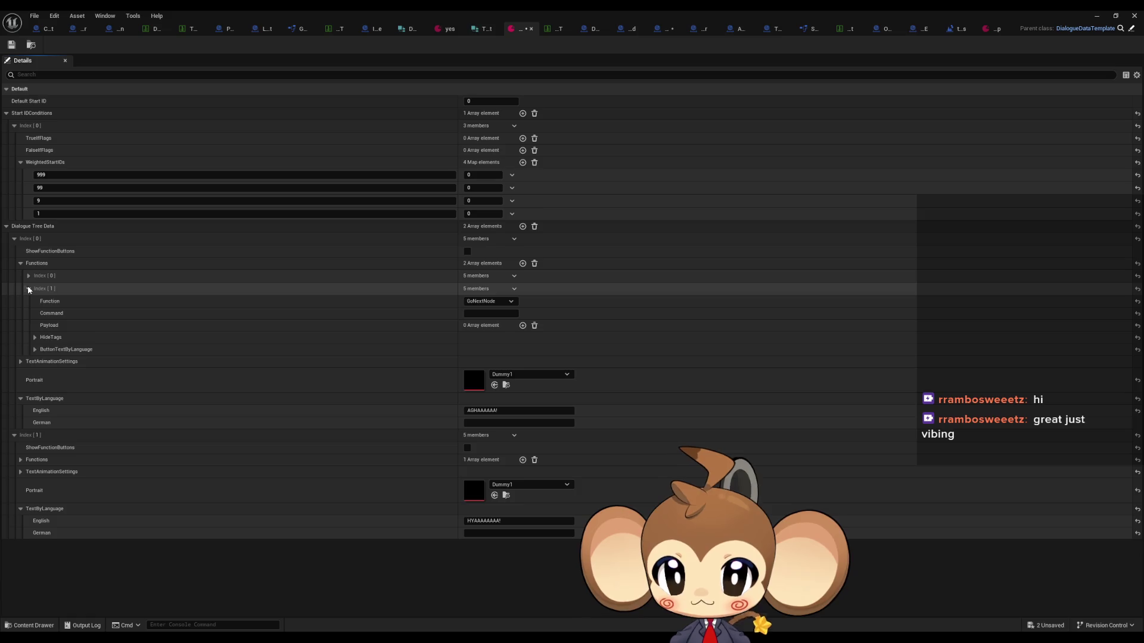
{"action": "left_click", "coordinate": [28, 288]}
{"action": "left_click", "coordinate": [28, 275]}
{"action": "left_click", "coordinate": [28, 276]}
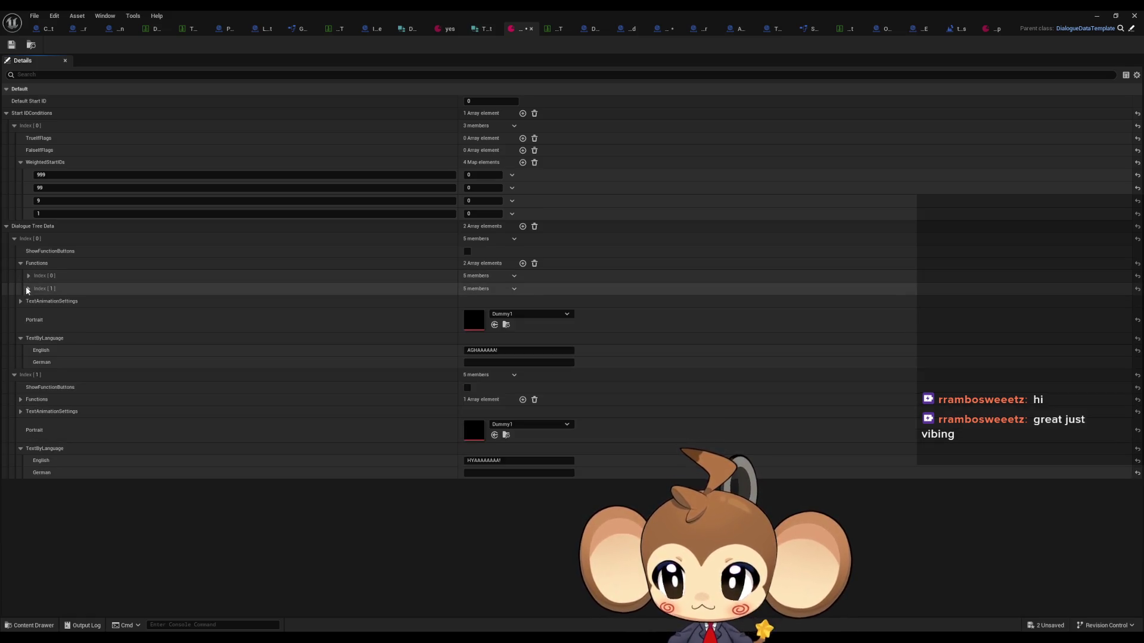
{"action": "left_click", "coordinate": [515, 289]}
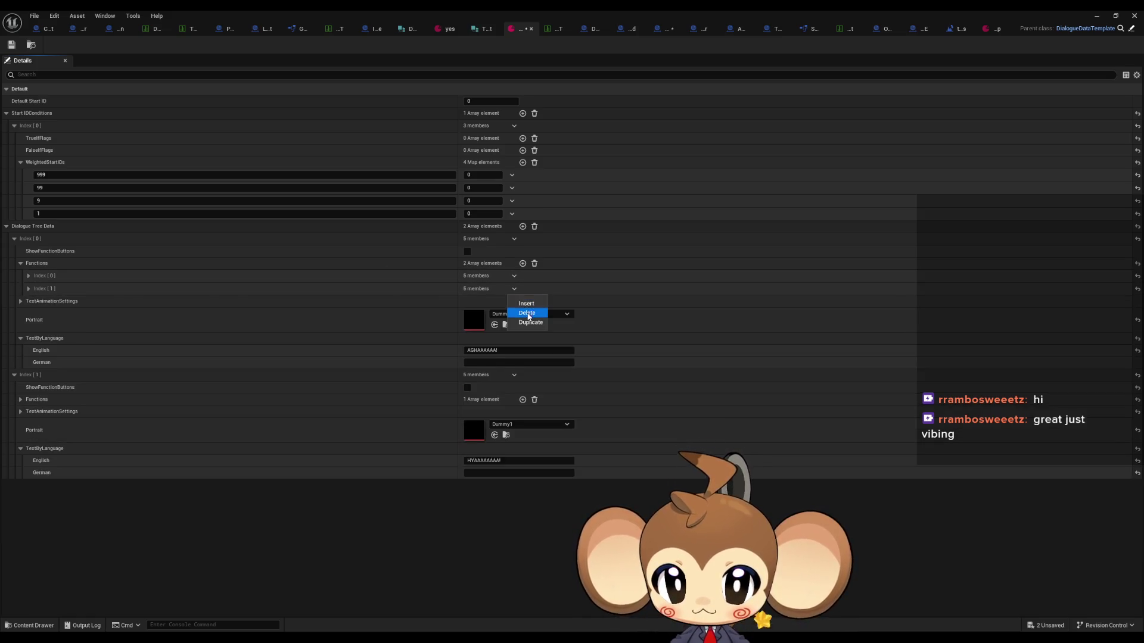
{"action": "left_click", "coordinate": [526, 313]}
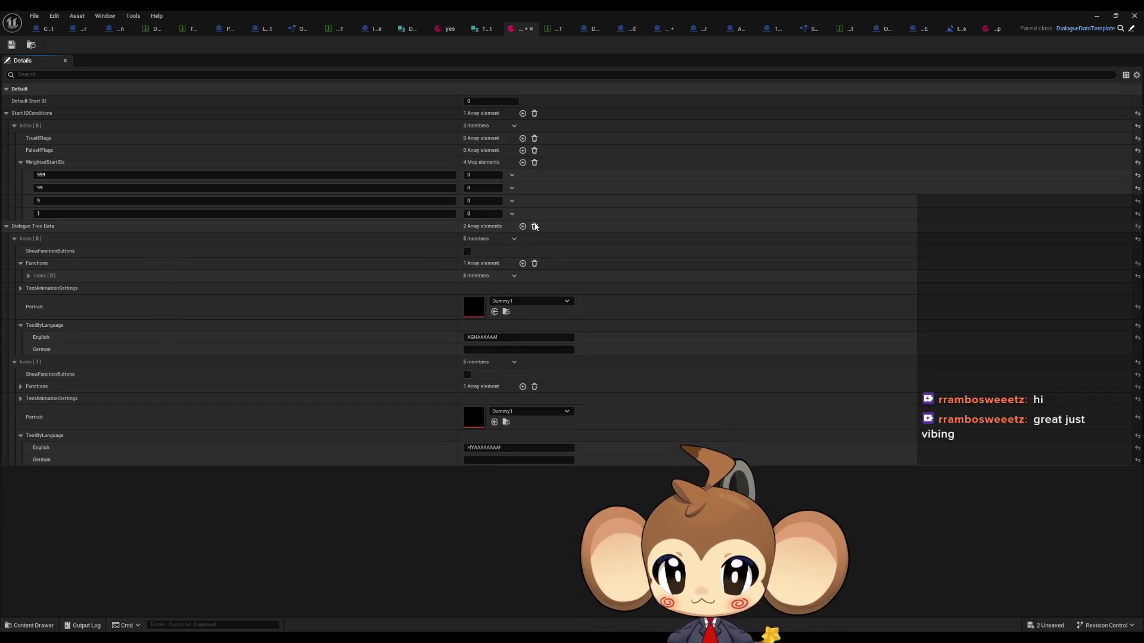
Add a third entry with the pasted values and English text 'GRAHHHHH!'
{"action": "left_click", "coordinate": [523, 227]}
{"action": "right_click", "coordinate": [47, 472]}
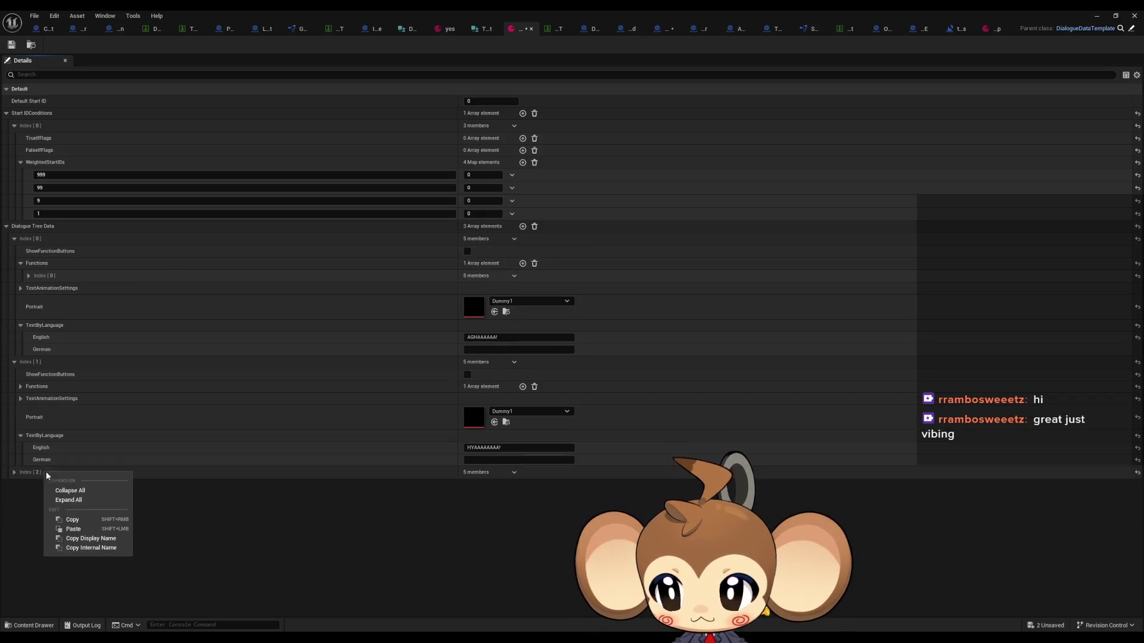
{"action": "left_click", "coordinate": [80, 527]}
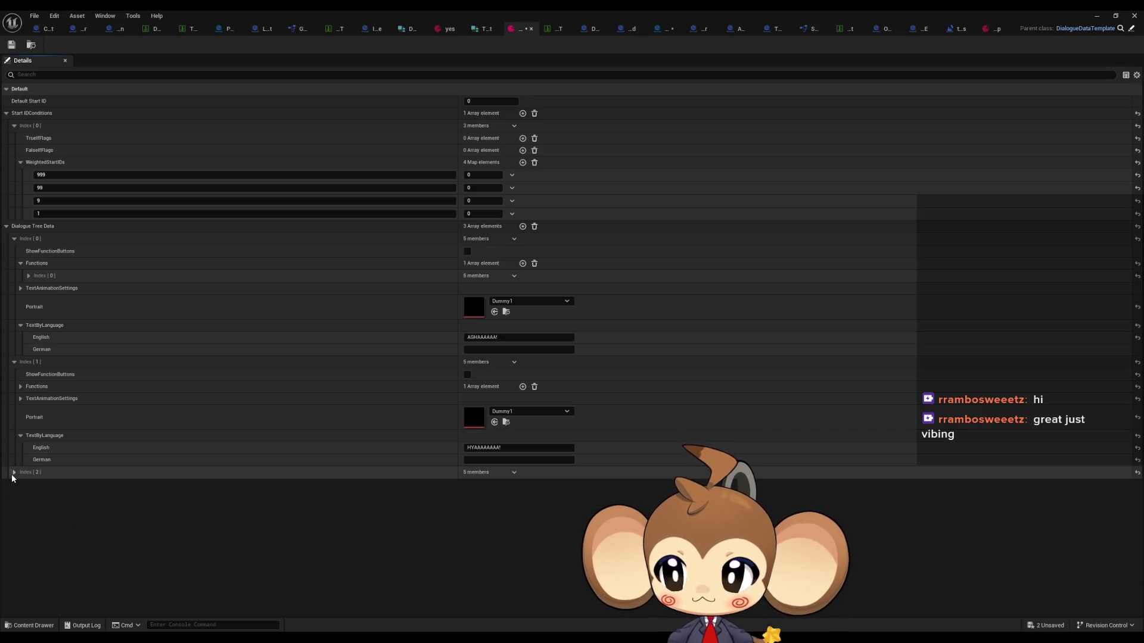
{"action": "left_click", "coordinate": [14, 472]}
{"action": "left_click", "coordinate": [20, 546]}
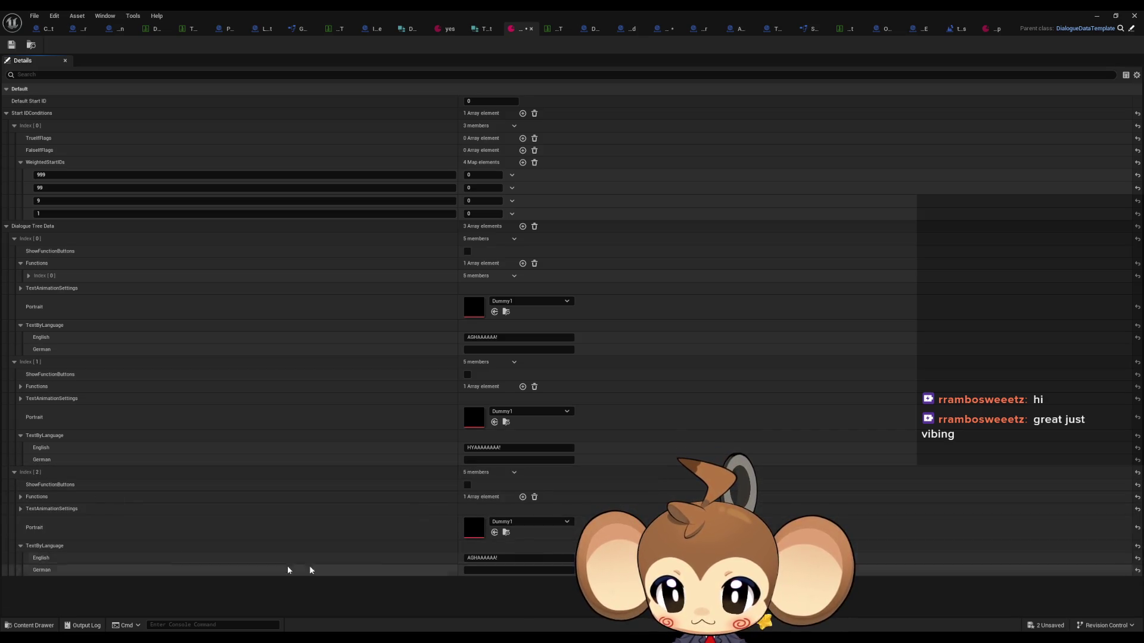
{"action": "left_click", "coordinate": [496, 558]}
{"action": "key", "text": "ctrl+a"}
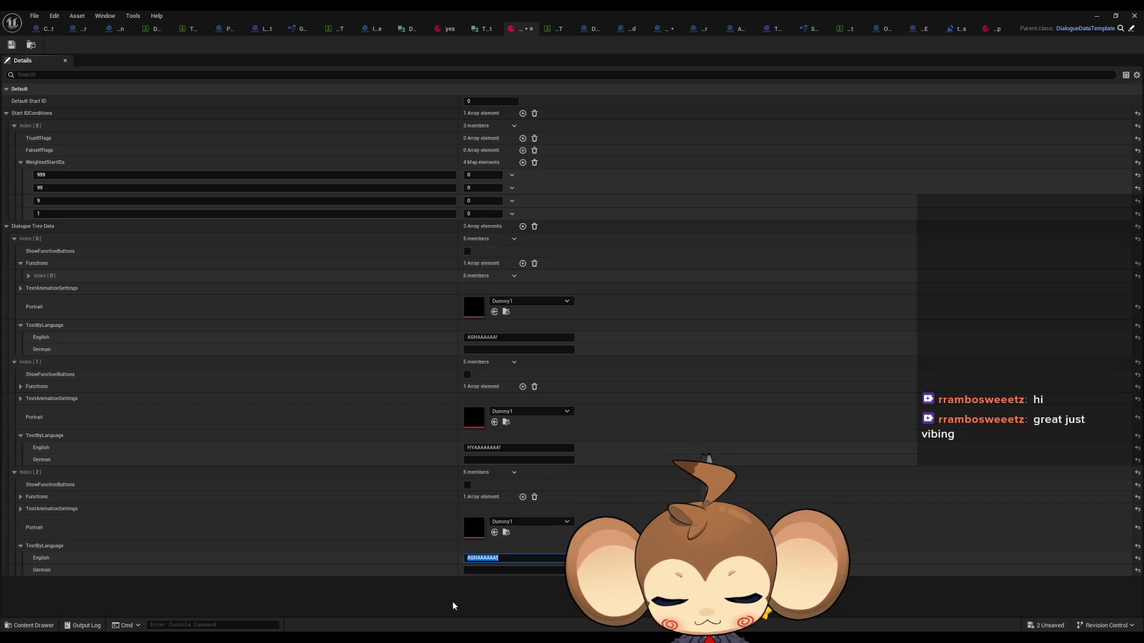
{"action": "type", "text": "GRAHHHHH!"}
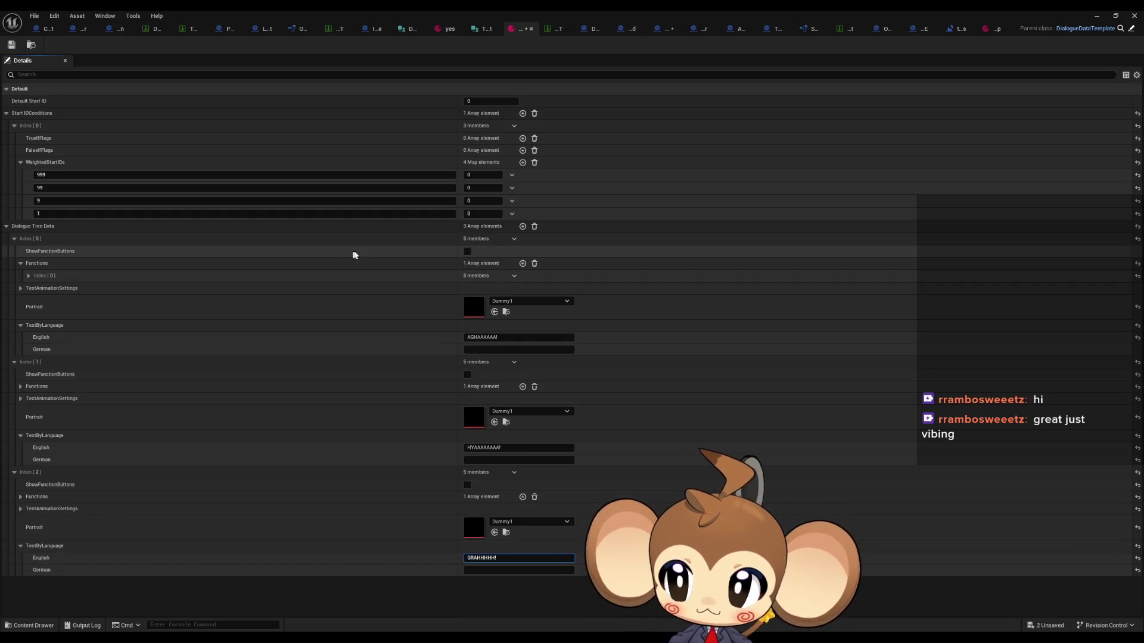
Add a fourth entry with the pasted values and its own English scream line
{"action": "left_click", "coordinate": [522, 227]}
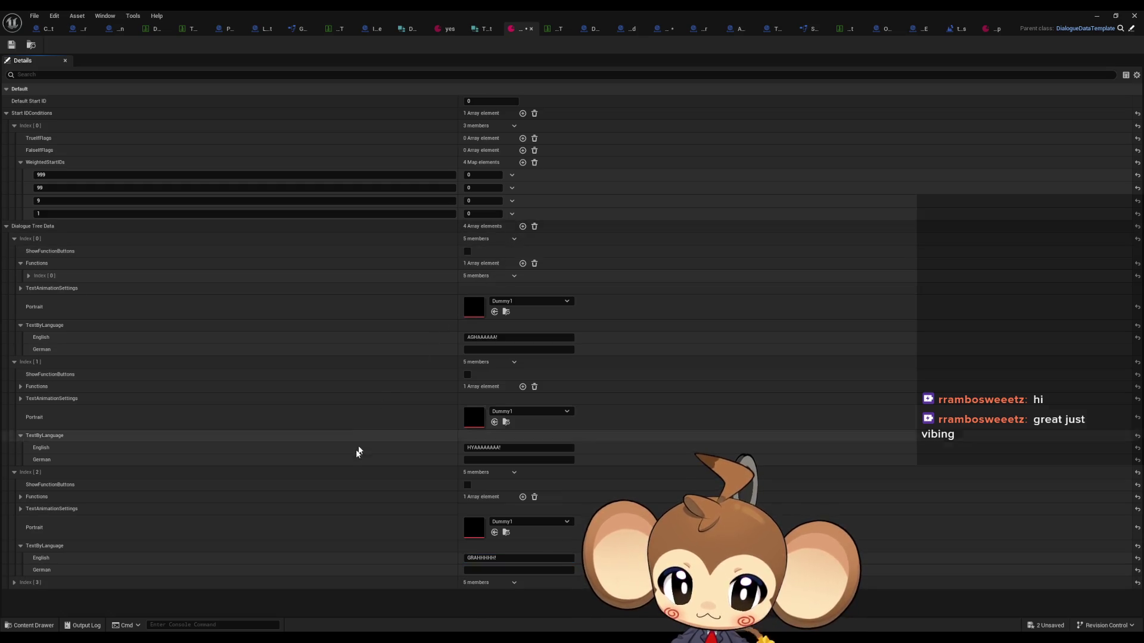
{"action": "left_click", "coordinate": [7, 582]}
{"action": "scroll", "coordinate": [238, 525], "scroll_direction": "down", "scroll_amount": 2}
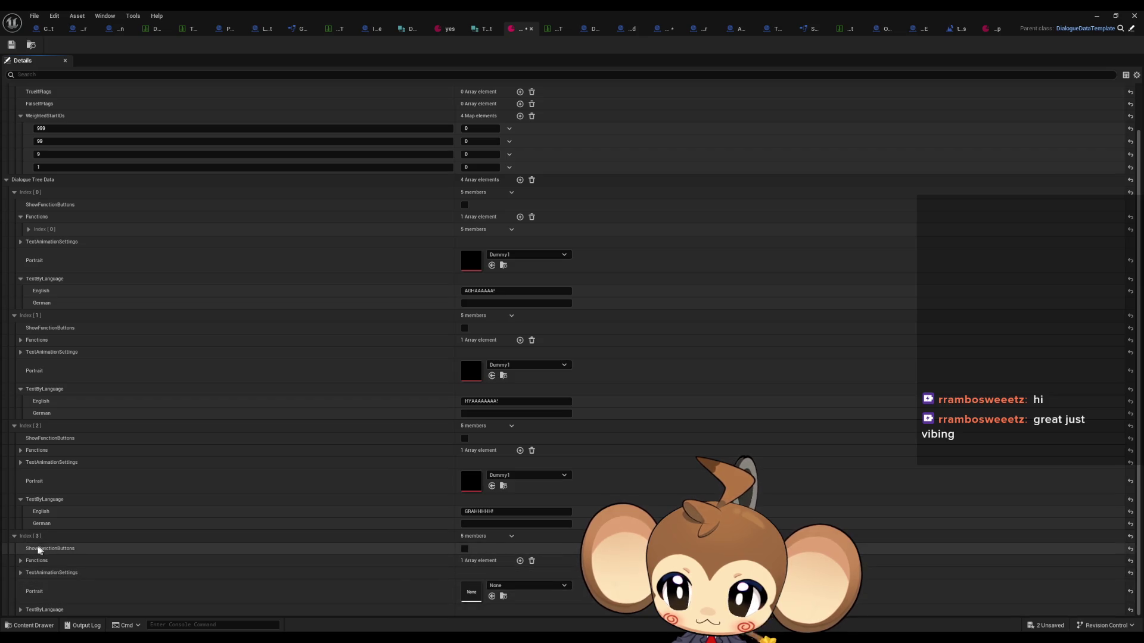
{"action": "right_click", "coordinate": [414, 542]}
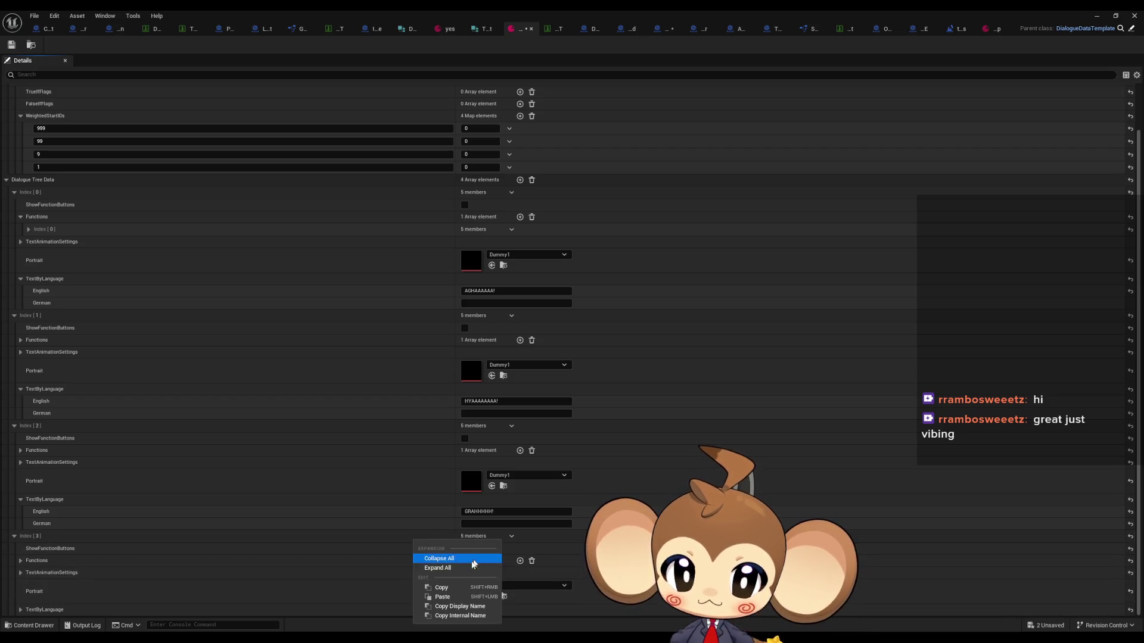
{"action": "left_click", "coordinate": [432, 598]}
{"action": "left_click", "coordinate": [20, 609]}
{"action": "scroll", "coordinate": [238, 539], "scroll_direction": "down", "scroll_amount": 1}
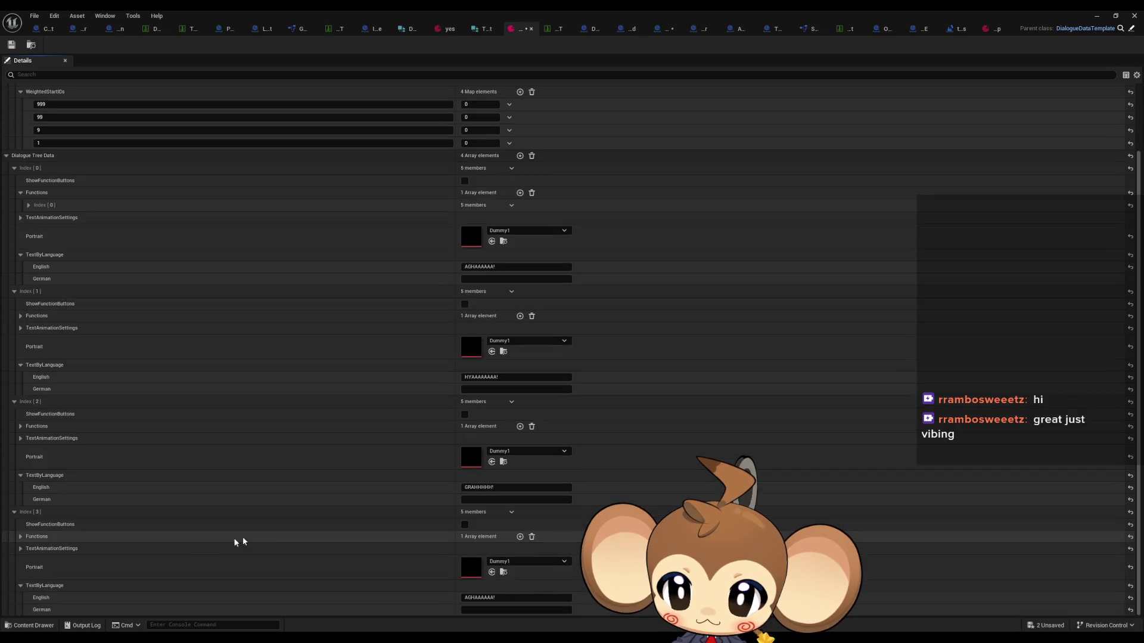
{"action": "left_click", "coordinate": [473, 598]}
{"action": "double_click", "coordinate": [472, 597]}
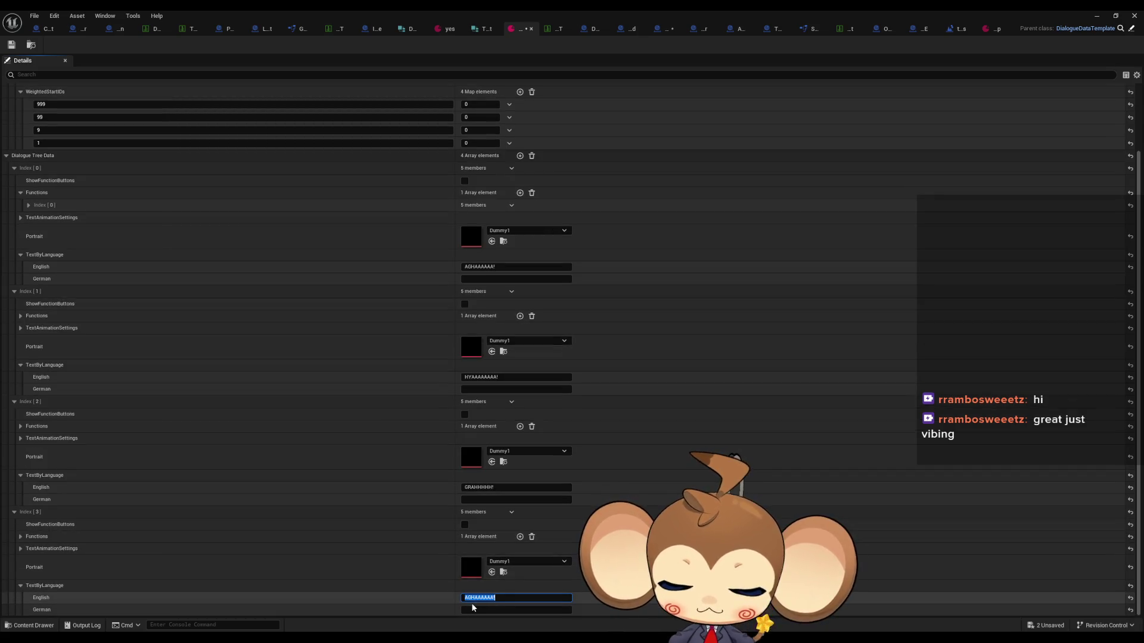
{"action": "type", "text": "AJAJAJAJAHHHHHH!"}
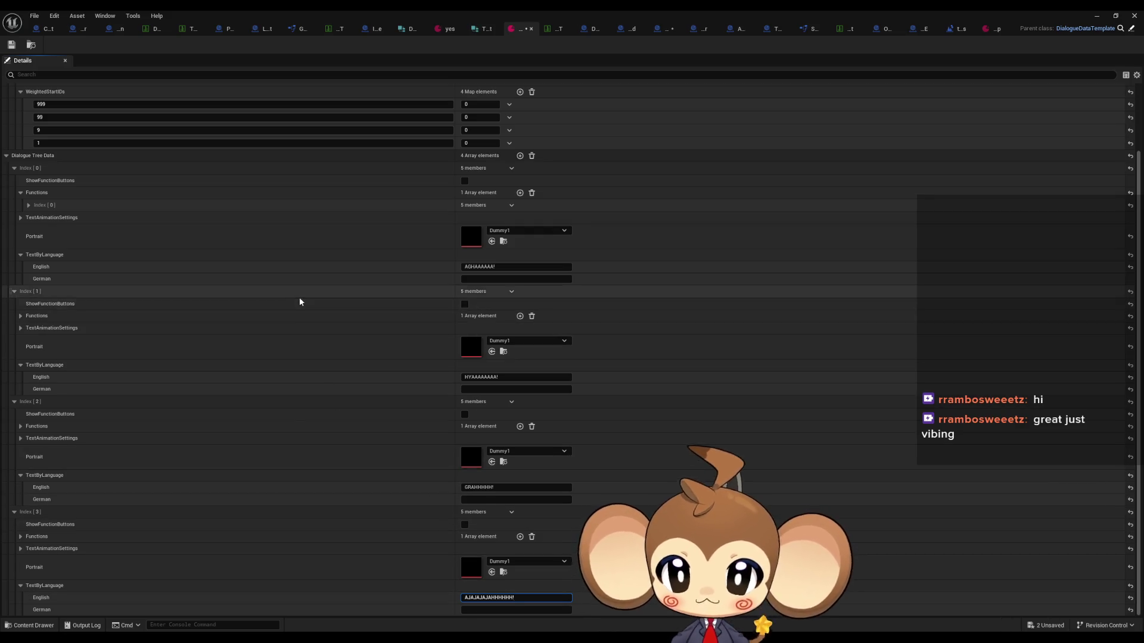
{"action": "scroll", "coordinate": [299, 345], "scroll_direction": "up", "scroll_amount": 3}
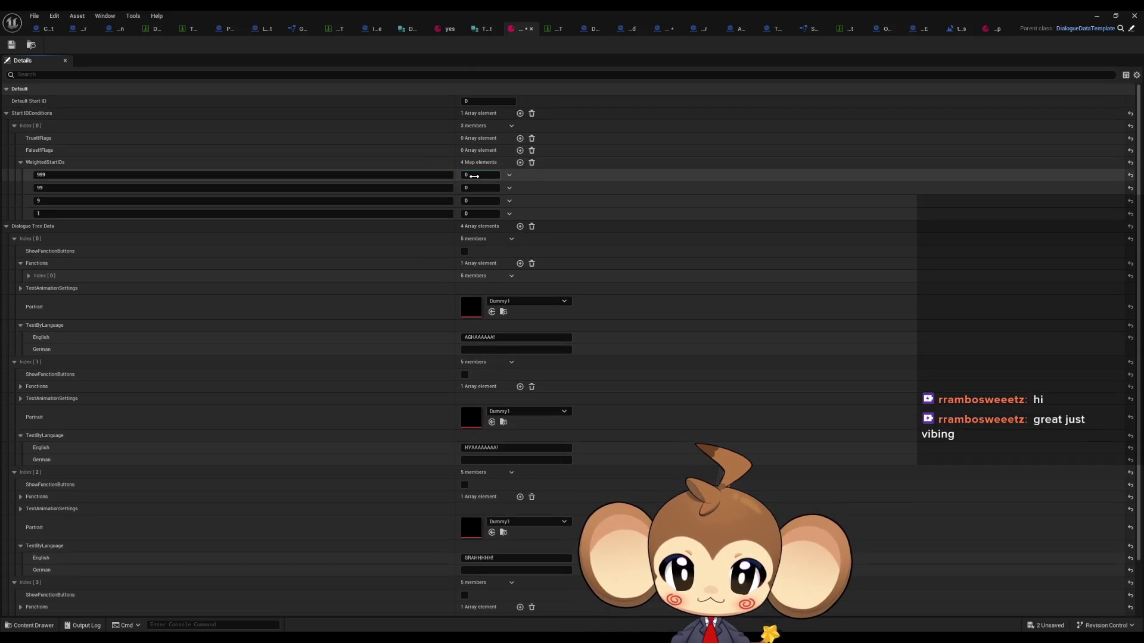
Set the WeightedStartIDs weights to 1
{"action": "left_click", "coordinate": [474, 175]}
{"action": "type", "text": "1"}
{"action": "left_click", "coordinate": [481, 187]}
{"action": "type", "text": "1"}
{"action": "left_click", "coordinate": [473, 213]}
{"action": "type", "text": "1"}
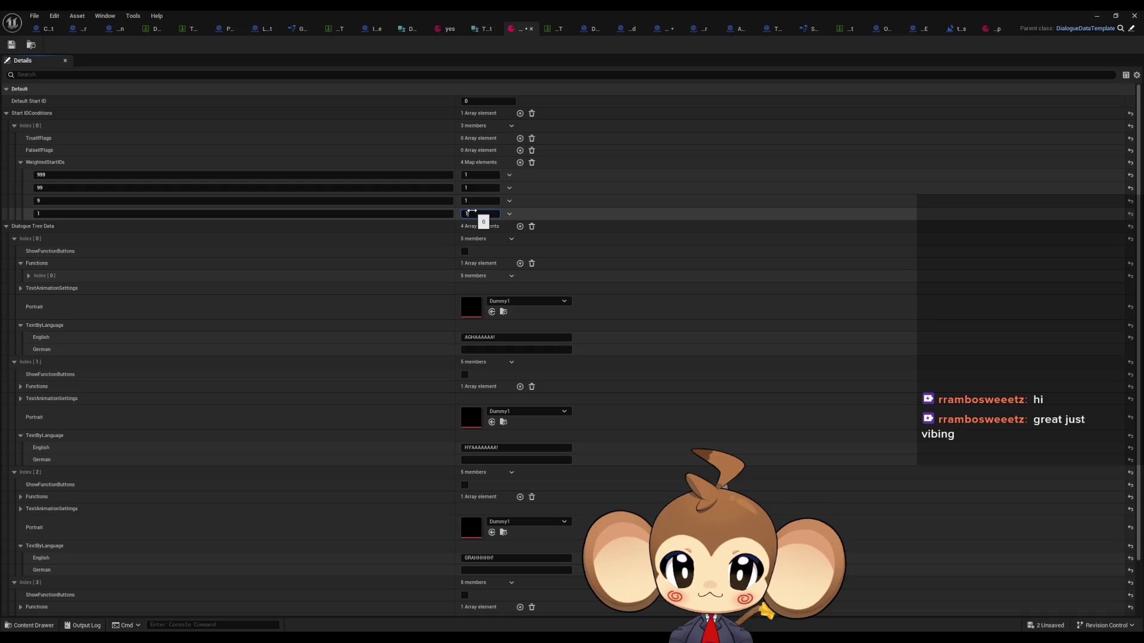
Rename the start ID keys to 0, 1, 2 and 3 and save the dialogue asset
{"action": "left_click", "coordinate": [49, 175]}
{"action": "type", "text": "0"}
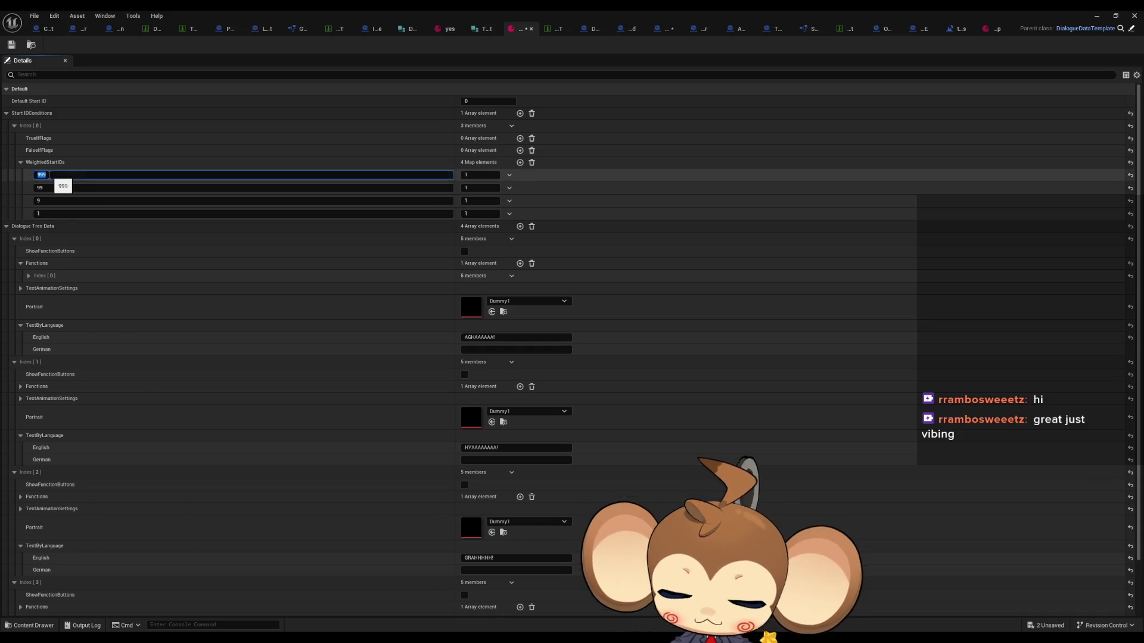
{"action": "key", "text": "Return"}
{"action": "double_click", "coordinate": [43, 201]}
{"action": "type", "text": "2"}
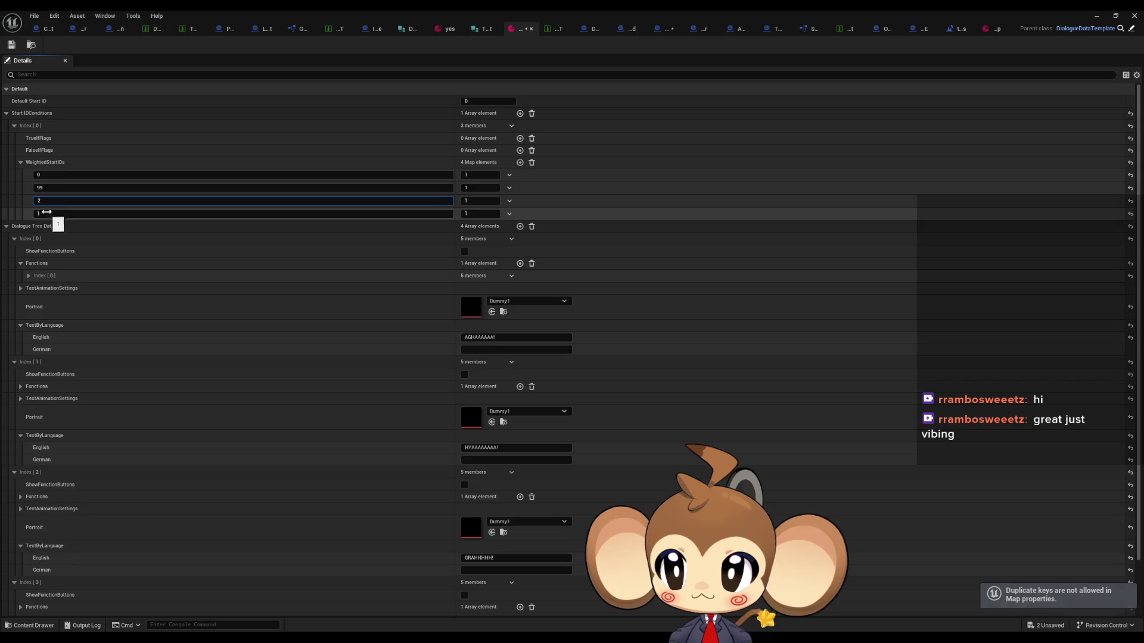
{"action": "key", "text": "shift+Tab"}
{"action": "left_click", "coordinate": [45, 212]}
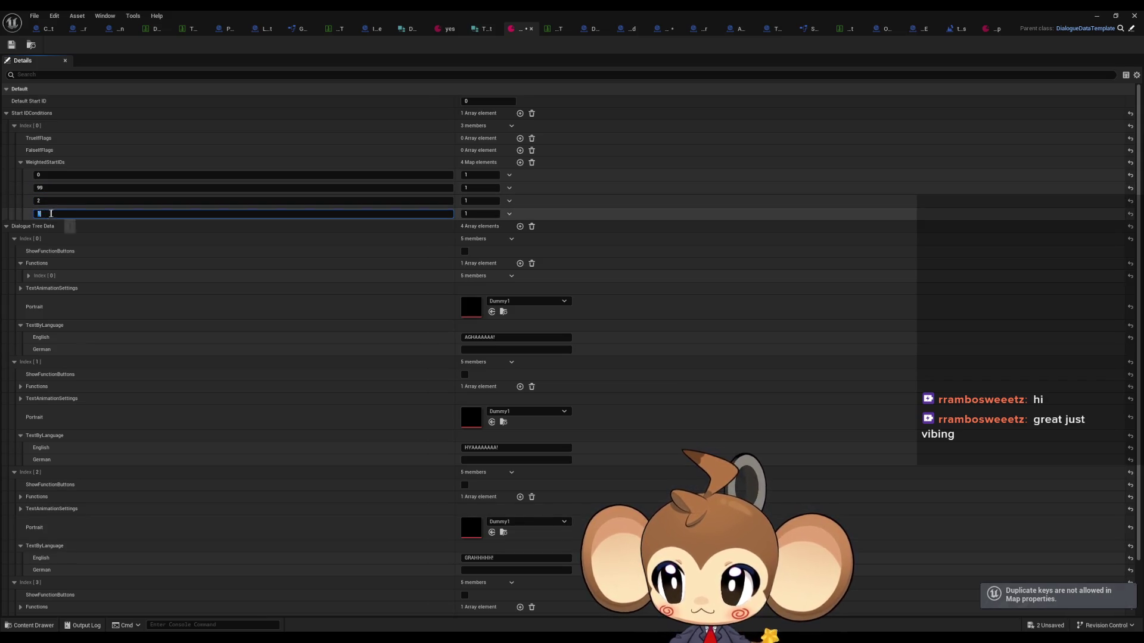
{"action": "type", "text": "3"}
{"action": "double_click", "coordinate": [45, 188]}
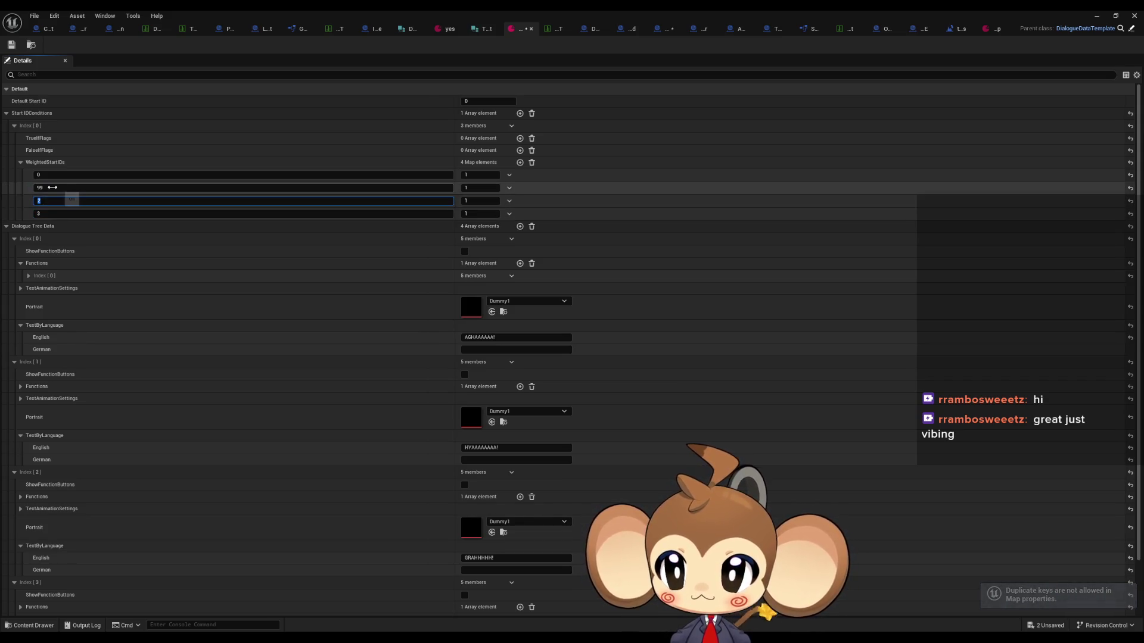
{"action": "type", "text": "1"}
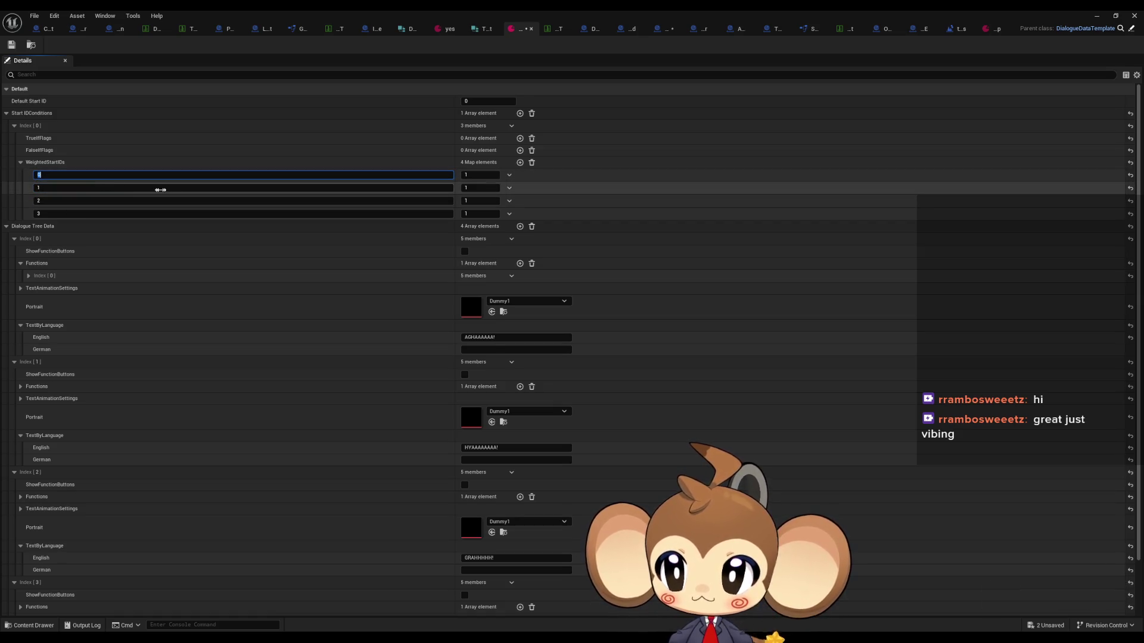
{"action": "key", "text": "shift+Tab"}
{"action": "left_click", "coordinate": [12, 46]}
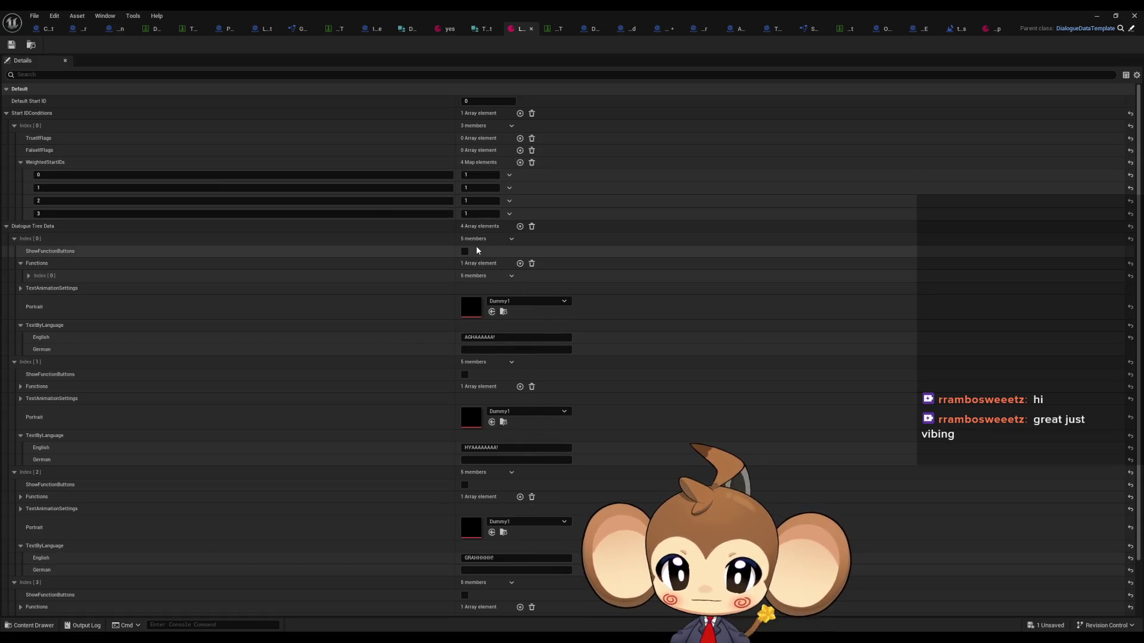
Assign Level1_TrialO_Dialogue to both dialogue slots of the first spawn row
{"action": "left_click", "coordinate": [186, 30]}
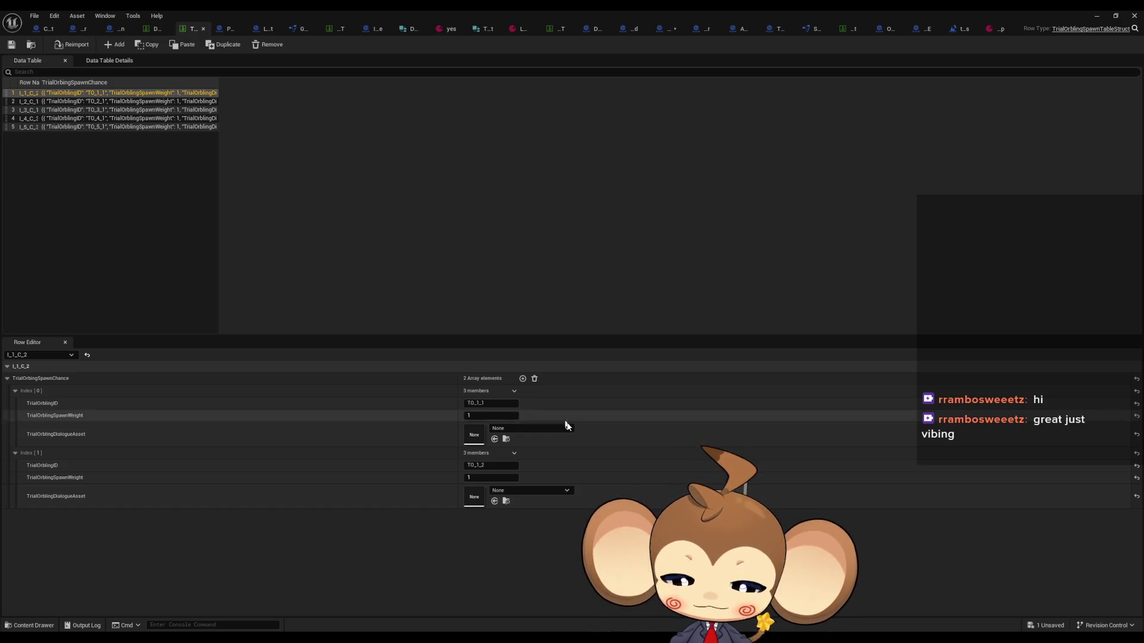
{"action": "left_click", "coordinate": [515, 428]}
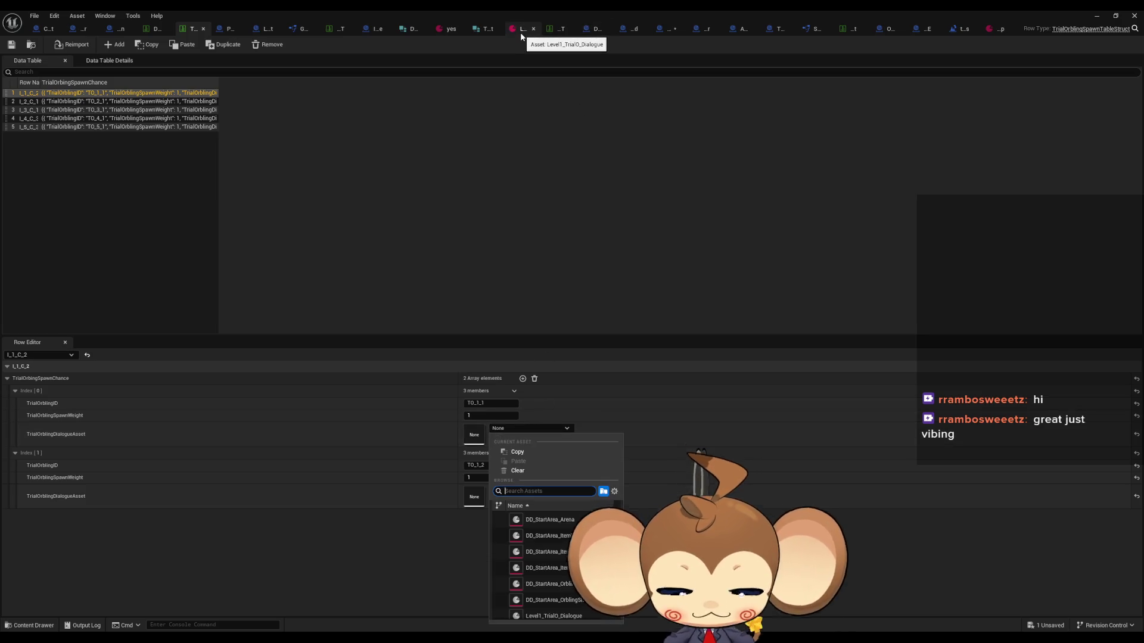
{"action": "type", "text": "level1"}
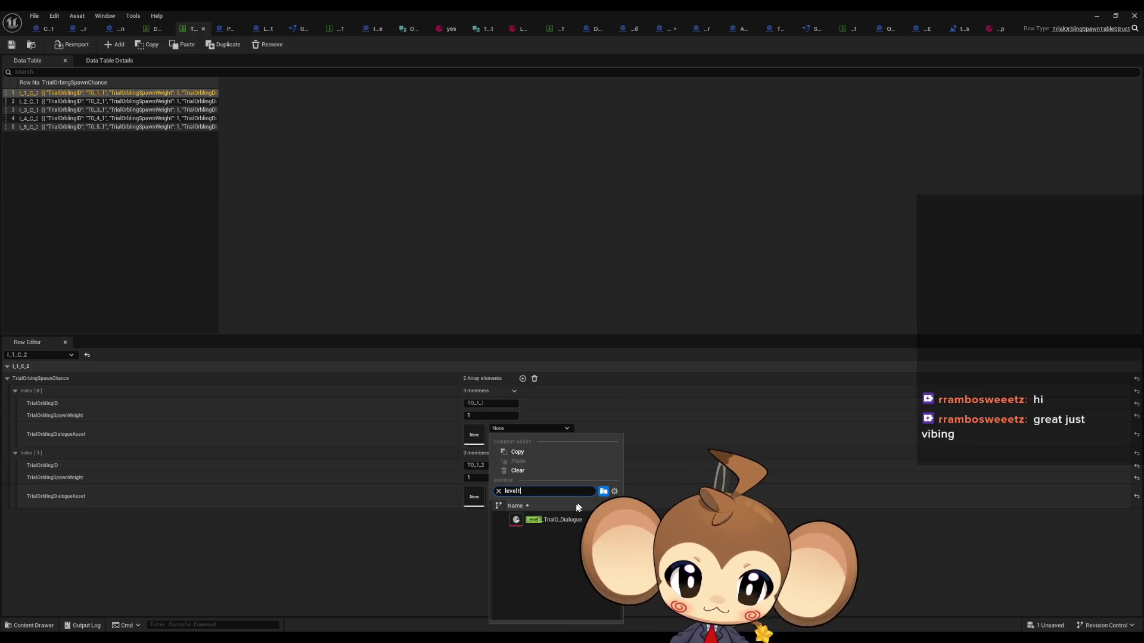
{"action": "left_click", "coordinate": [549, 520]}
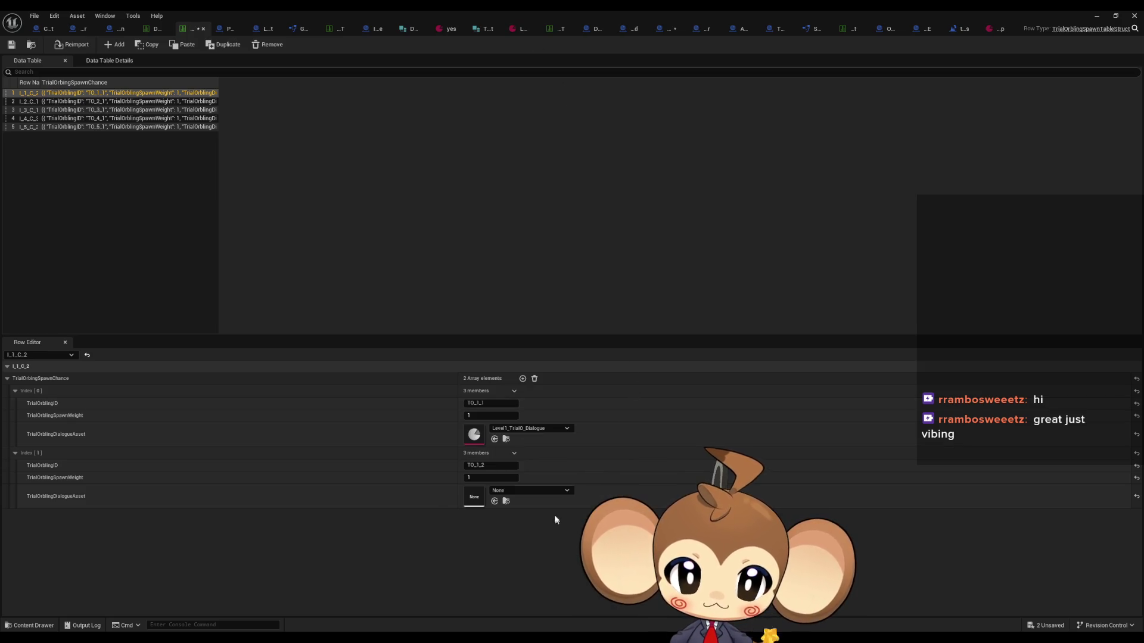
{"action": "left_click", "coordinate": [495, 501]}
Assign Level1_TrialO_Dialogue to the dialogue slots of rows I_2_C_1 through I_5_C_3
{"action": "left_click", "coordinate": [34, 103]}
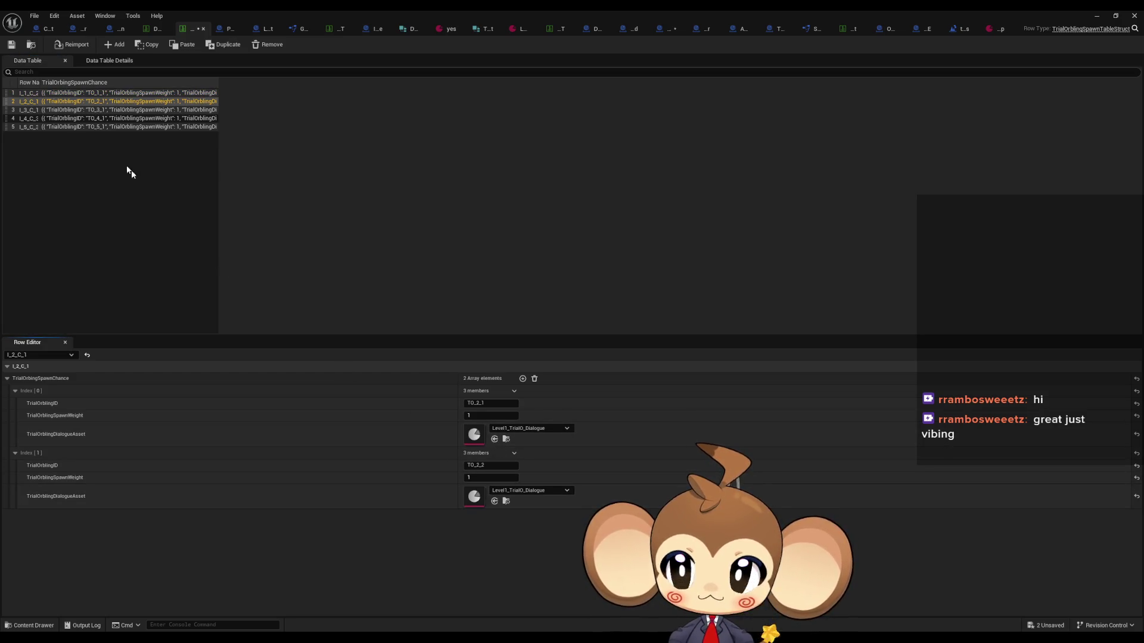
{"action": "left_click", "coordinate": [84, 110]}
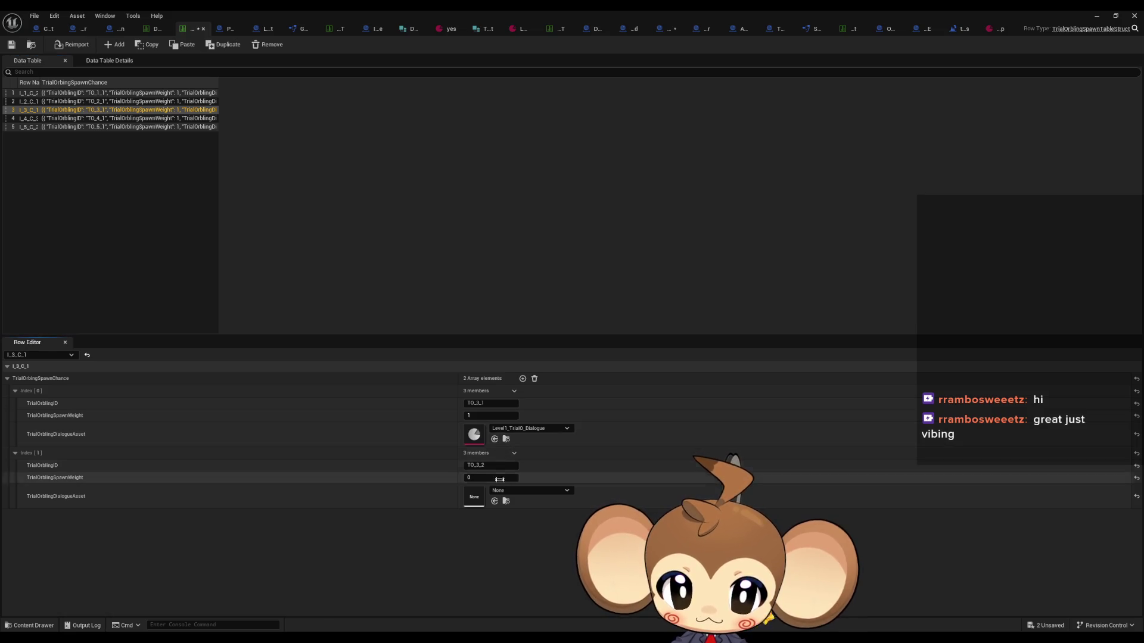
{"action": "left_click", "coordinate": [494, 501]}
{"action": "left_click", "coordinate": [94, 118]}
{"action": "left_click", "coordinate": [495, 439]}
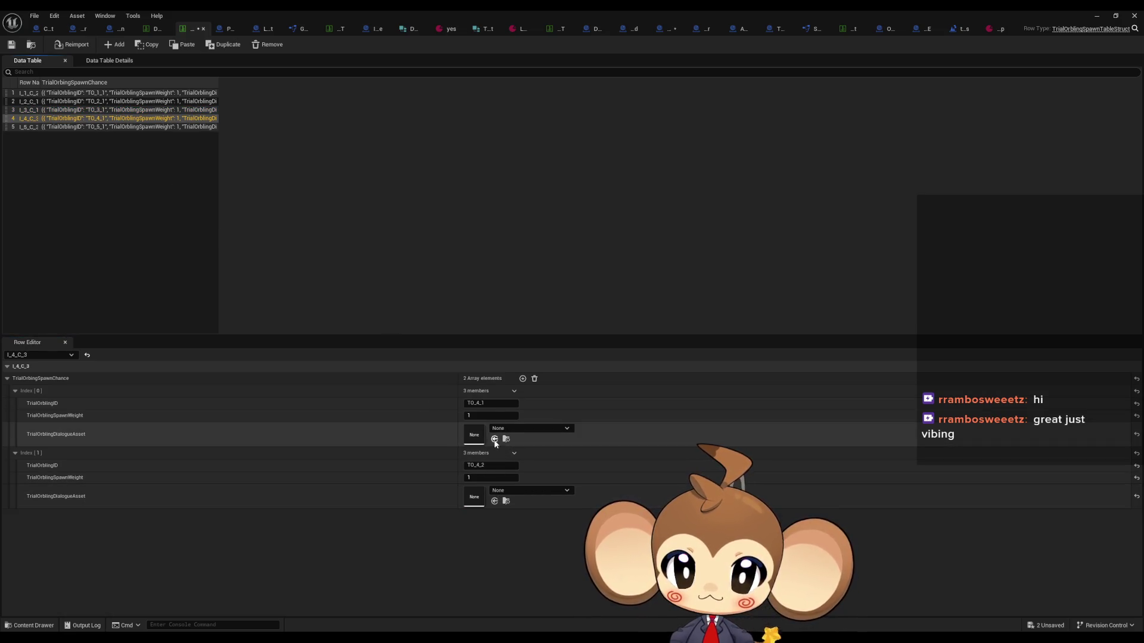
{"action": "left_click", "coordinate": [495, 501]}
{"action": "left_click", "coordinate": [77, 127]}
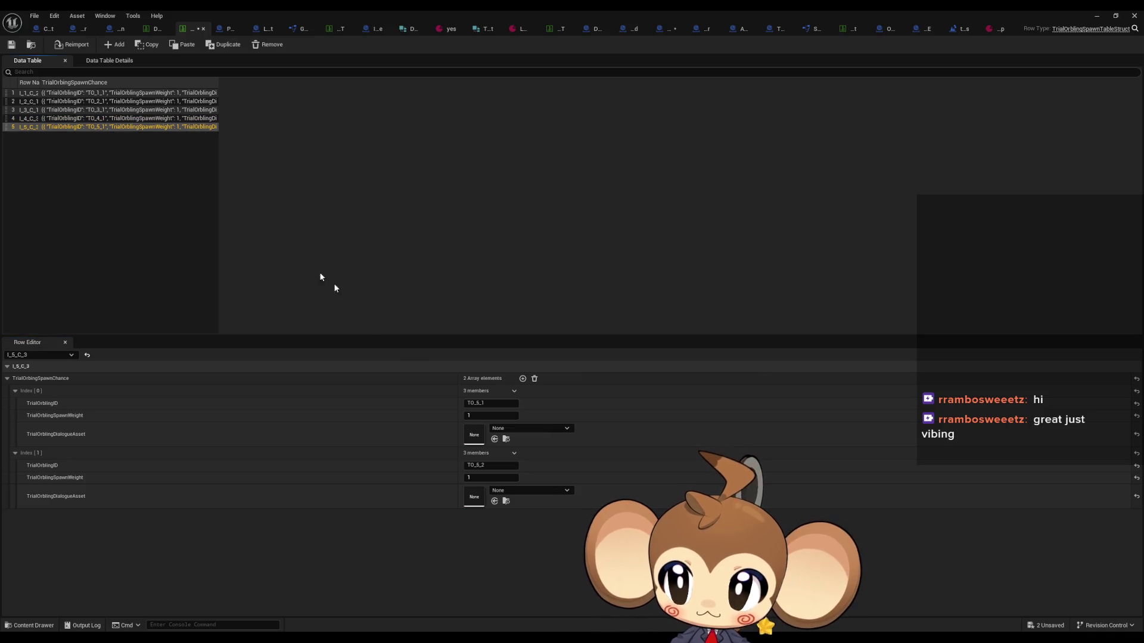
{"action": "left_click", "coordinate": [495, 439]}
{"action": "left_click", "coordinate": [495, 502]}
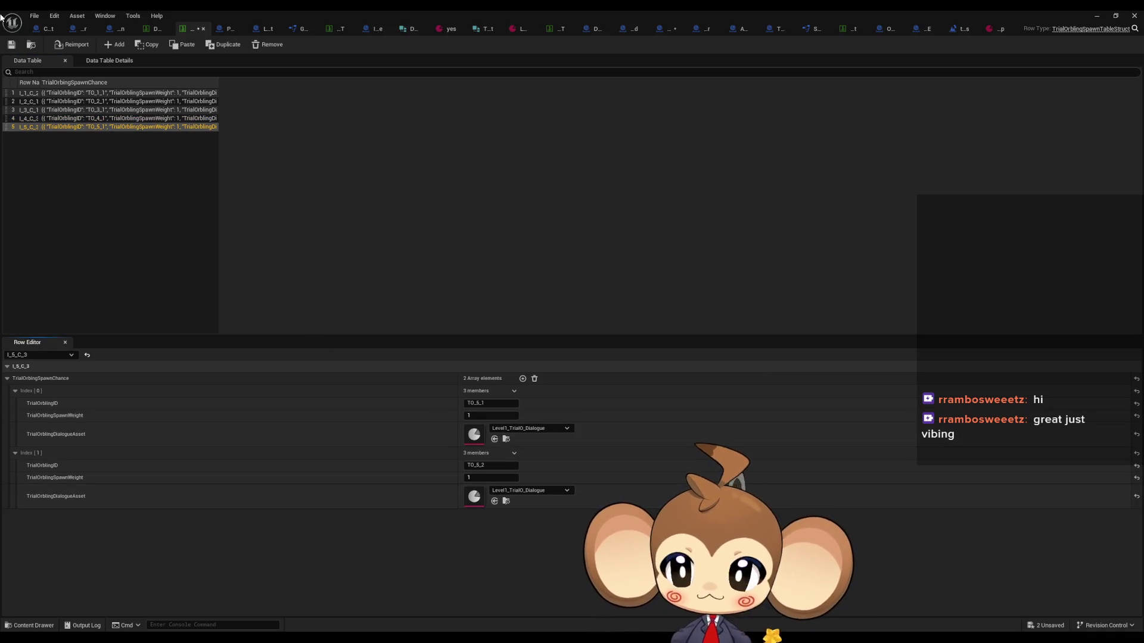
Save the data table and all other assets, then close the table editor
{"action": "left_click", "coordinate": [11, 44]}
{"action": "left_click", "coordinate": [34, 15]}
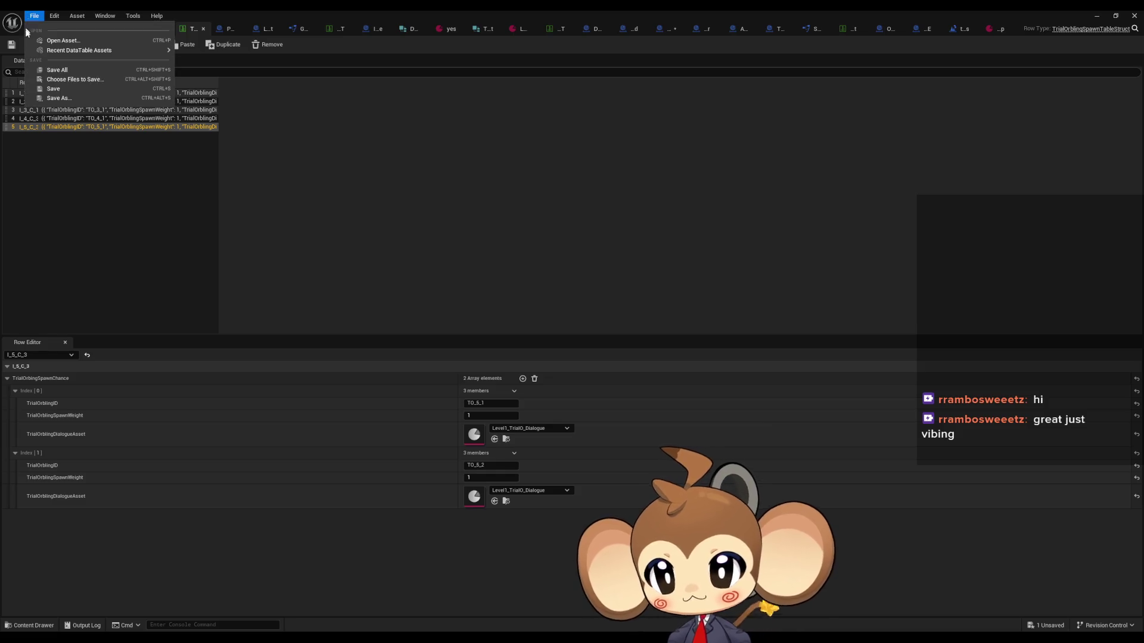
{"action": "left_click", "coordinate": [75, 90]}
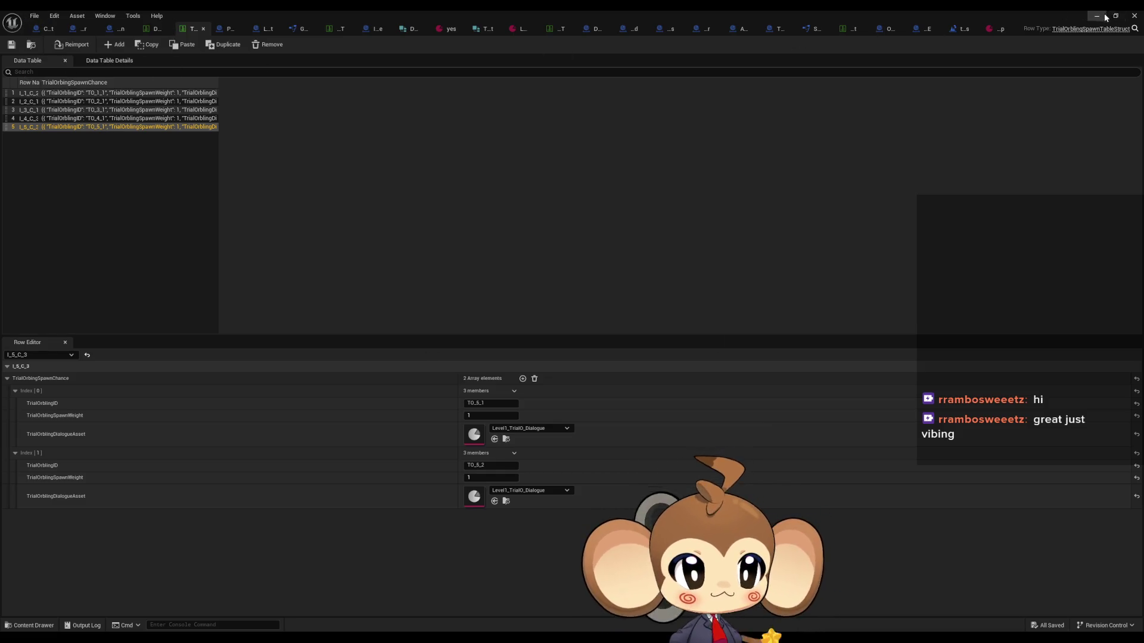
{"action": "left_click", "coordinate": [1134, 15]}
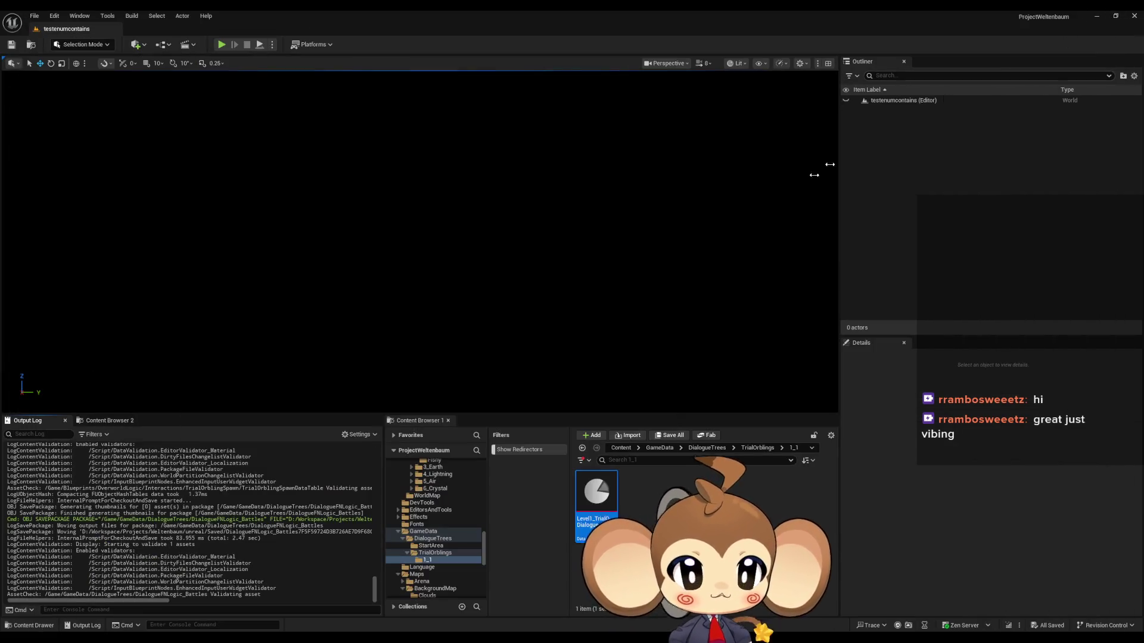
Open the Main level and delete the testenumcontains level
{"action": "left_click", "coordinate": [620, 448]}
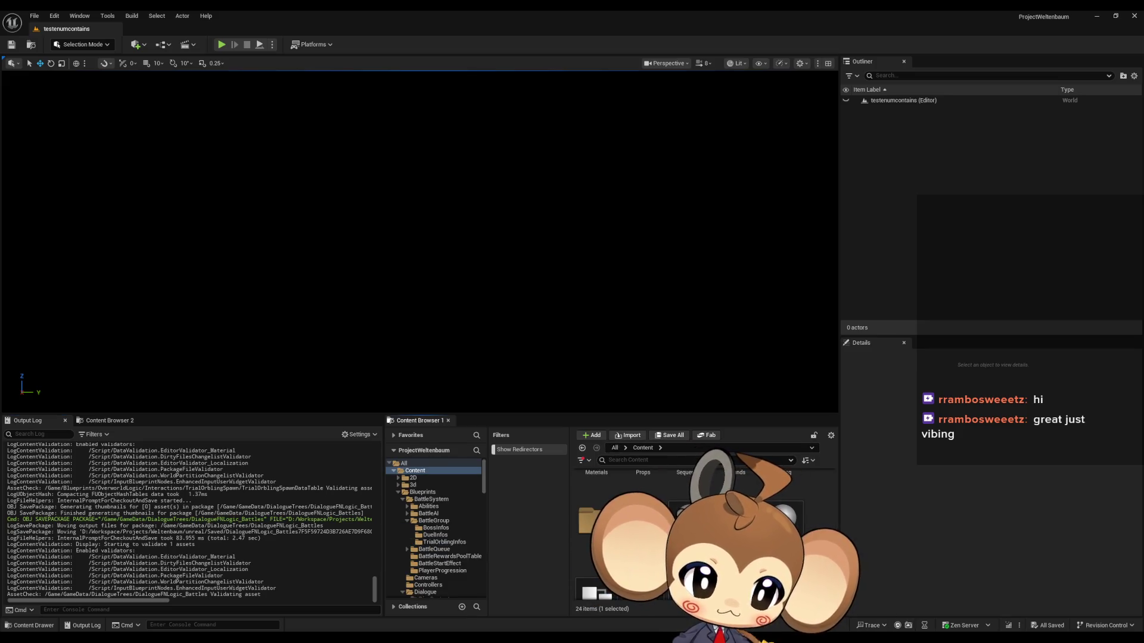
{"action": "double_click", "coordinate": [691, 555]}
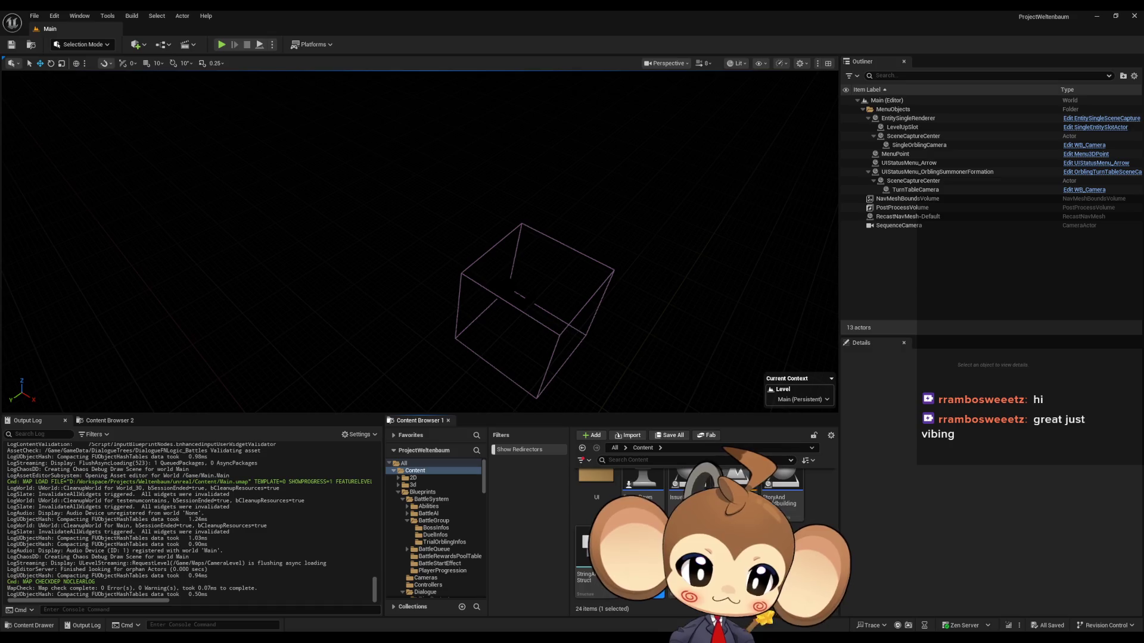
{"action": "key", "text": "Delete"}
{"action": "left_click", "coordinate": [528, 472]}
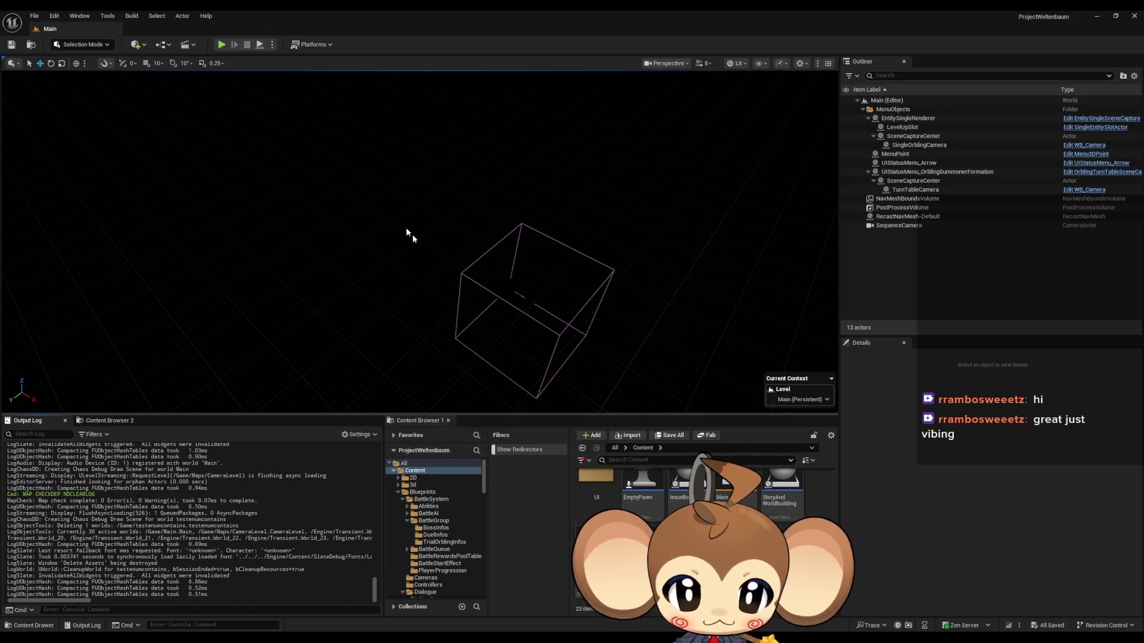
Play-test the game through to the boss battle, then stop the session
{"action": "left_click", "coordinate": [221, 44]}
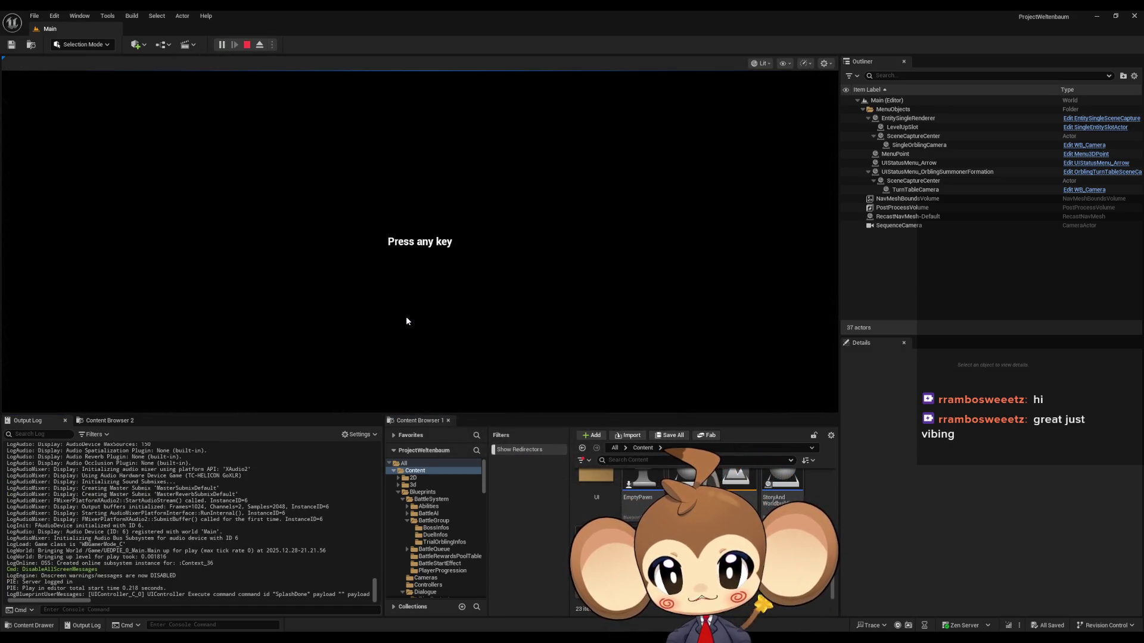
{"action": "key", "text": "Return"}
{"action": "key", "text": "Return"}
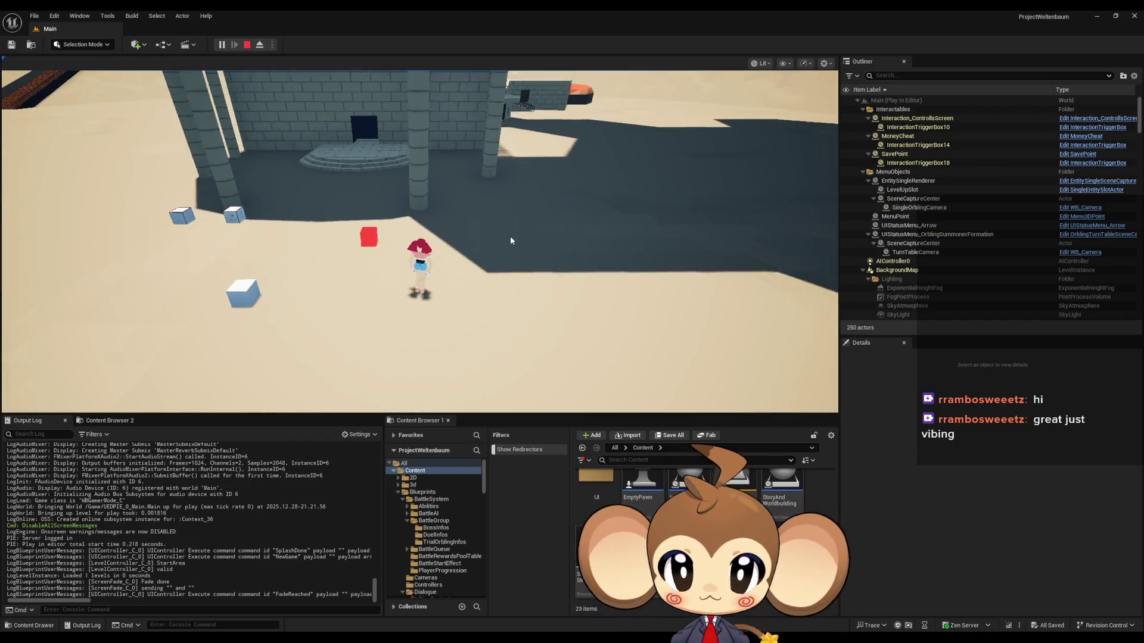
{"action": "left_click", "coordinate": [510, 237]}
{"action": "key", "text": "w"}
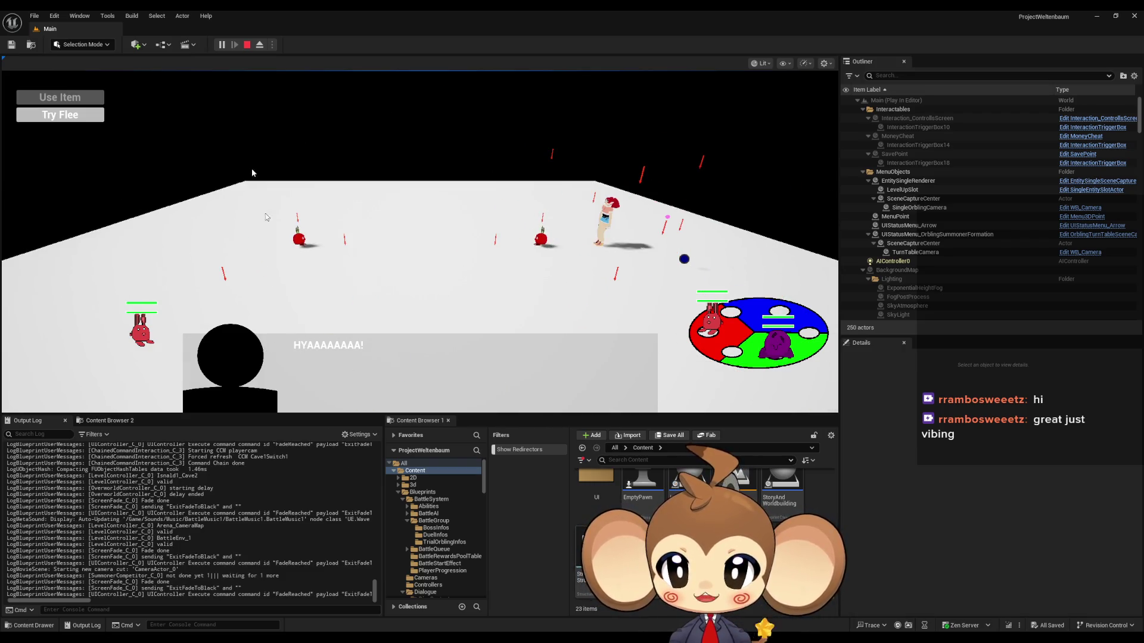
{"action": "left_click", "coordinate": [247, 44]}
{"action": "mouse_move", "coordinate": [471, 636]}
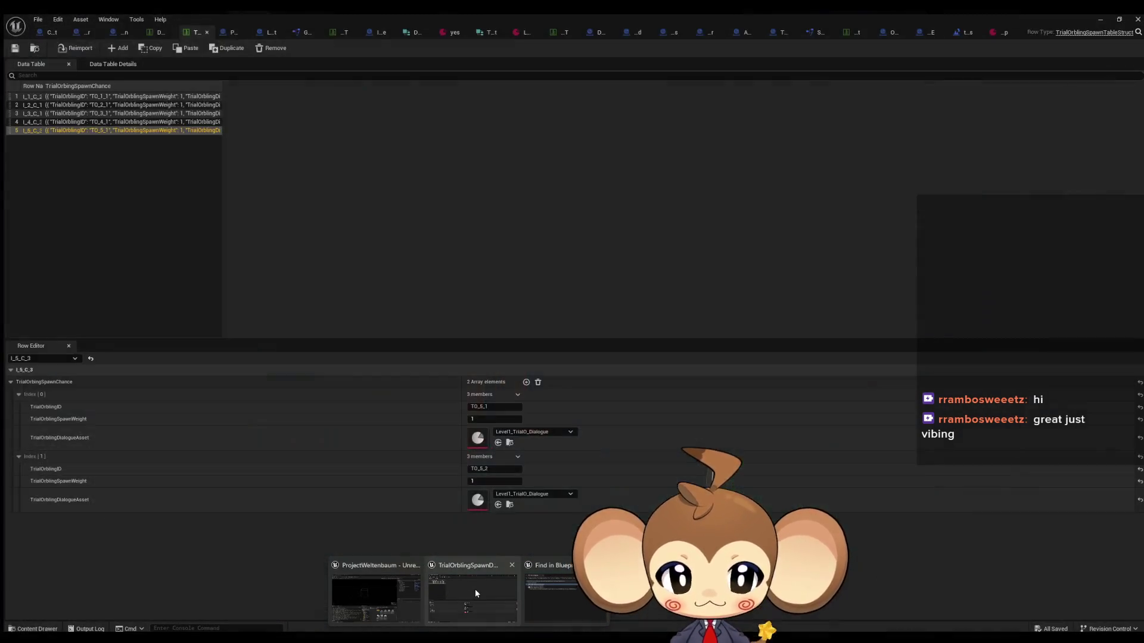
Open the DialogueFNLogic_Menus blueprint from the GameData > DialogueTrees folder
{"action": "left_click", "coordinate": [473, 588]}
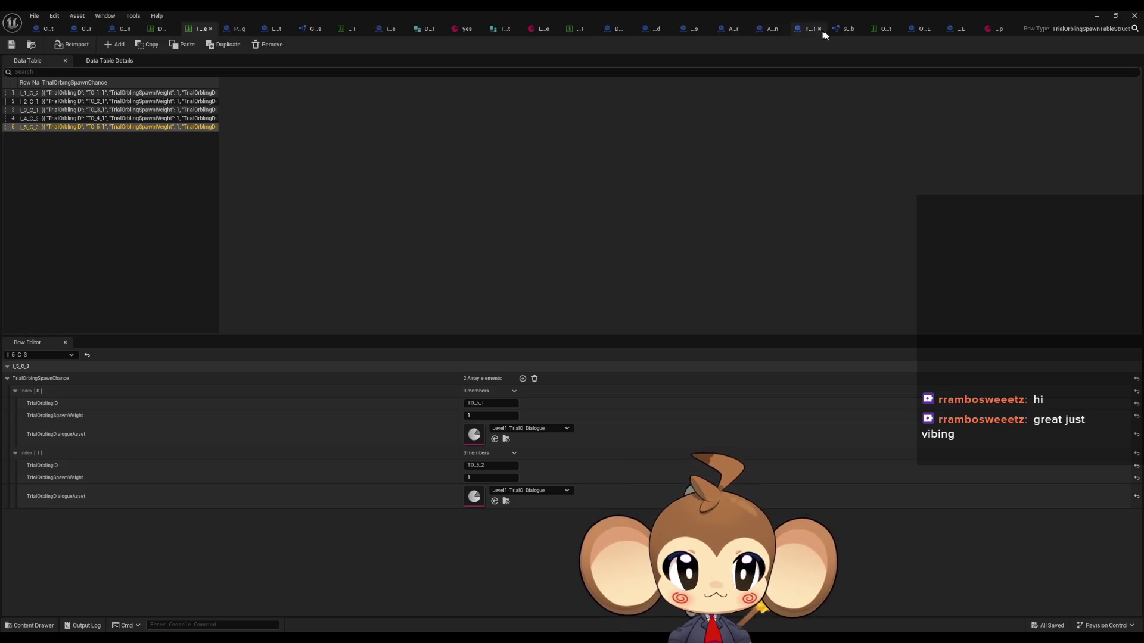
{"action": "left_click", "coordinate": [684, 30]}
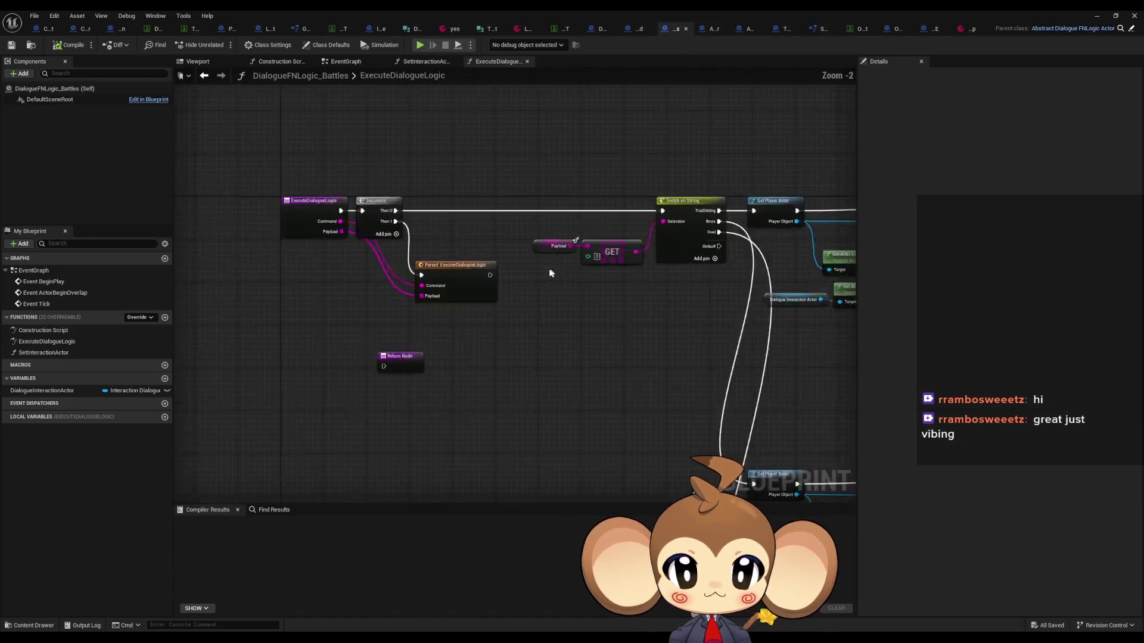
{"action": "scroll", "coordinate": [550, 298], "scroll_direction": "down", "scroll_amount": 3}
{"action": "double_click", "coordinate": [607, 9]}
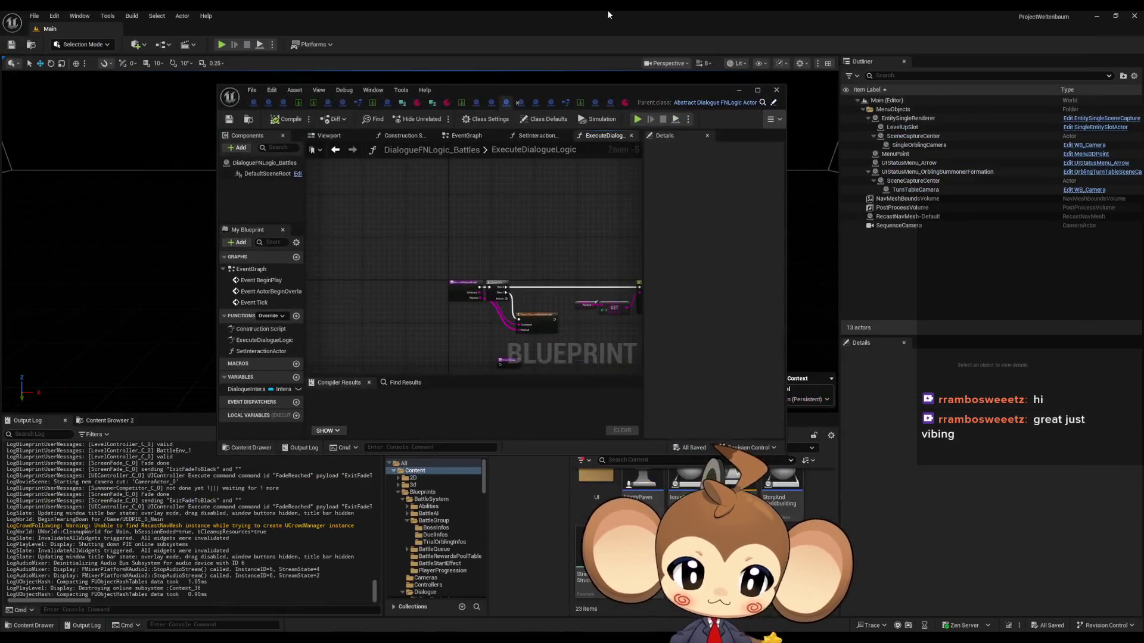
{"action": "mouse_move", "coordinate": [626, 106]}
{"action": "left_mouse_down"}
{"action": "mouse_move", "coordinate": [528, 78]}
{"action": "mouse_move", "coordinate": [361, 75]}
{"action": "left_mouse_up"}
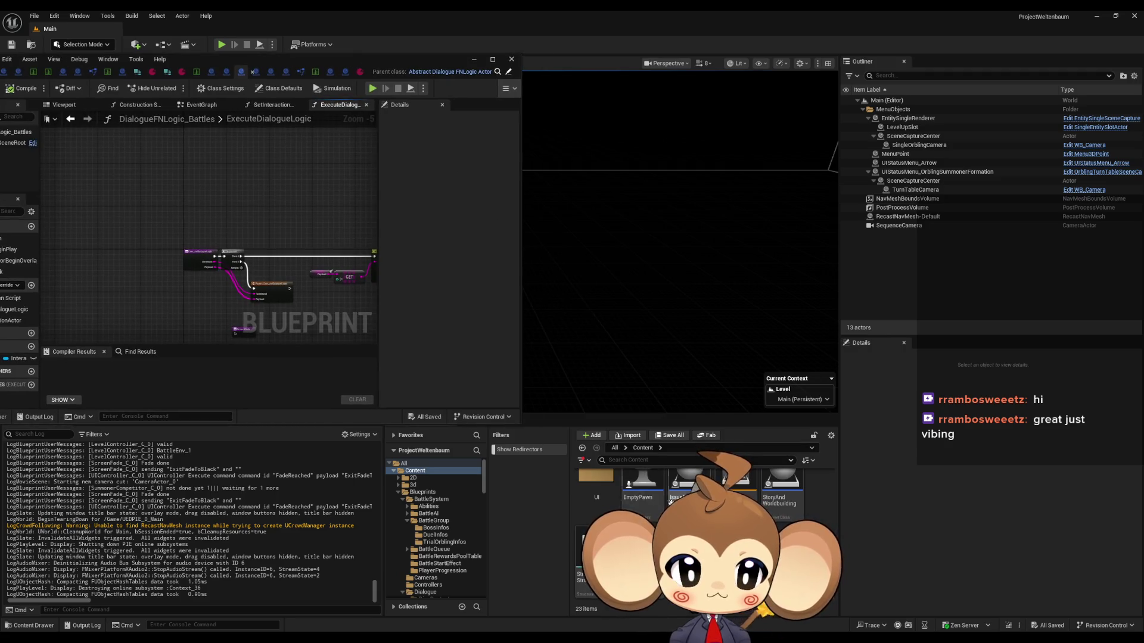
{"action": "double_click", "coordinate": [642, 488]}
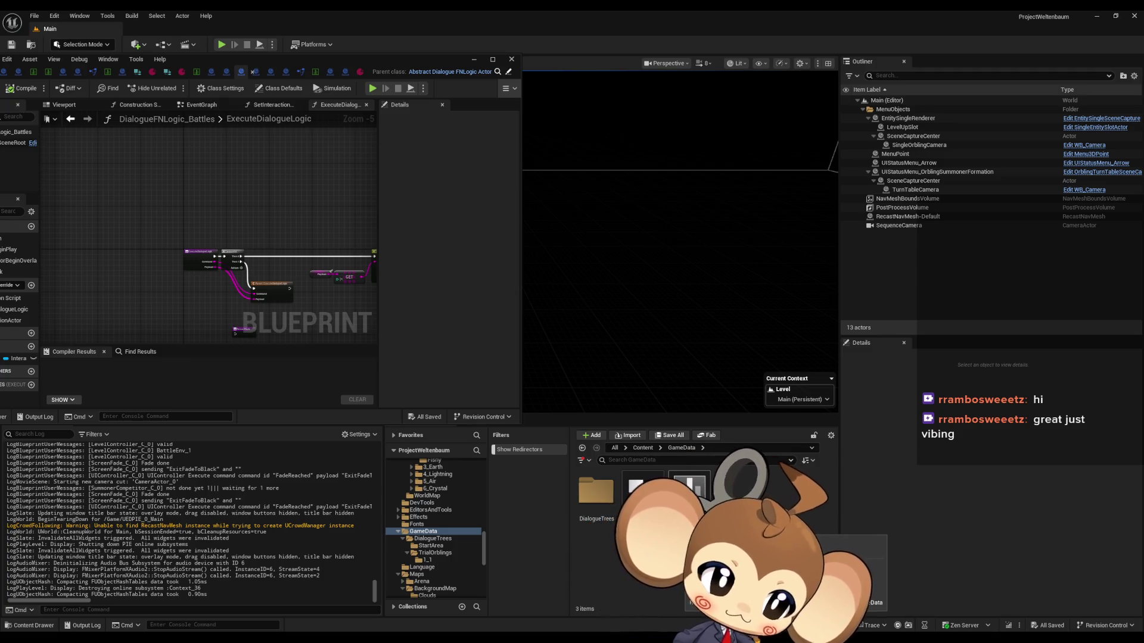
{"action": "double_click", "coordinate": [602, 504]}
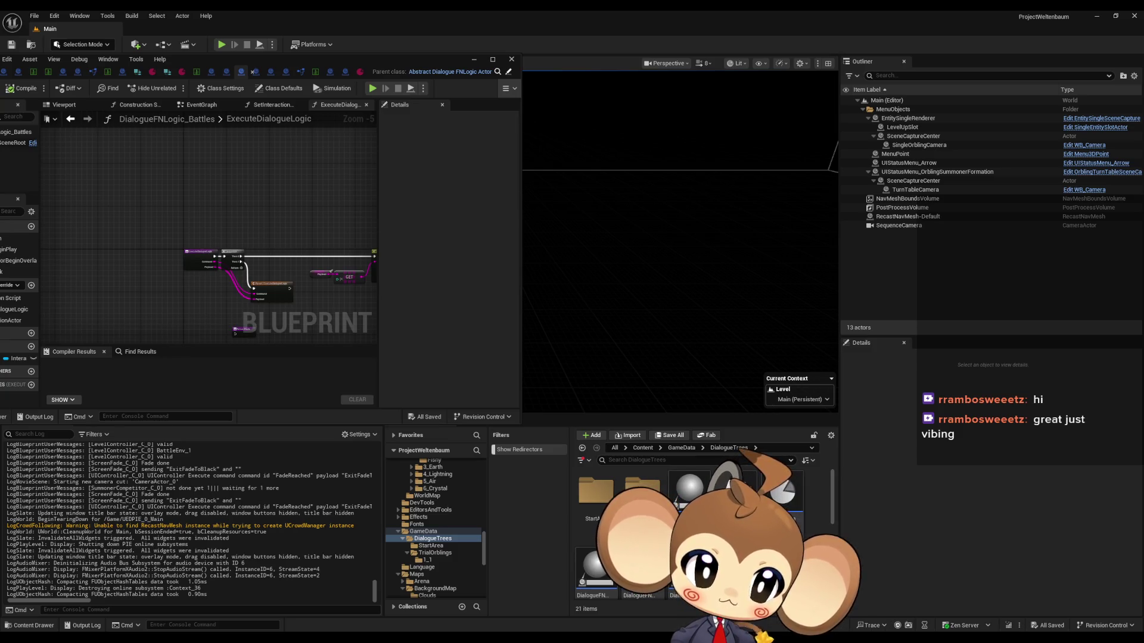
{"action": "scroll", "coordinate": [685, 524], "scroll_direction": "down", "scroll_amount": 1}
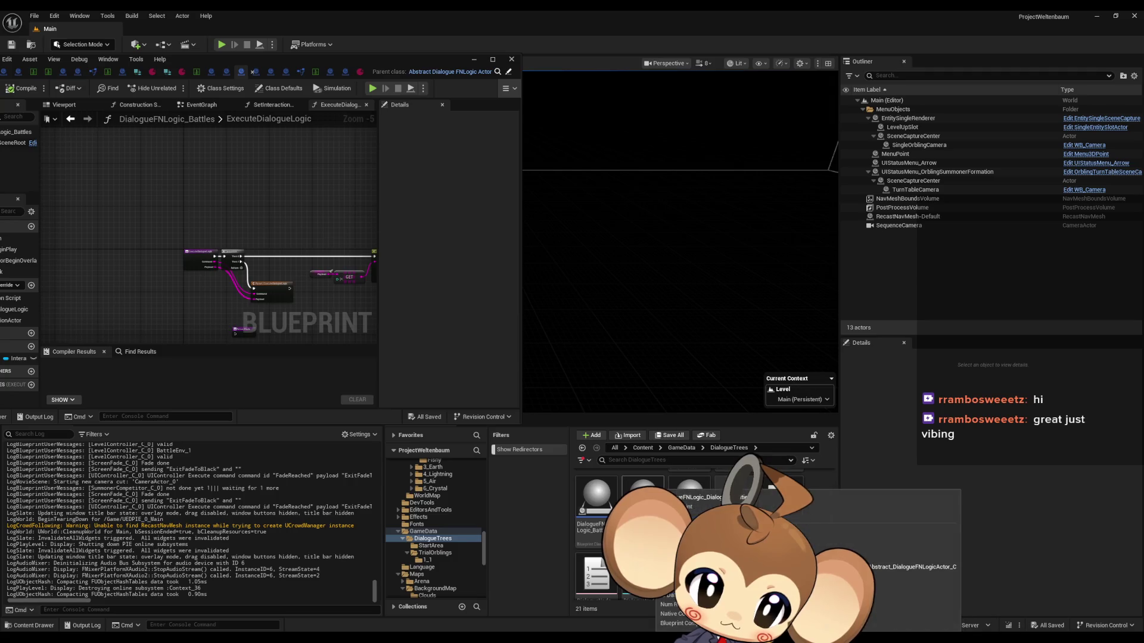
{"action": "scroll", "coordinate": [686, 525], "scroll_direction": "up", "scroll_amount": 1}
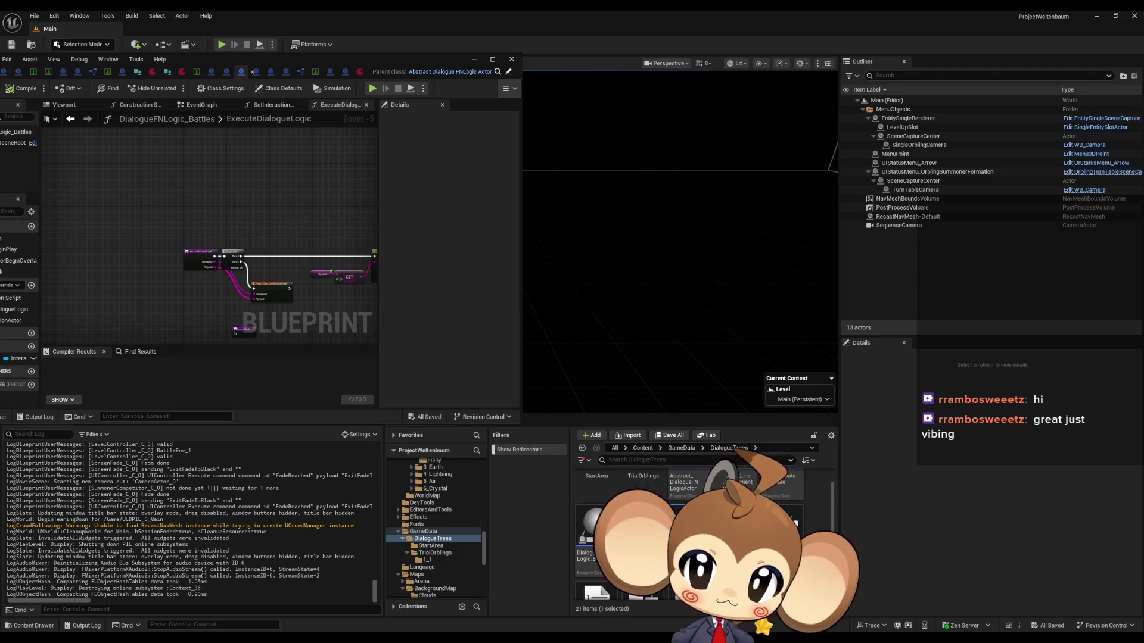
{"action": "double_click", "coordinate": [685, 524]}
Select the Dialogue State Machine and Function Switch nodes in the Menus graph
{"action": "left_click_drag", "start_coordinate": [308, 59], "coordinate": [631, 131]}
{"action": "double_click", "coordinate": [631, 131]}
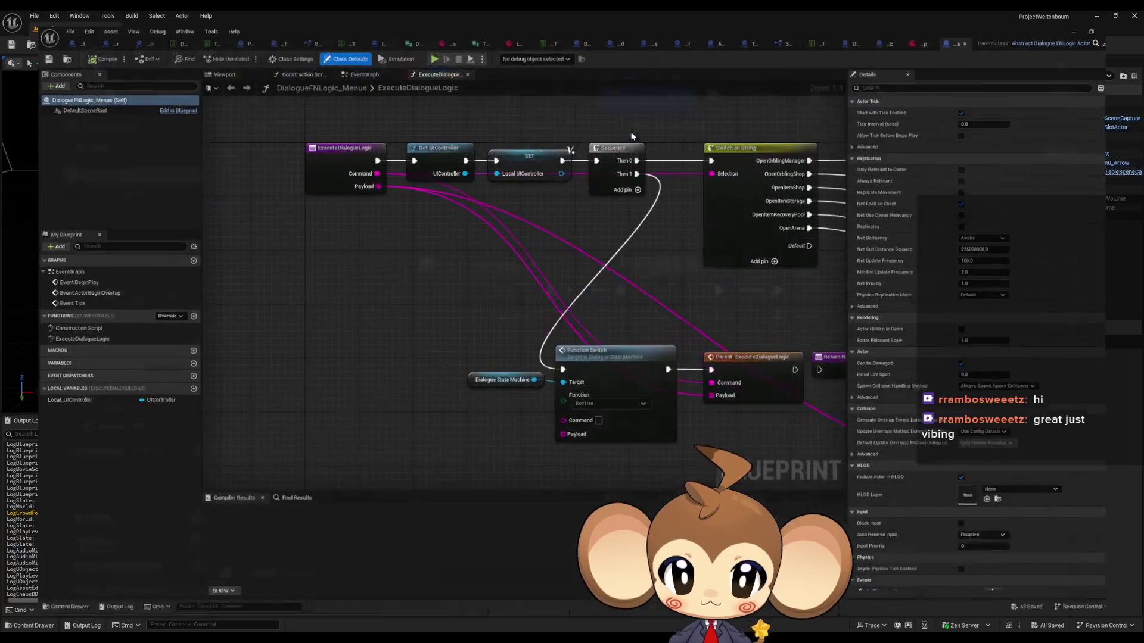
{"action": "scroll", "coordinate": [666, 312], "scroll_direction": "down", "scroll_amount": 4}
{"action": "left_click_drag", "start_coordinate": [683, 335], "coordinate": [415, 335]}
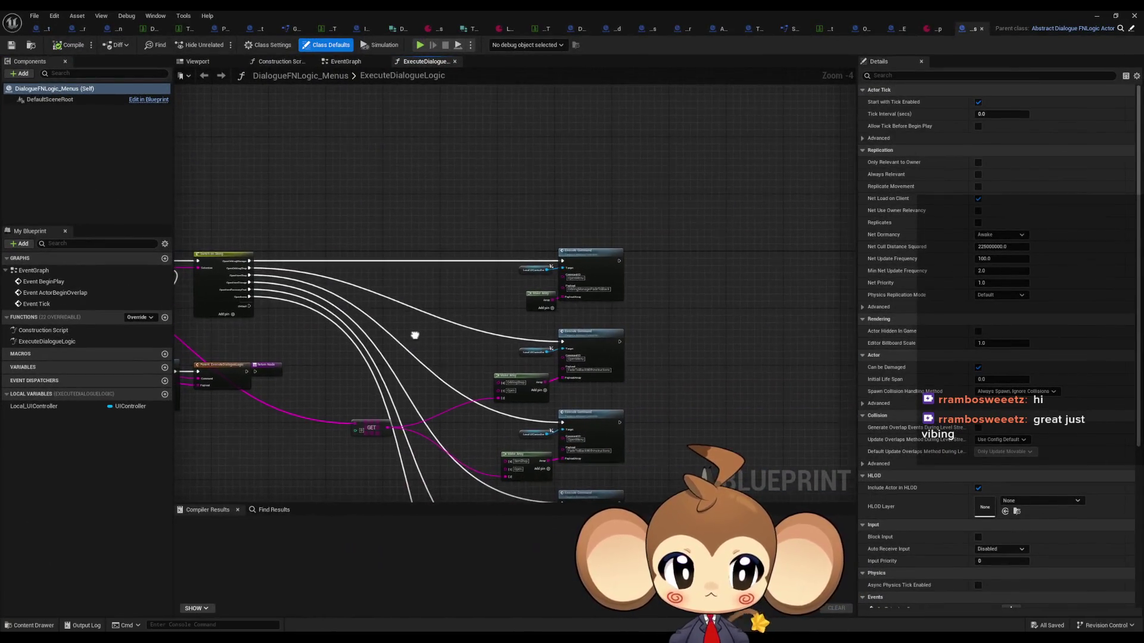
{"action": "scroll", "coordinate": [582, 290], "scroll_direction": "up", "scroll_amount": 3}
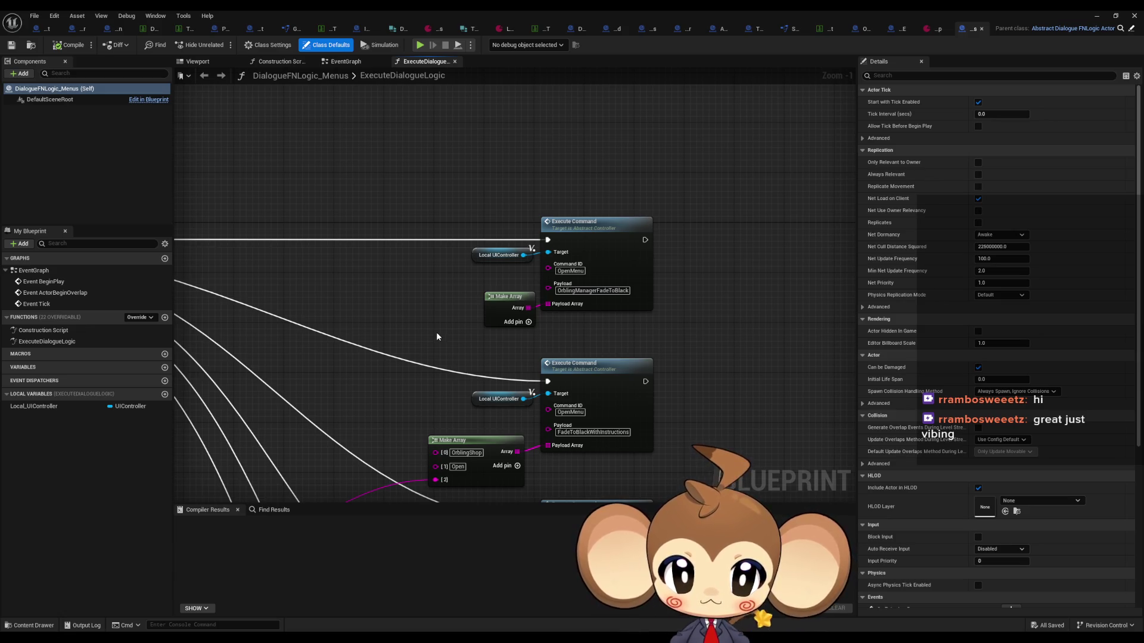
{"action": "mouse_move", "coordinate": [437, 337]}
{"action": "left_mouse_down"}
{"action": "mouse_move", "coordinate": [503, 333]}
{"action": "mouse_move", "coordinate": [601, 441]}
{"action": "mouse_move", "coordinate": [581, 335]}
{"action": "left_mouse_up"}
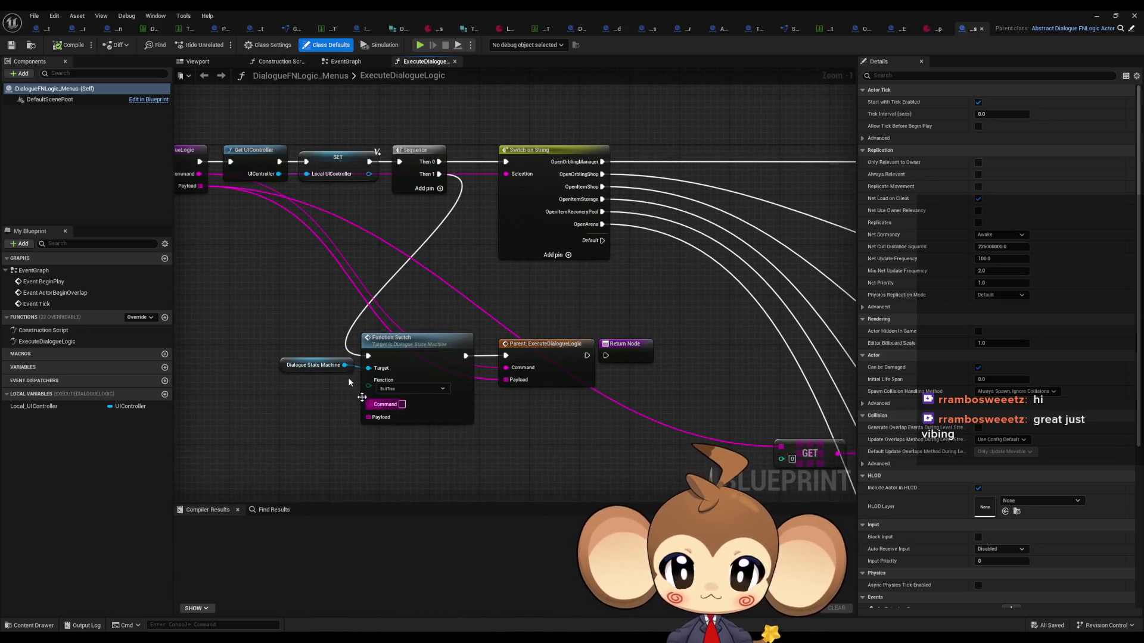
{"action": "left_click_drag", "start_coordinate": [328, 334], "coordinate": [432, 446]}
{"action": "left_click_drag", "start_coordinate": [432, 447], "coordinate": [534, 452]}
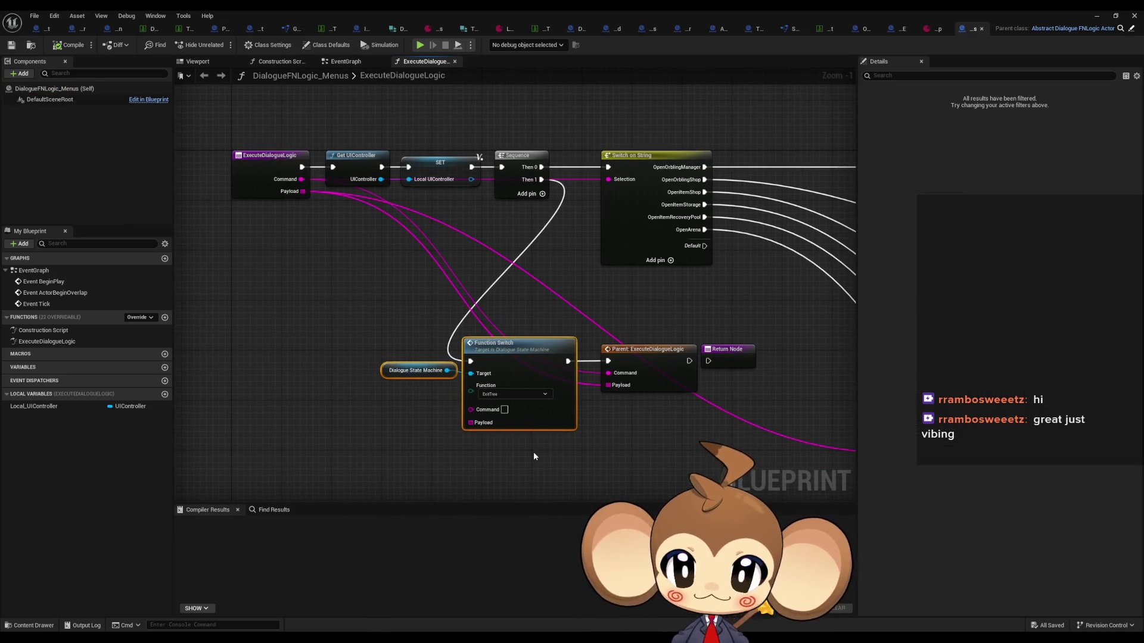
Paste the Function Switch nodes into the Battles graph and wire them to Parent: ExecuteDialogueLogic
{"action": "left_click", "coordinate": [654, 31]}
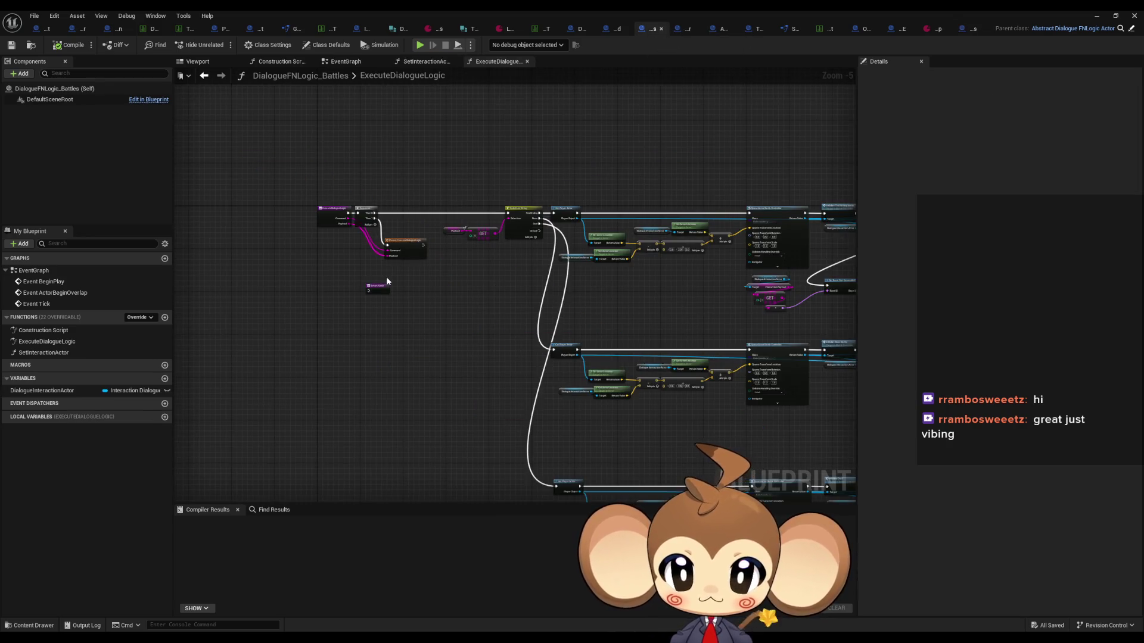
{"action": "scroll", "coordinate": [386, 277], "scroll_direction": "up", "scroll_amount": 3}
{"action": "key", "text": "ctrl+v"}
{"action": "left_click_drag", "start_coordinate": [515, 321], "coordinate": [449, 269]}
{"action": "left_click", "coordinate": [970, 29]}
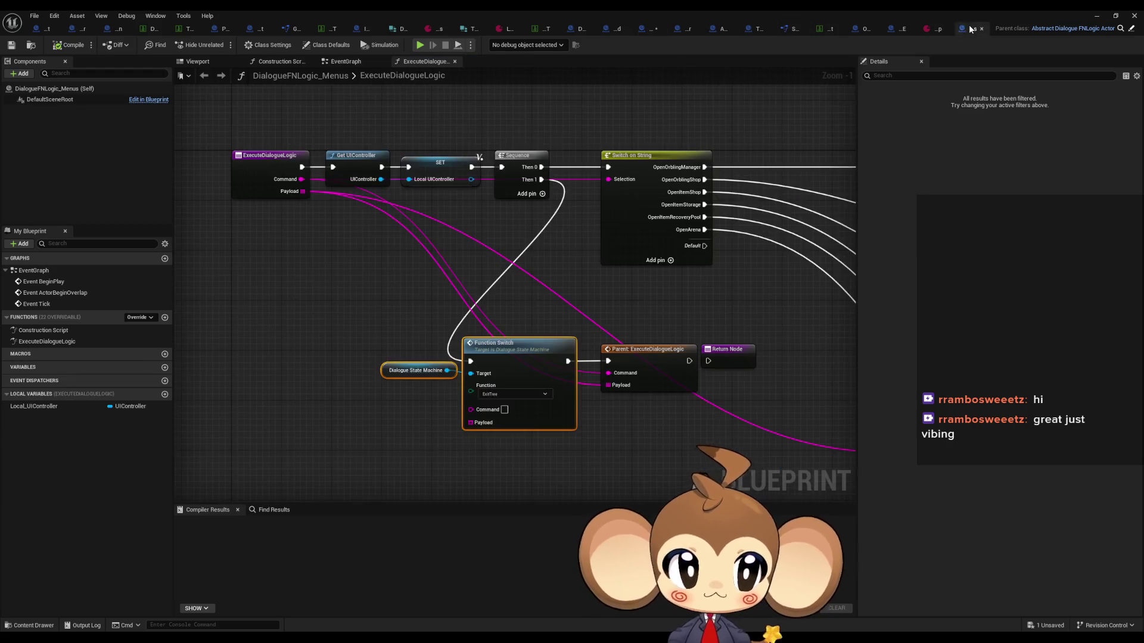
{"action": "left_click", "coordinate": [647, 29]}
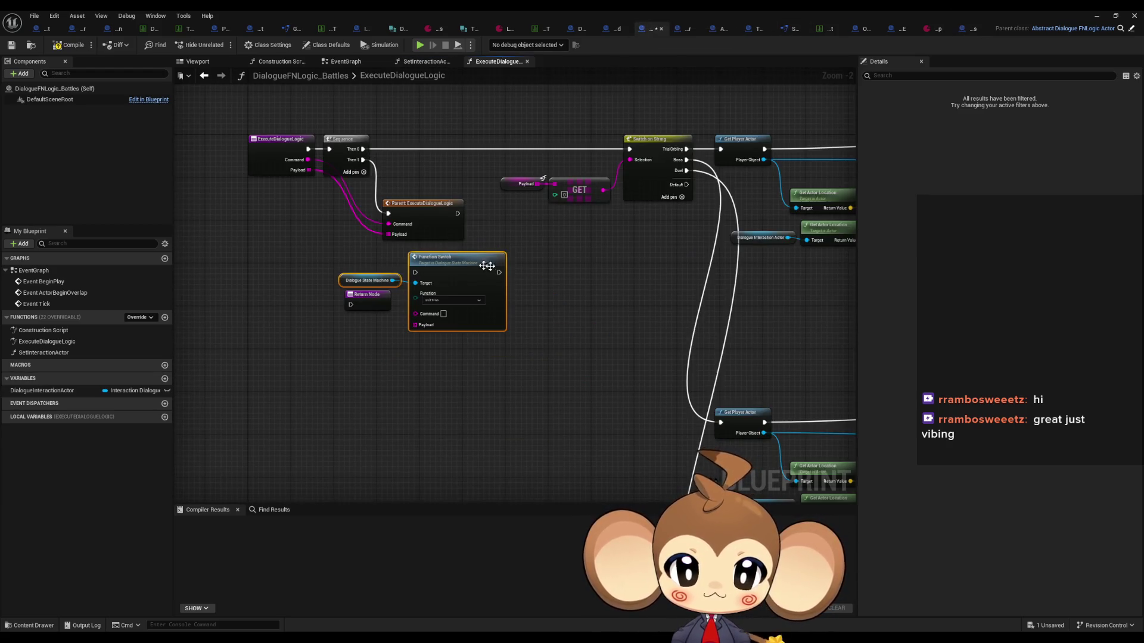
{"action": "mouse_move", "coordinate": [394, 217]}
{"action": "left_mouse_down"}
{"action": "mouse_move", "coordinate": [452, 220]}
{"action": "mouse_move", "coordinate": [551, 279]}
{"action": "left_mouse_up"}
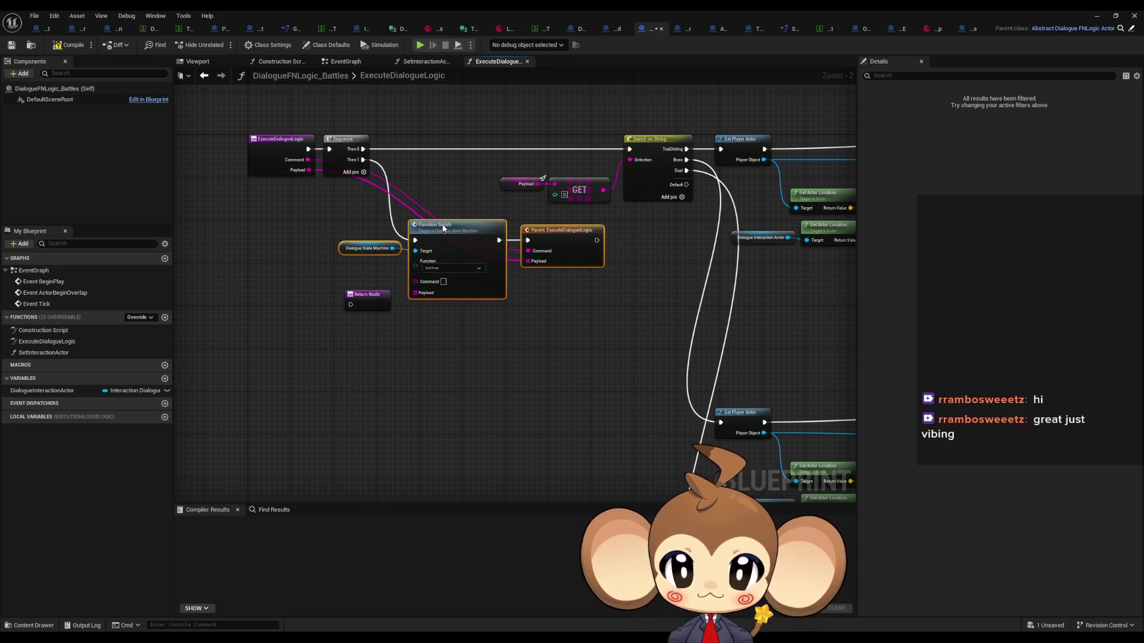
After checking against the Menus graph, compile and save DialogueFNLogic_Battles
{"action": "left_click", "coordinate": [964, 29]}
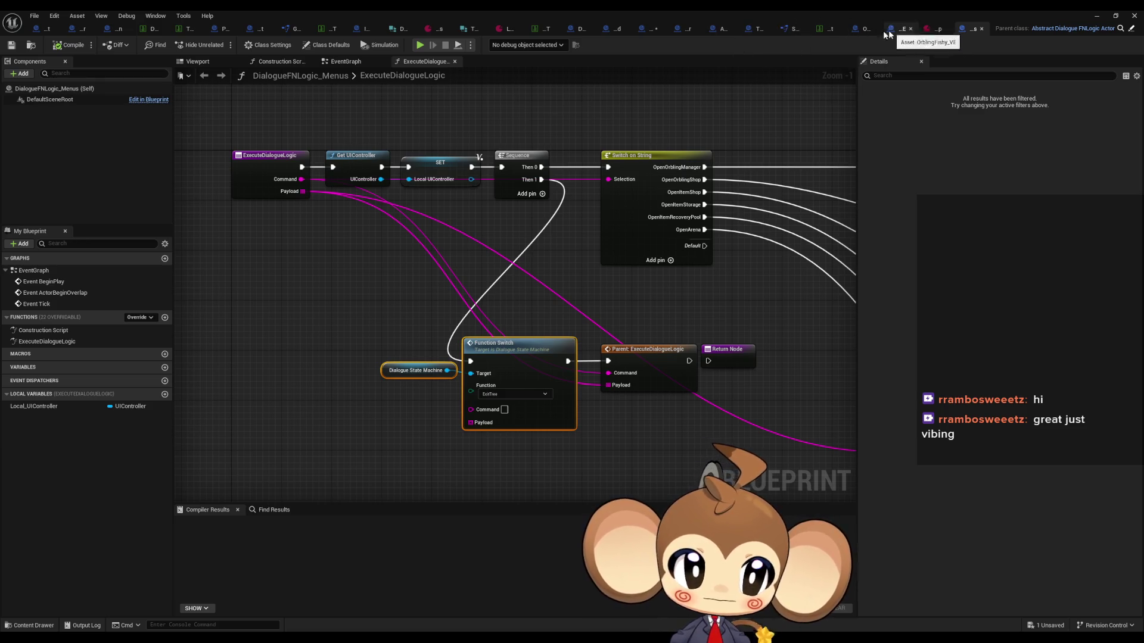
{"action": "left_click", "coordinate": [654, 30]}
{"action": "left_click", "coordinate": [629, 343]}
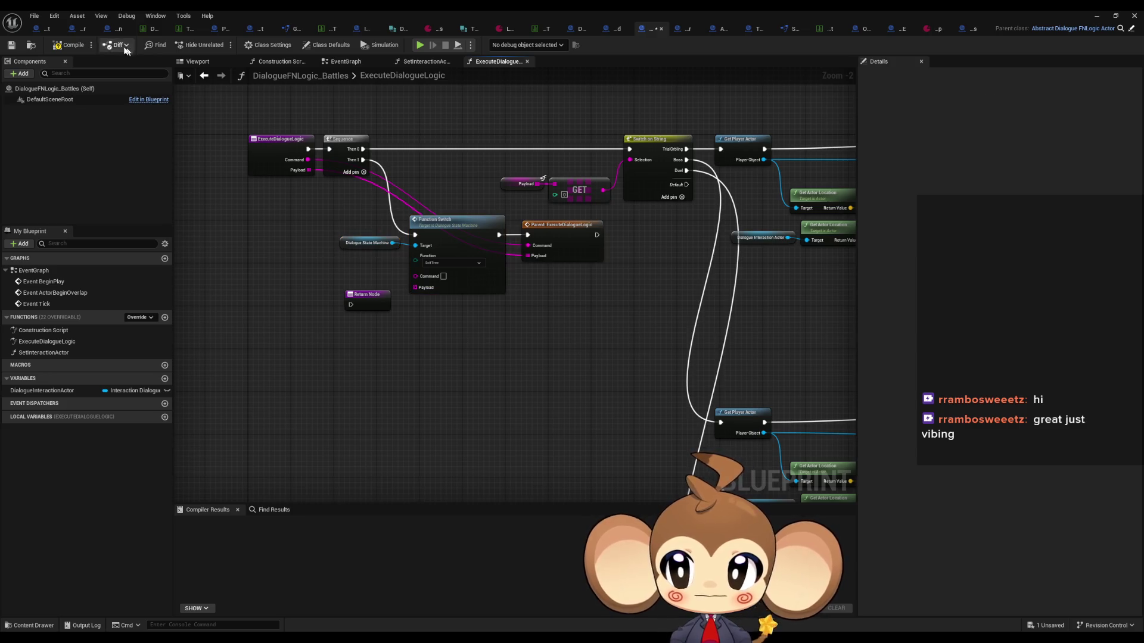
{"action": "left_click", "coordinate": [77, 47]}
{"action": "left_click", "coordinate": [1098, 17]}
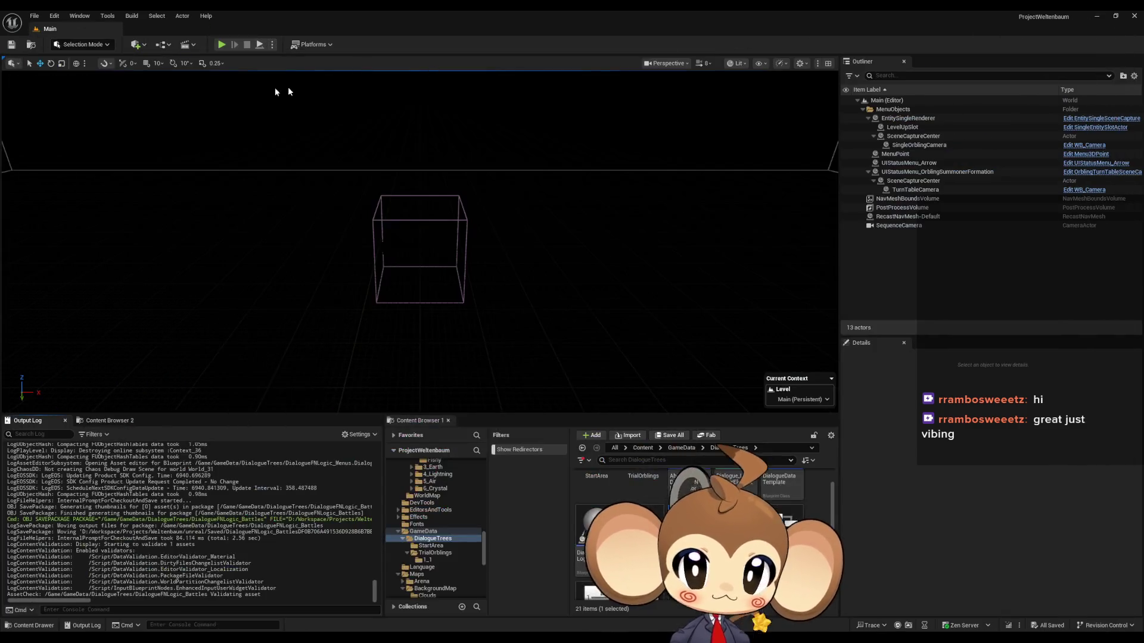
{"action": "left_click", "coordinate": [221, 45]}
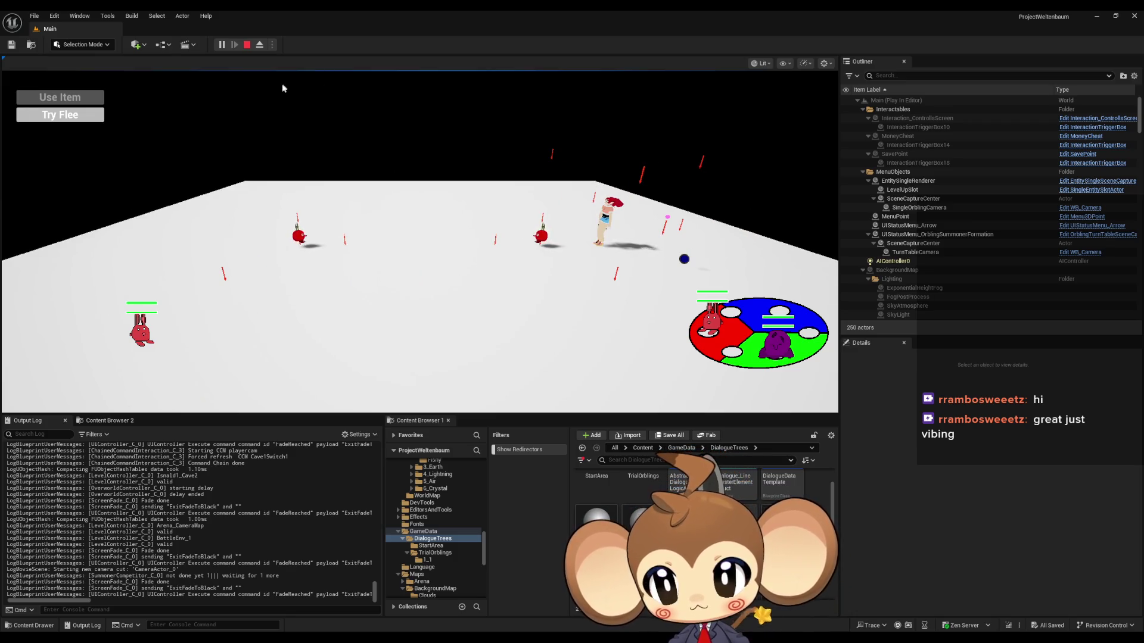
{"action": "left_click", "coordinate": [248, 46]}
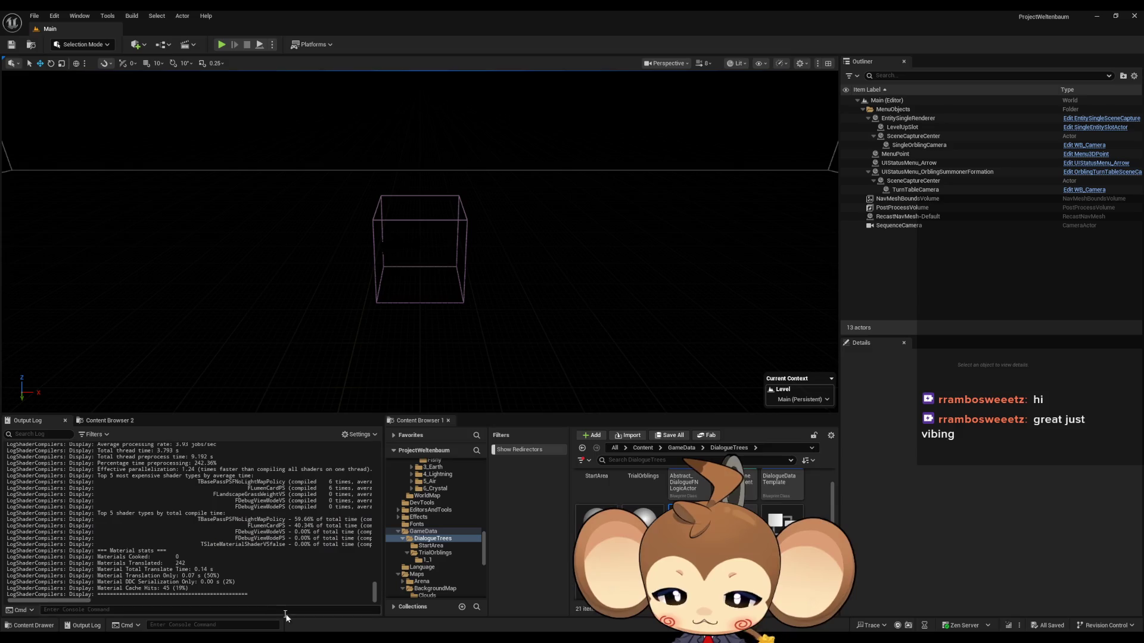
Review the TO_1_1_Dia_DT table, then rows TO_1_1 and TO_1_2 of the TrialOrbling table
{"action": "mouse_move", "coordinate": [471, 639]}
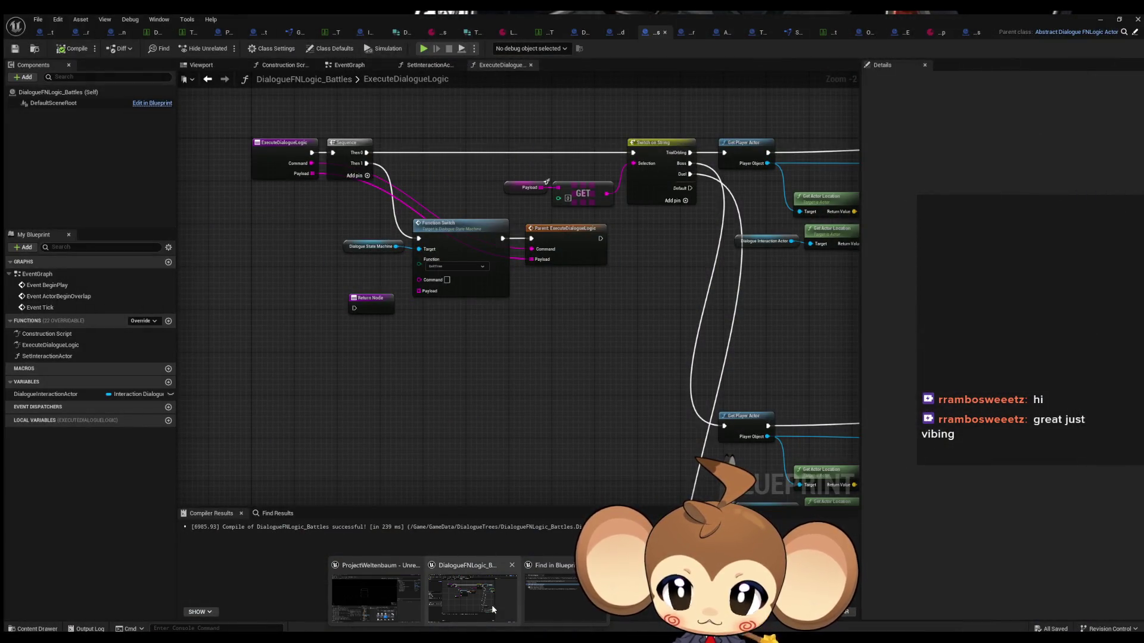
{"action": "left_click", "coordinate": [490, 602]}
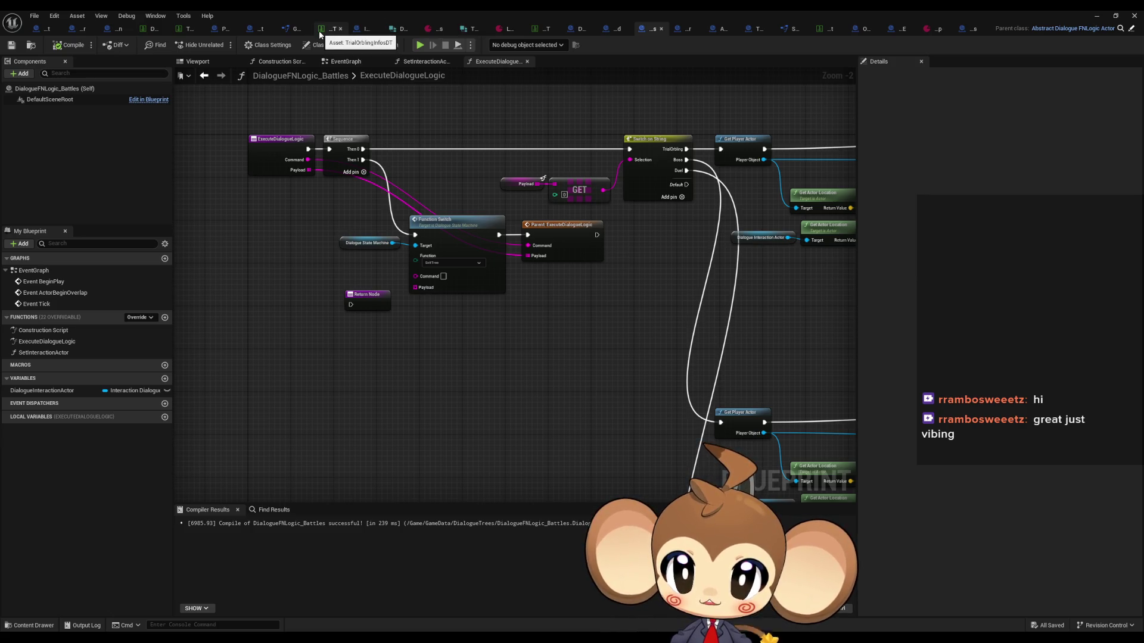
{"action": "left_click", "coordinate": [543, 30]}
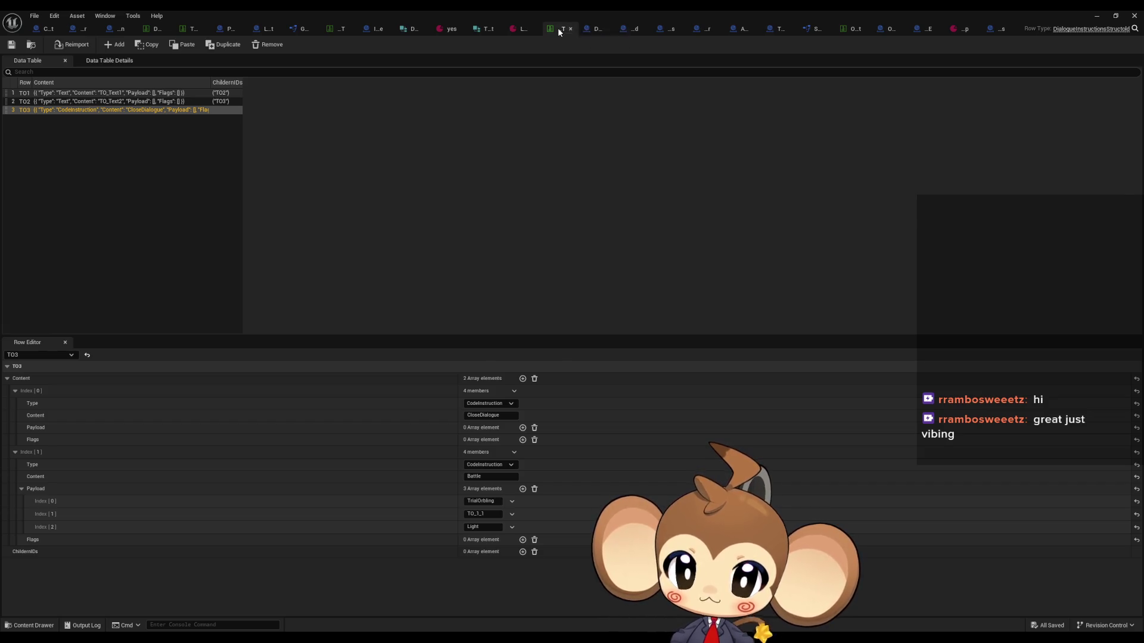
{"action": "left_click", "coordinate": [349, 29]}
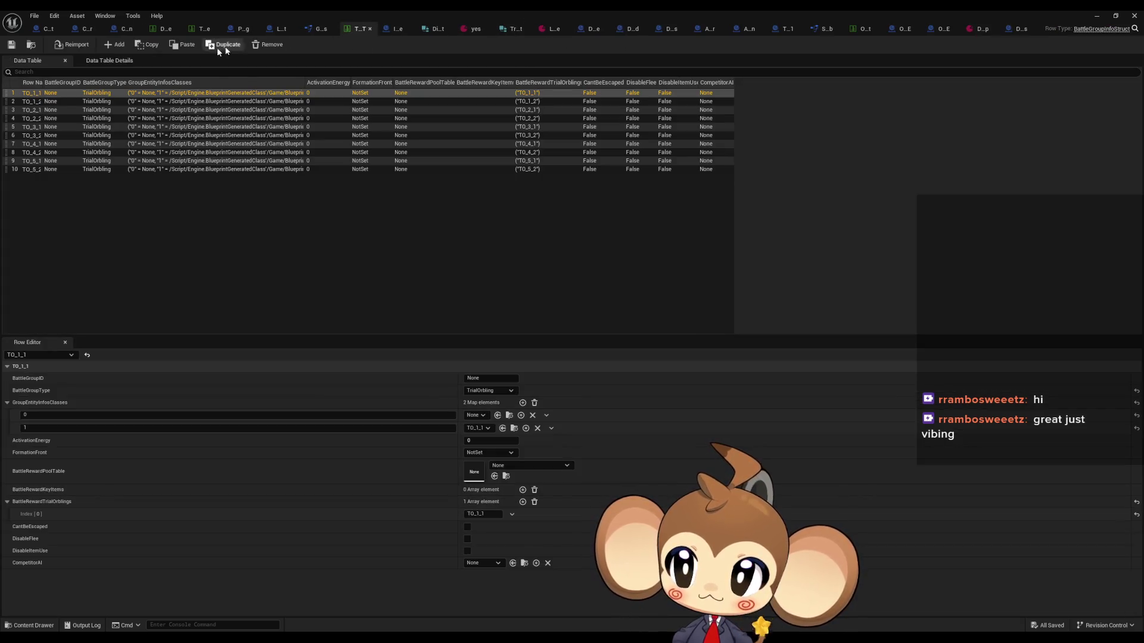
{"action": "left_click", "coordinate": [52, 102]}
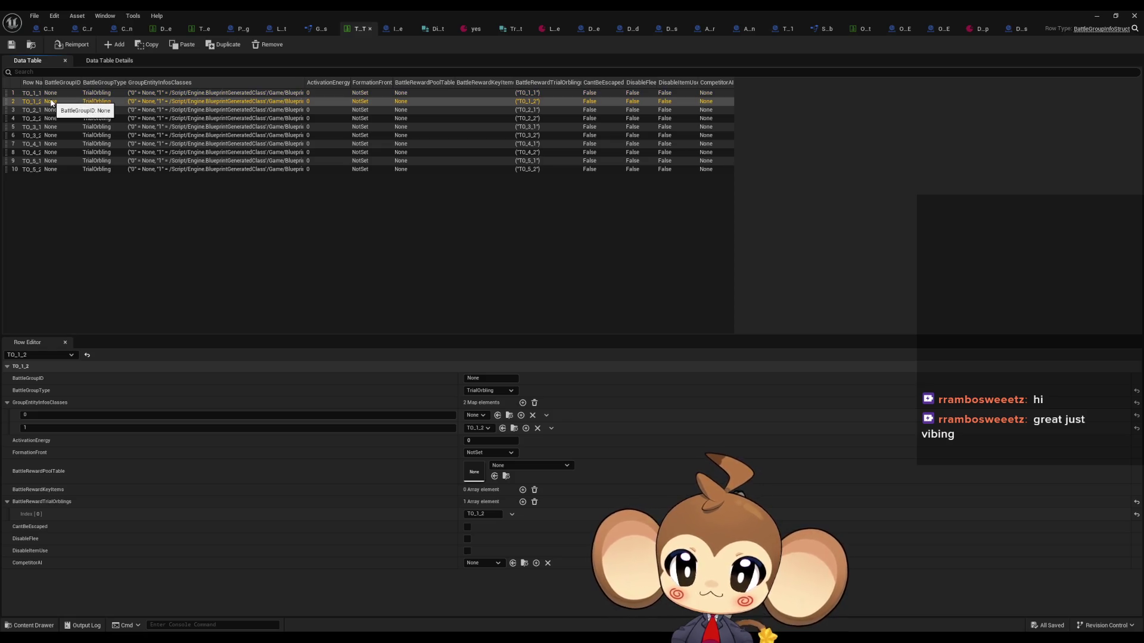
{"action": "left_click", "coordinate": [52, 94]}
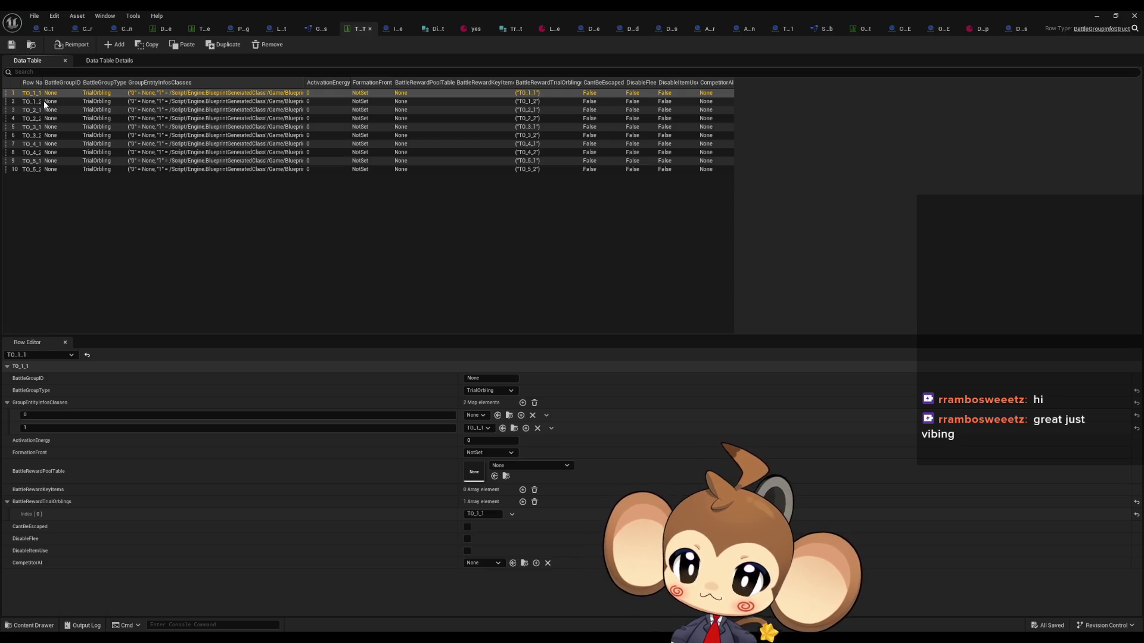
{"action": "left_click", "coordinate": [44, 101]}
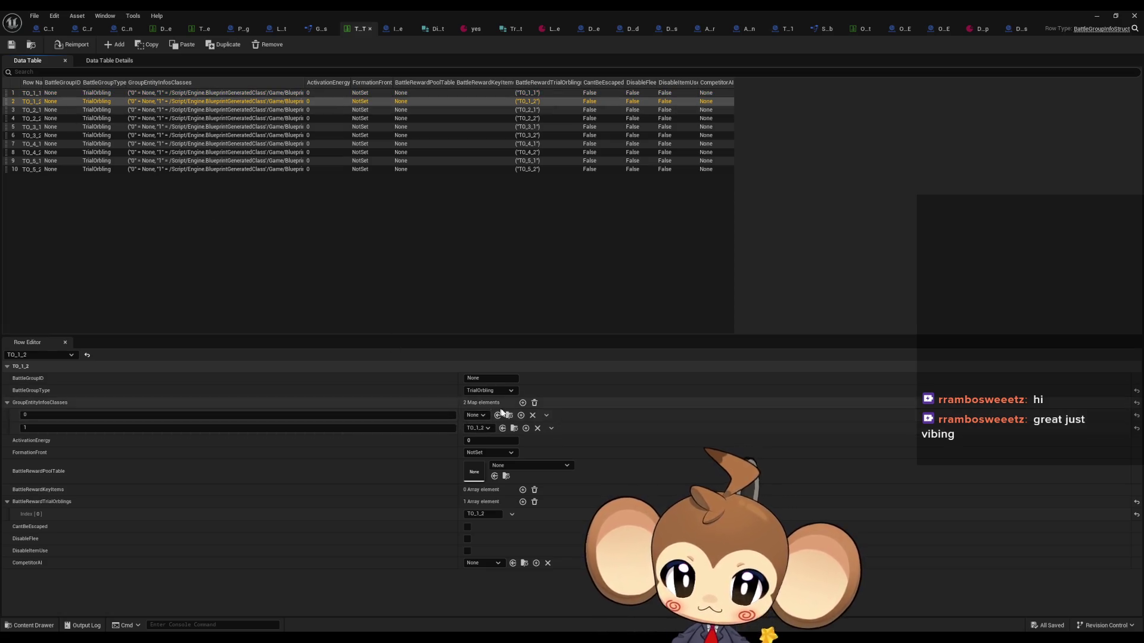
{"action": "double_click", "coordinate": [457, 28]}
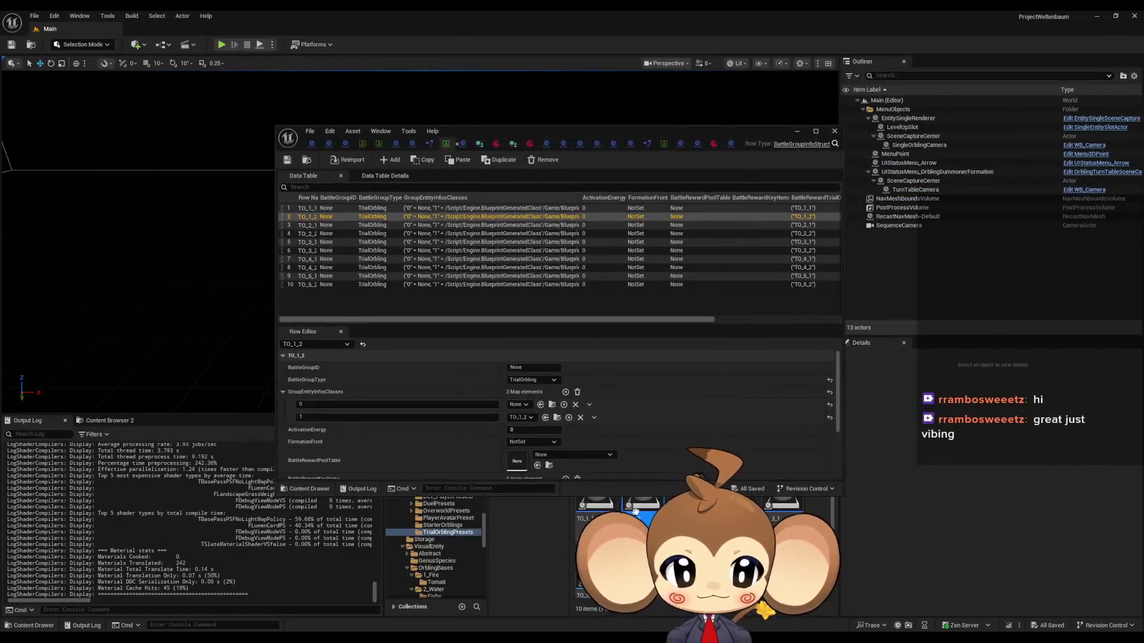
Inspect the default values of the TO_1_2, TO_2_1 and TO_2_2 presets
{"action": "double_click", "coordinate": [640, 539]}
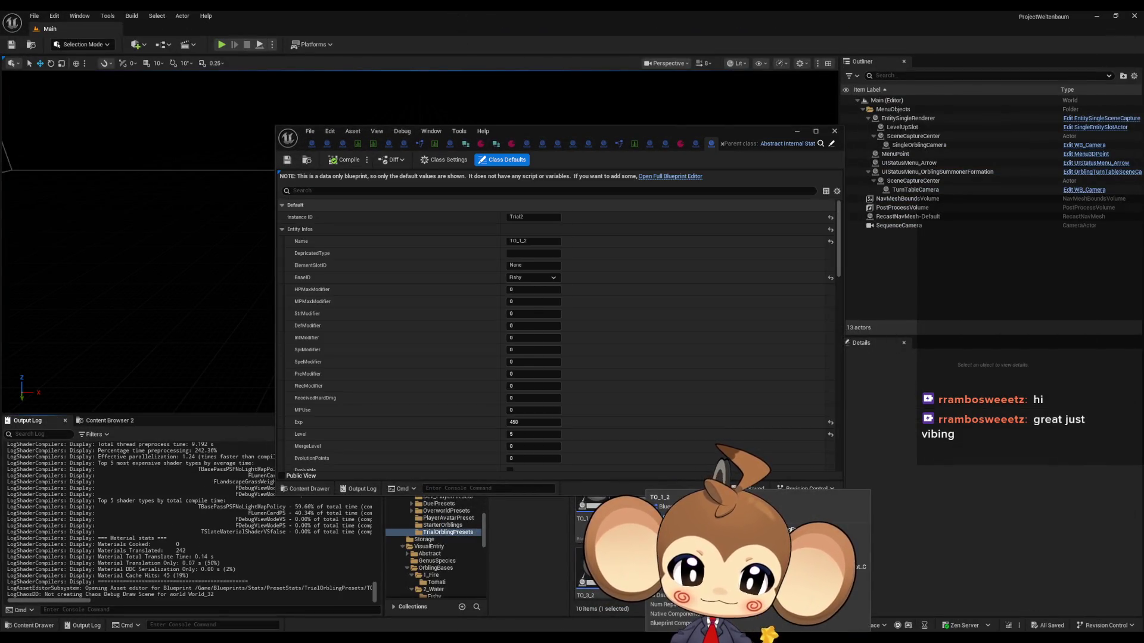
{"action": "left_click", "coordinate": [434, 146]}
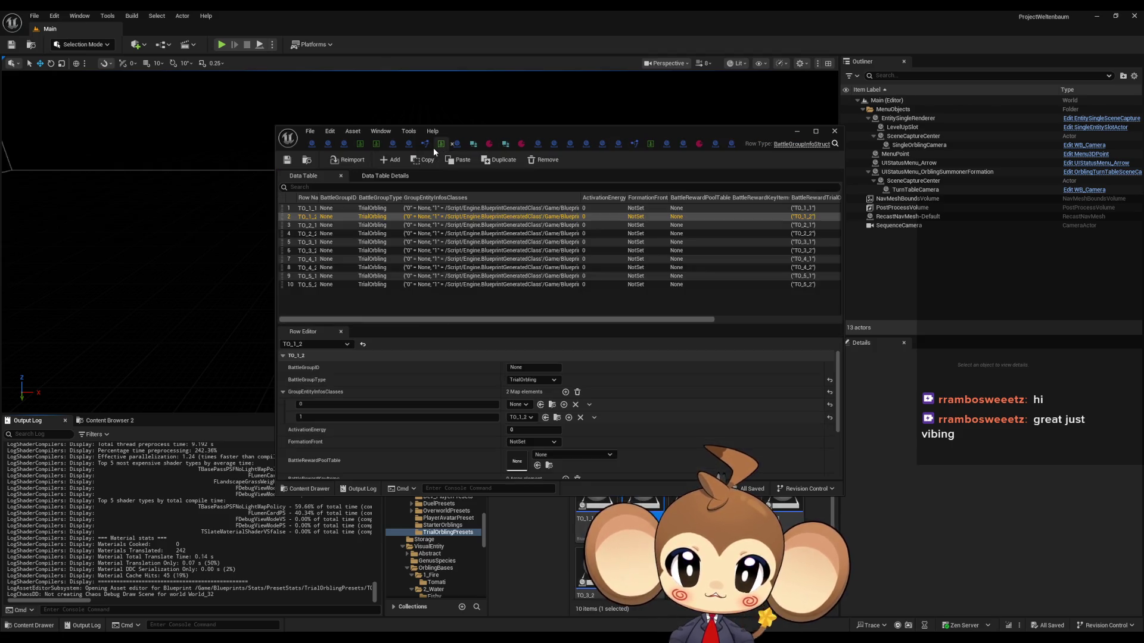
{"action": "left_click", "coordinate": [431, 225]}
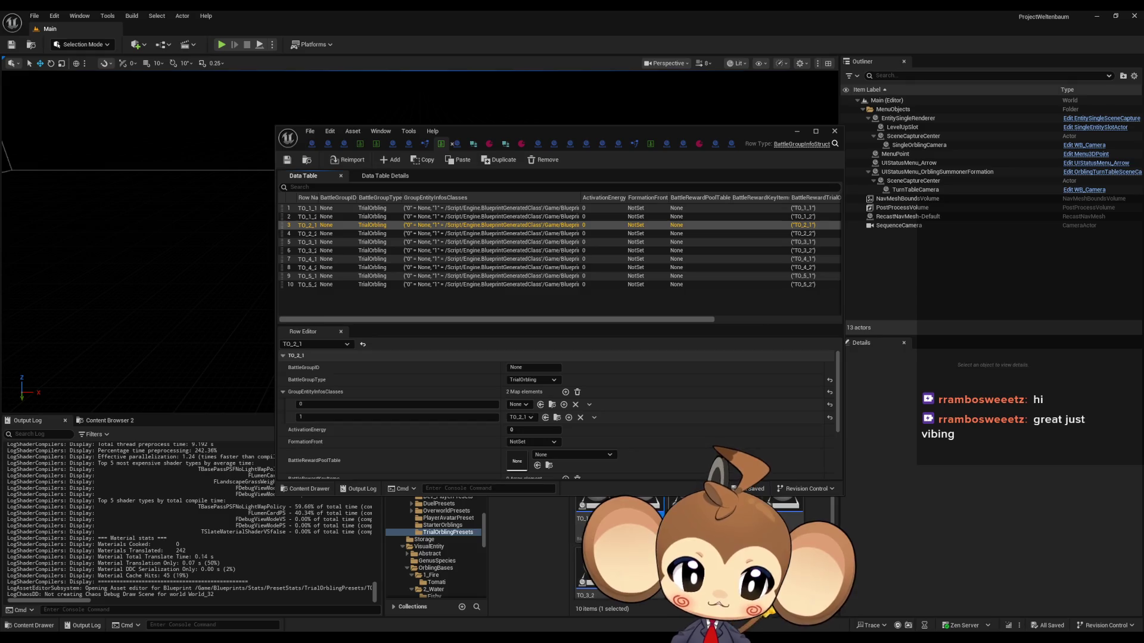
{"action": "double_click", "coordinate": [520, 417]}
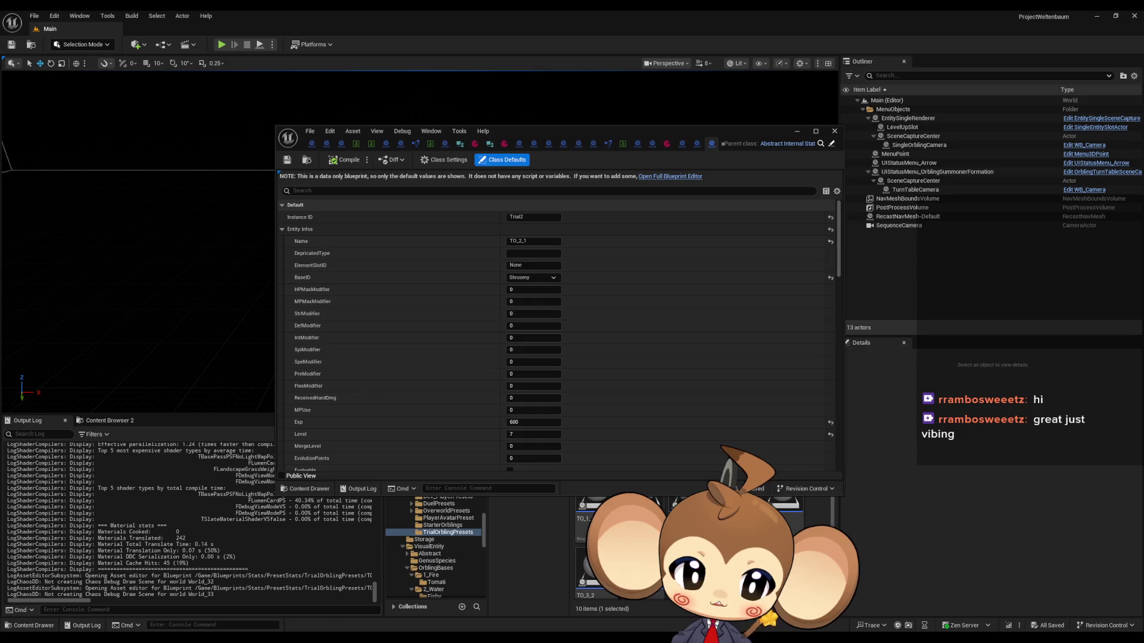
{"action": "double_click", "coordinate": [712, 507]}
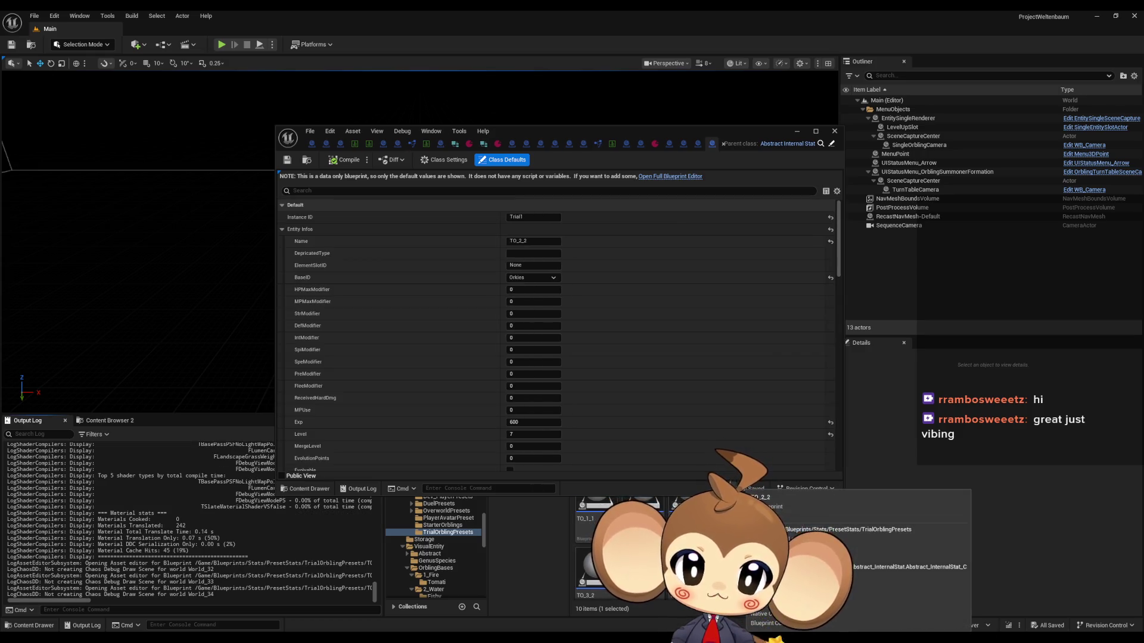
Check the dialogue text table and spawn row I_2_C_1, then start a new play session
{"action": "left_click", "coordinate": [355, 144]}
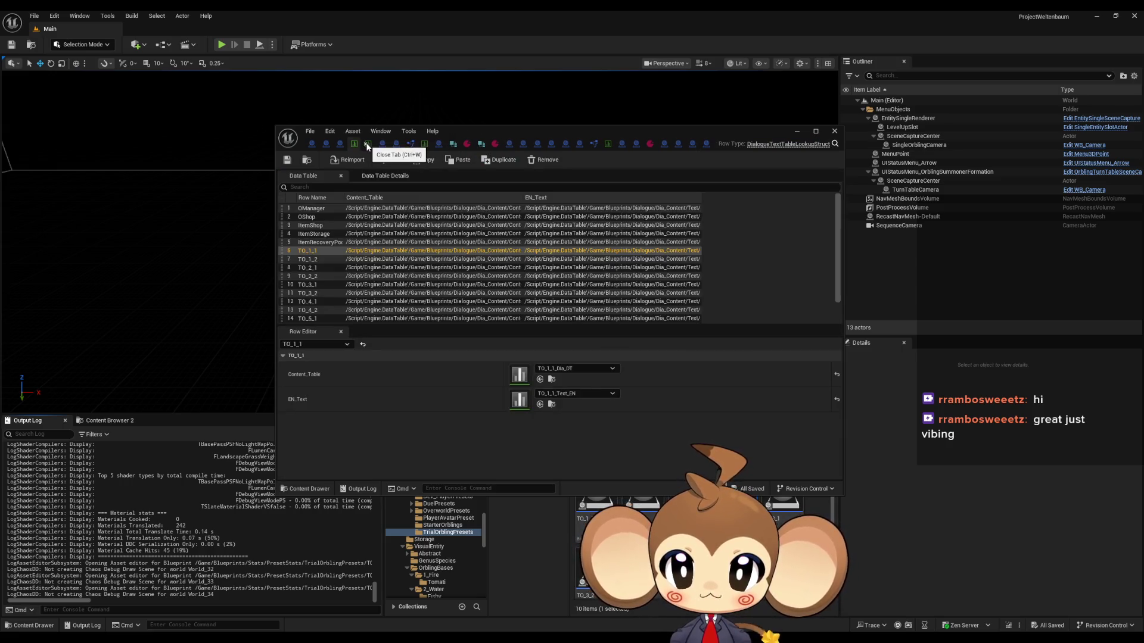
{"action": "left_click", "coordinate": [369, 145]}
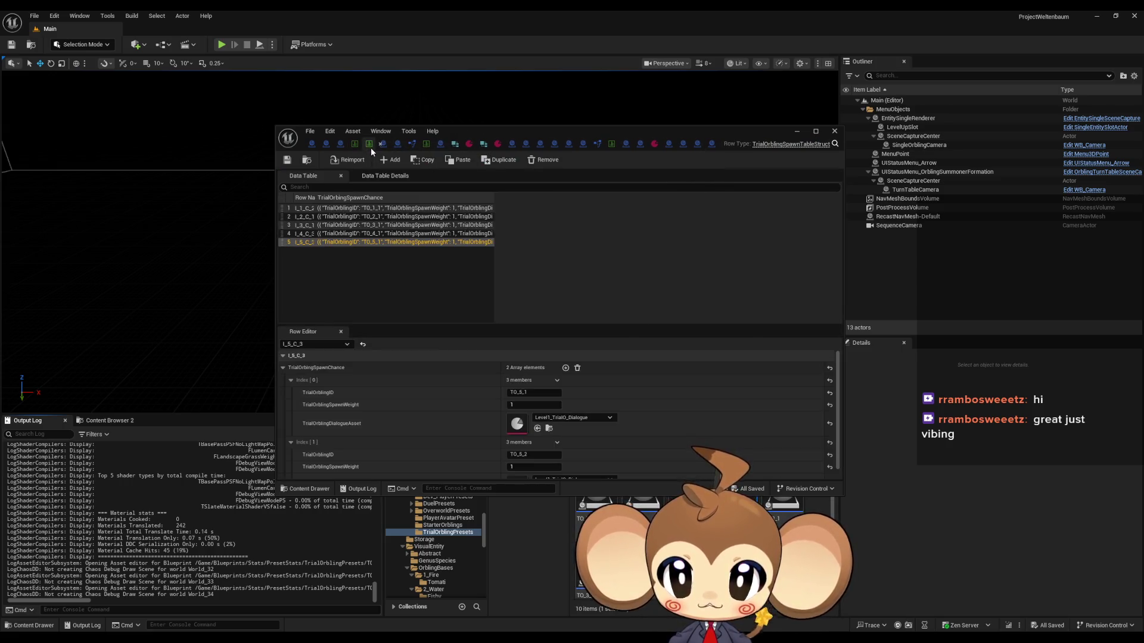
{"action": "left_click", "coordinate": [306, 218]}
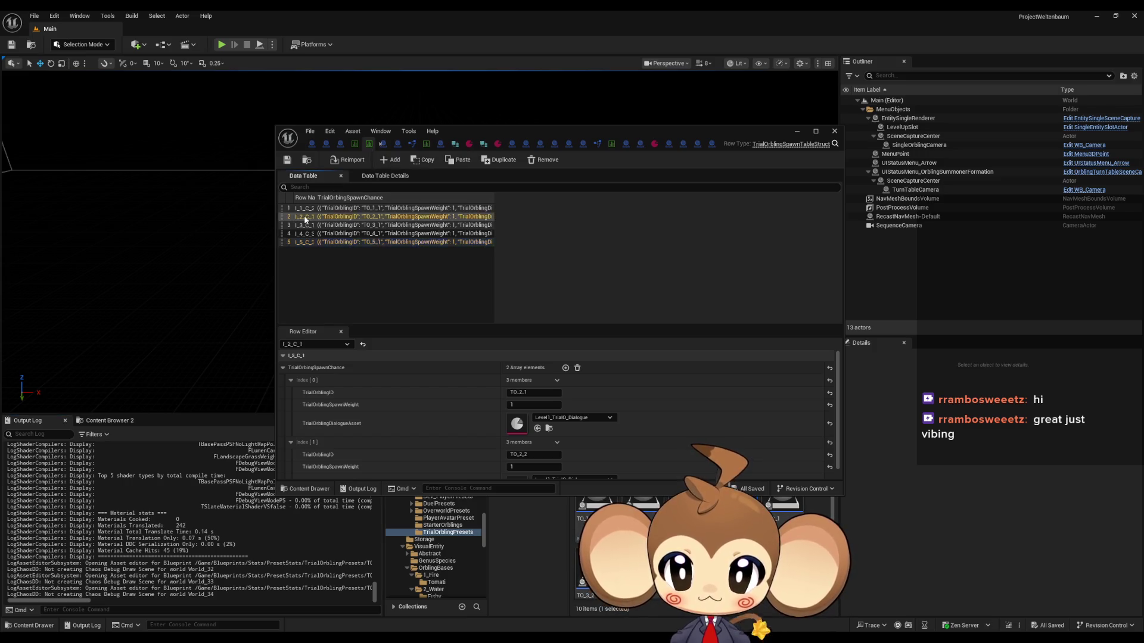
{"action": "scroll", "coordinate": [473, 387], "scroll_direction": "down", "scroll_amount": 1}
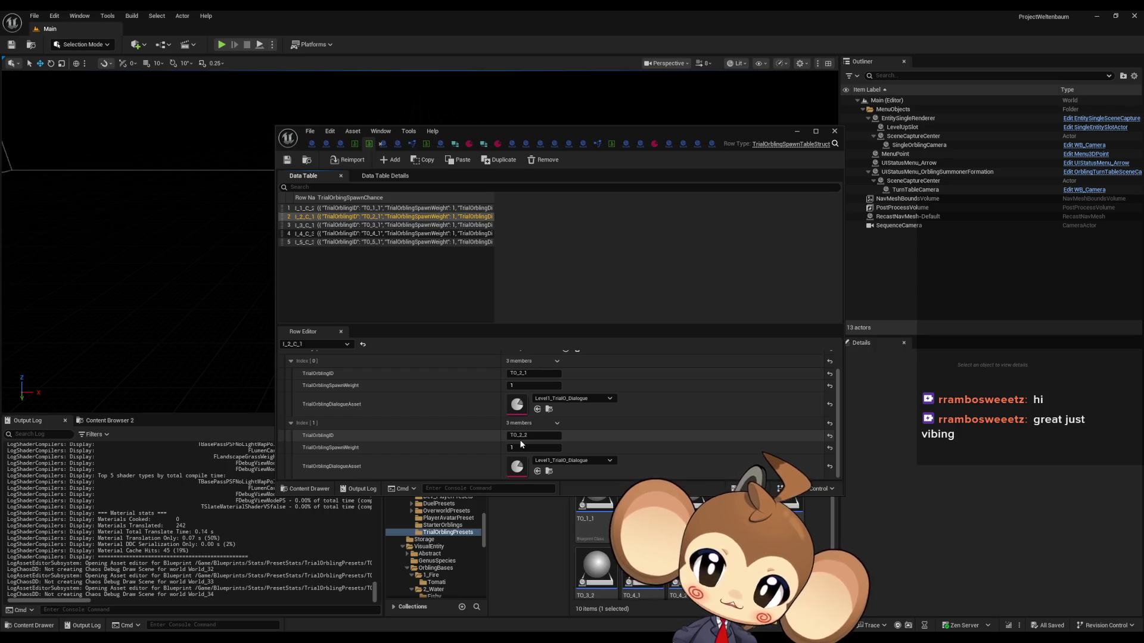
{"action": "key", "text": "alt+p"}
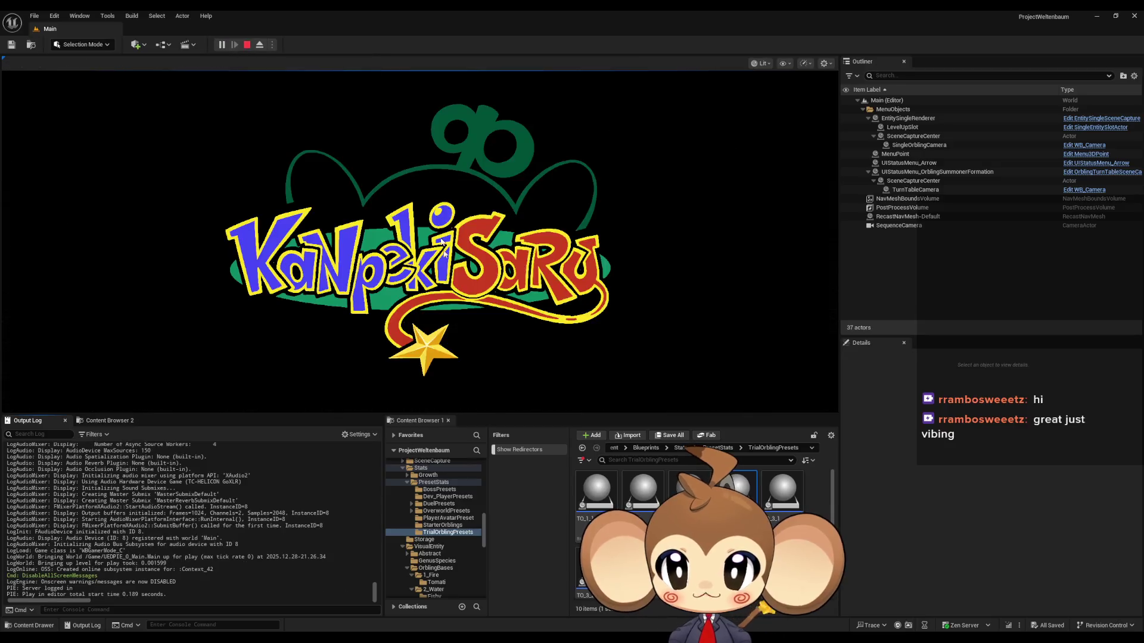
Start a new game and run the character forward into the courtyard
{"action": "left_click", "coordinate": [123, 326]}
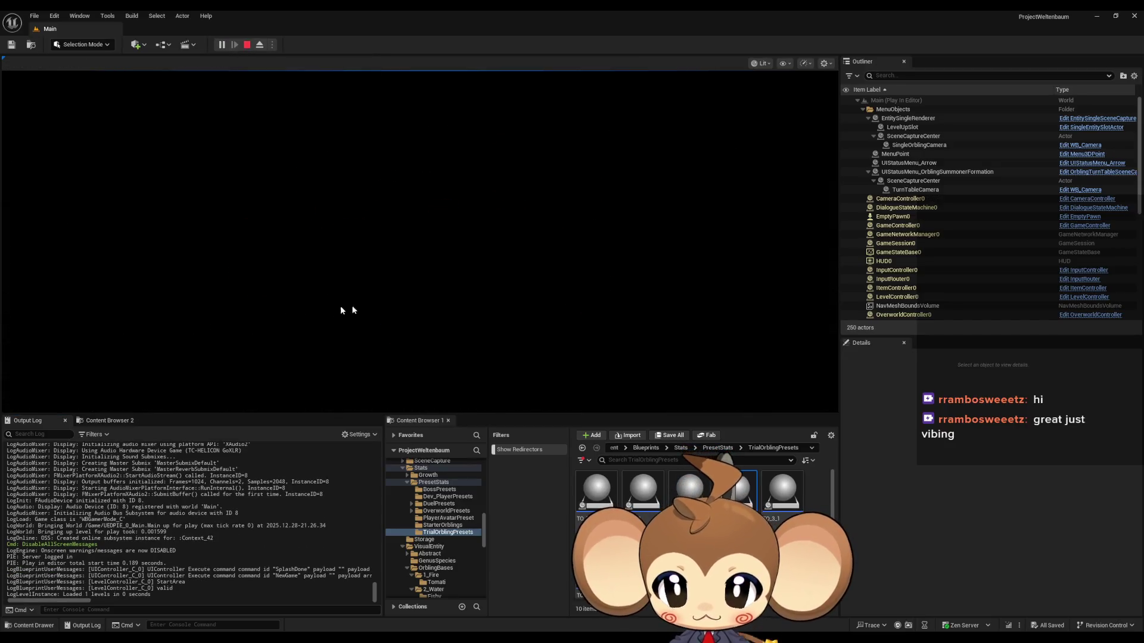
{"action": "key", "text": "w"}
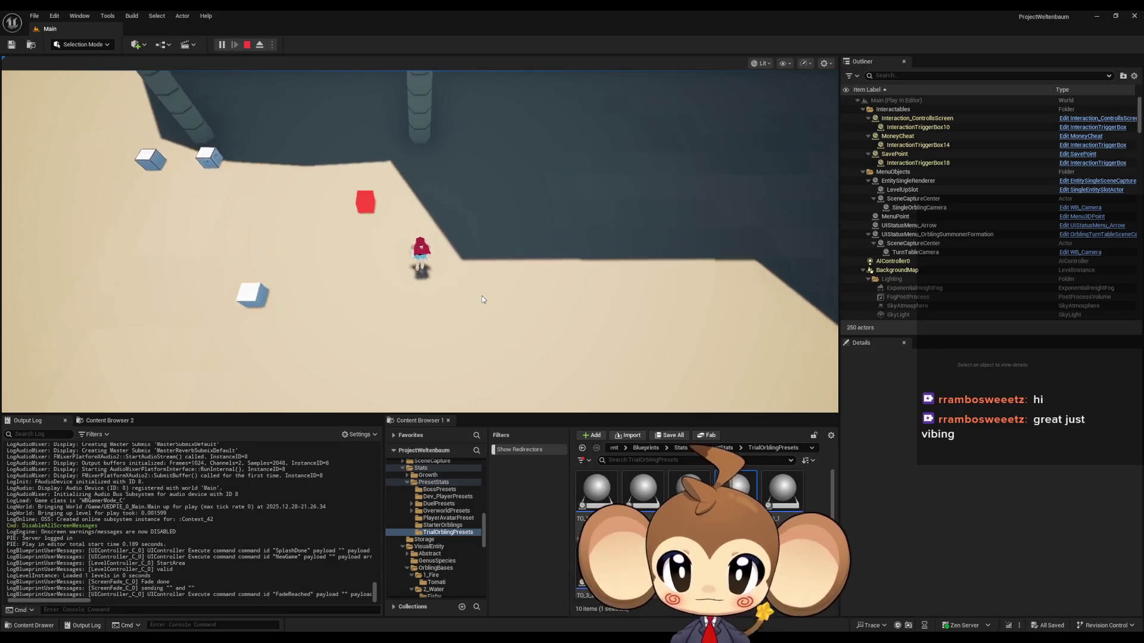
{"action": "key", "text": "w"}
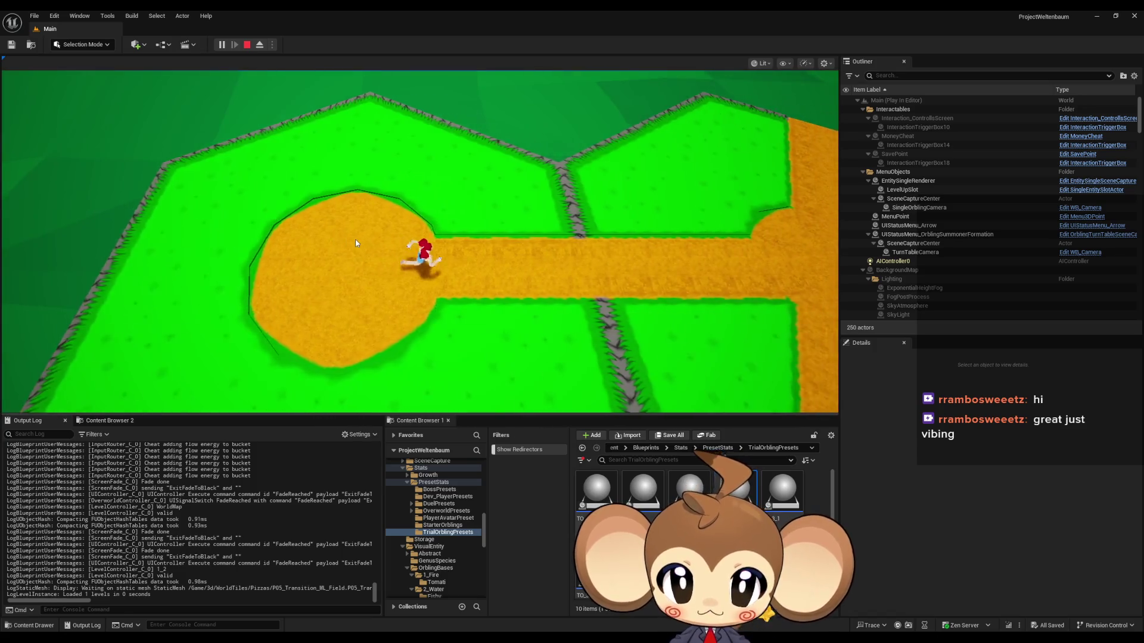
{"action": "left_click", "coordinate": [356, 243]}
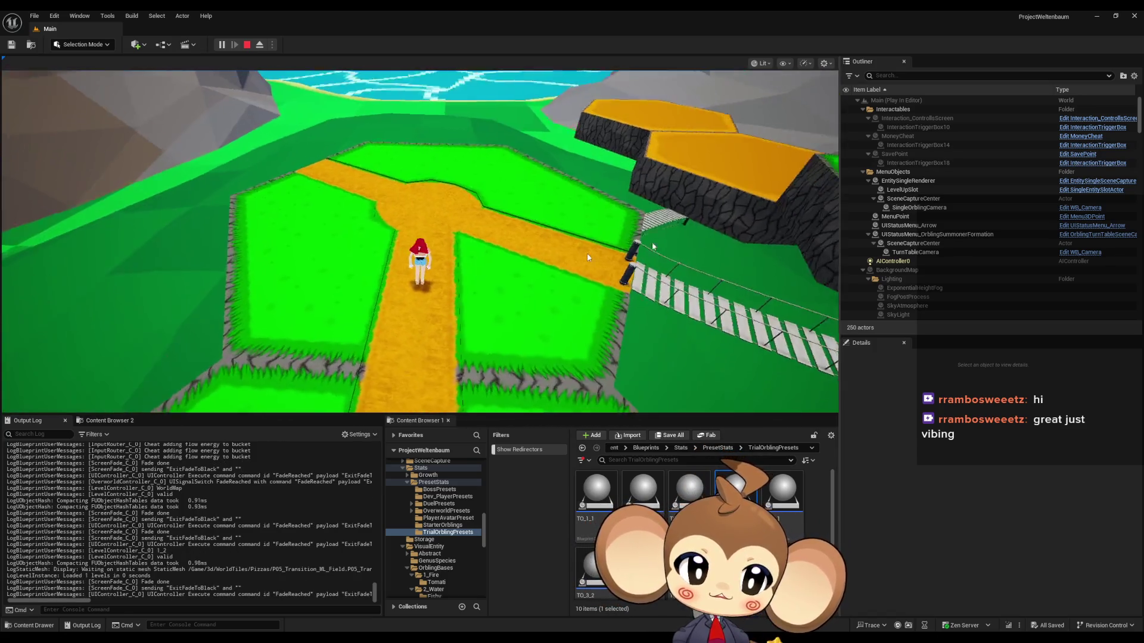
{"action": "left_click", "coordinate": [540, 238]}
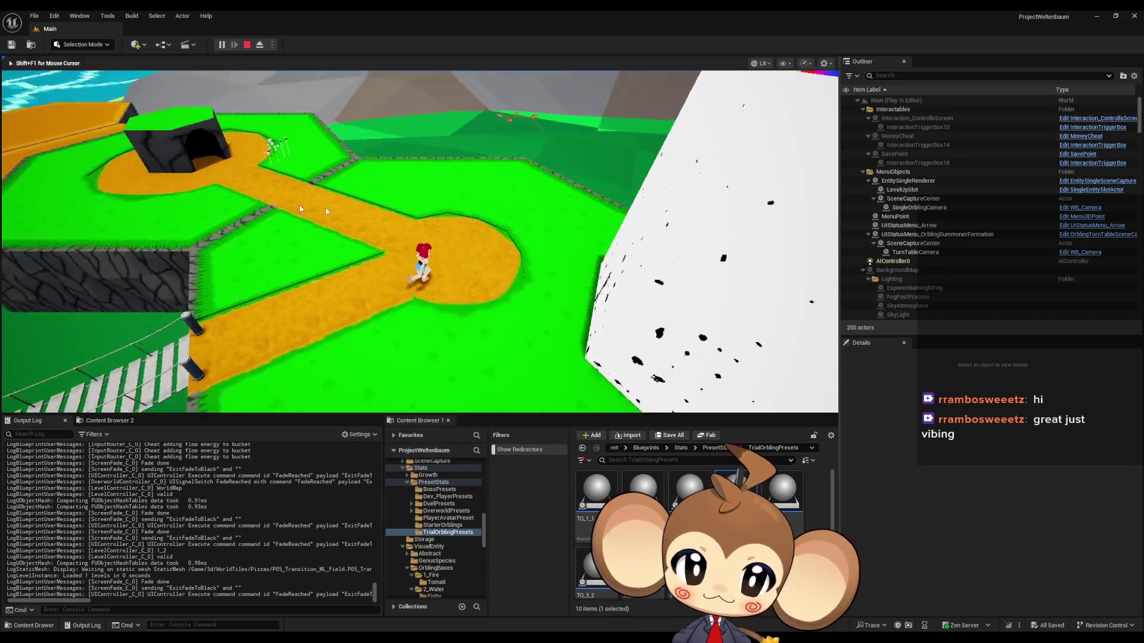
{"action": "left_click", "coordinate": [325, 208]}
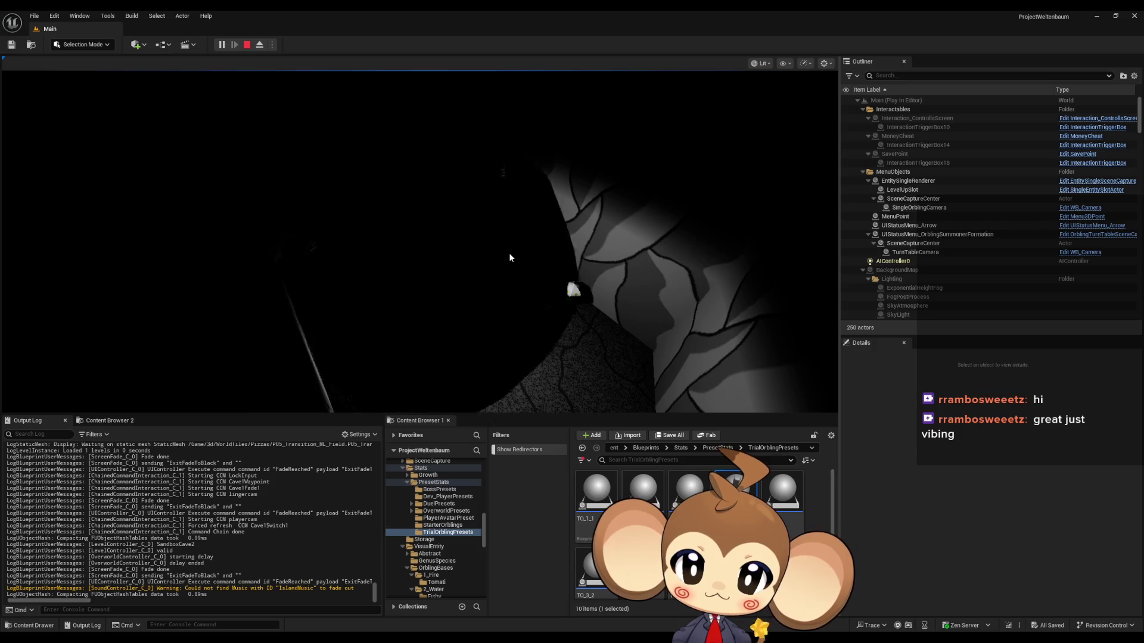
Restart the session, load the saved game, then stop the play test
{"action": "key", "text": "Escape"}
{"action": "left_click", "coordinate": [222, 45]}
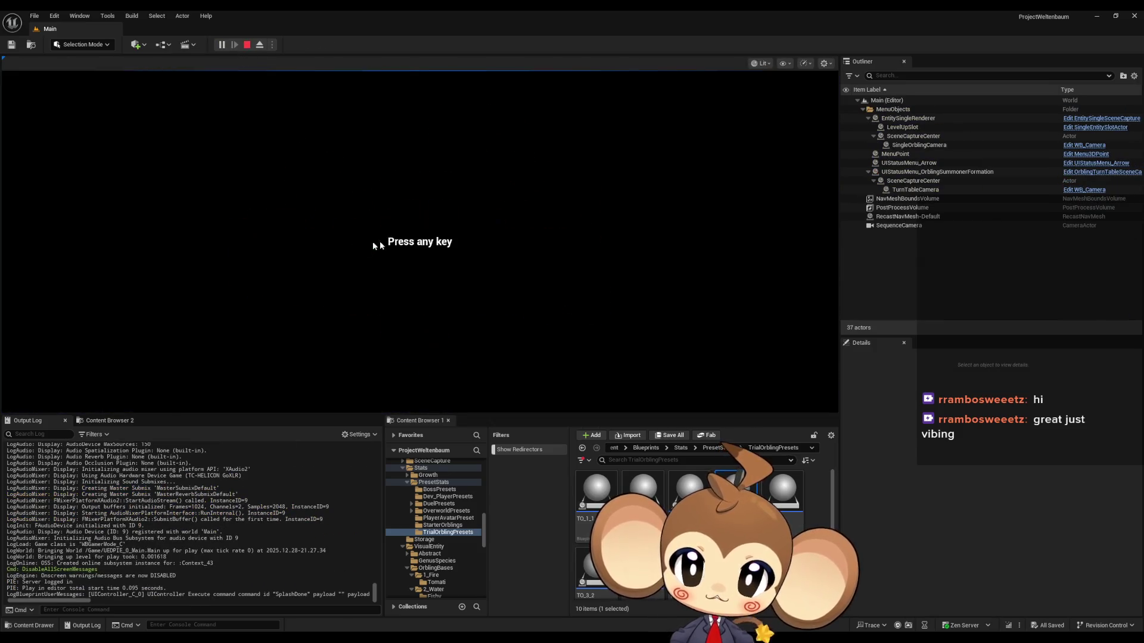
{"action": "left_click", "coordinate": [373, 241]}
{"action": "left_click", "coordinate": [160, 356]}
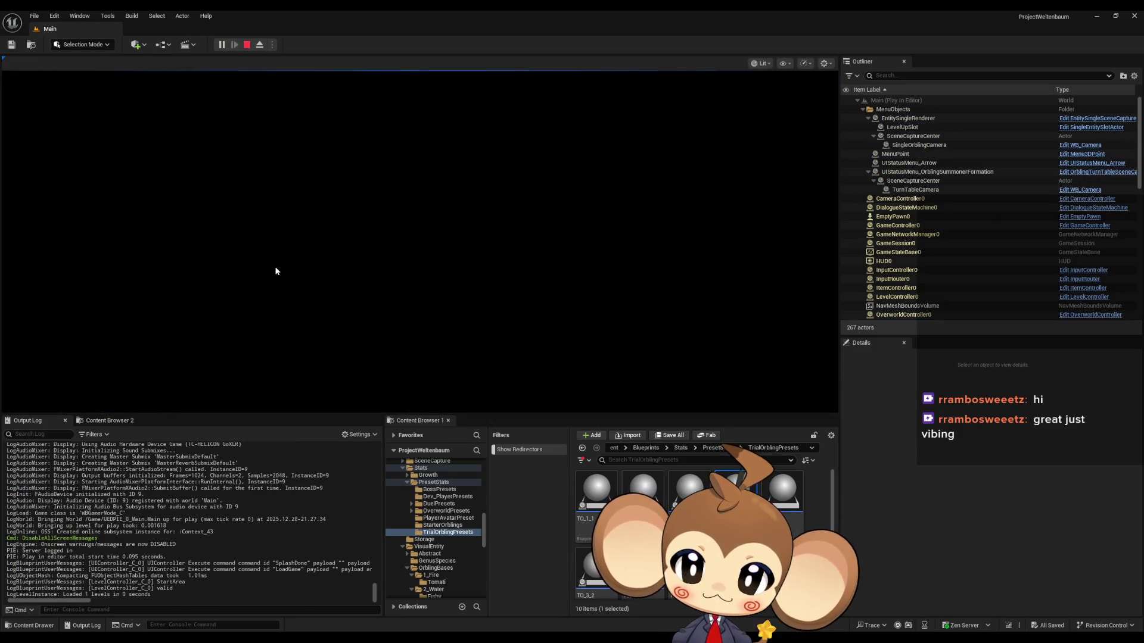
{"action": "key", "text": "Escape"}
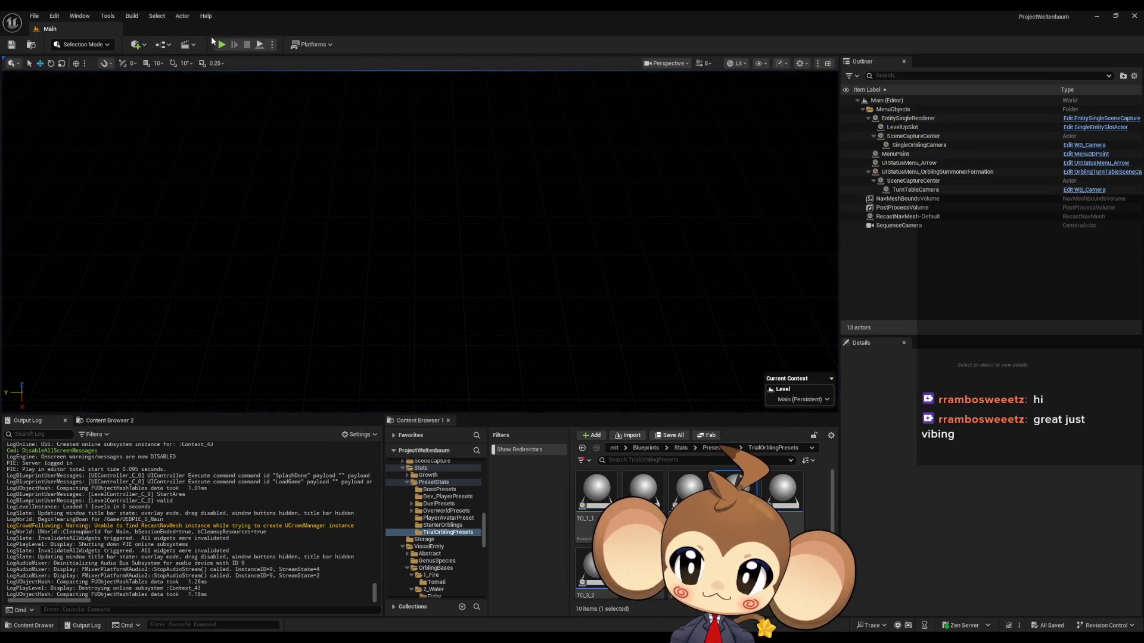
Start a fresh New Game, dismiss the controls overlay, and walk the character along the path
{"action": "left_click", "coordinate": [222, 44]}
{"action": "left_click", "coordinate": [123, 323]}
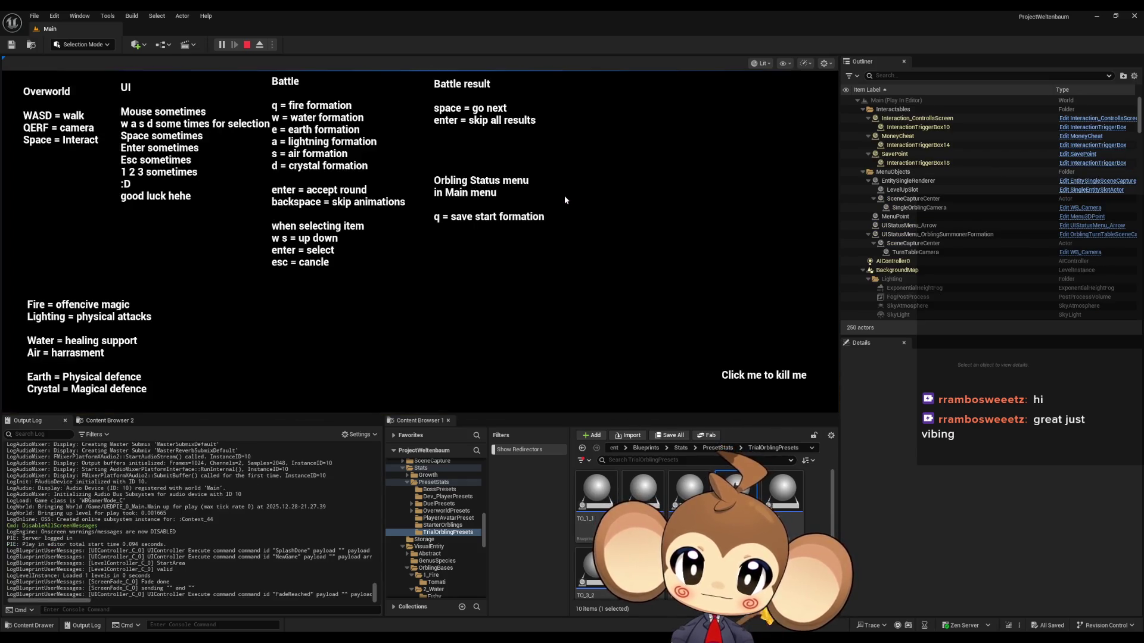
{"action": "left_click", "coordinate": [565, 200]}
{"action": "key", "text": "w"}
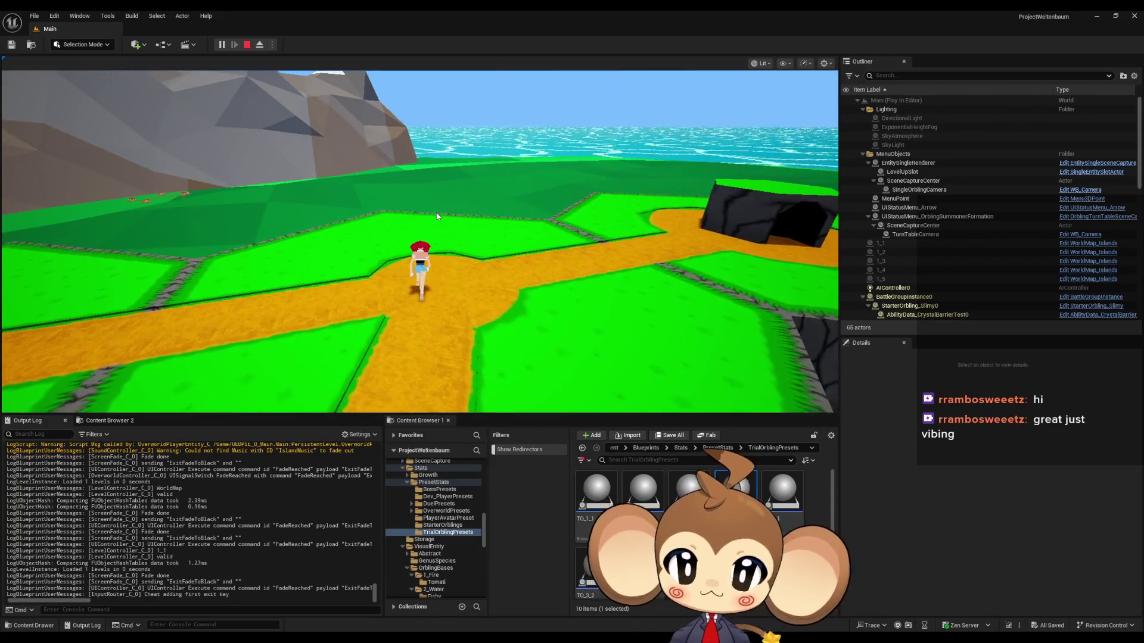
{"action": "key", "text": "a"}
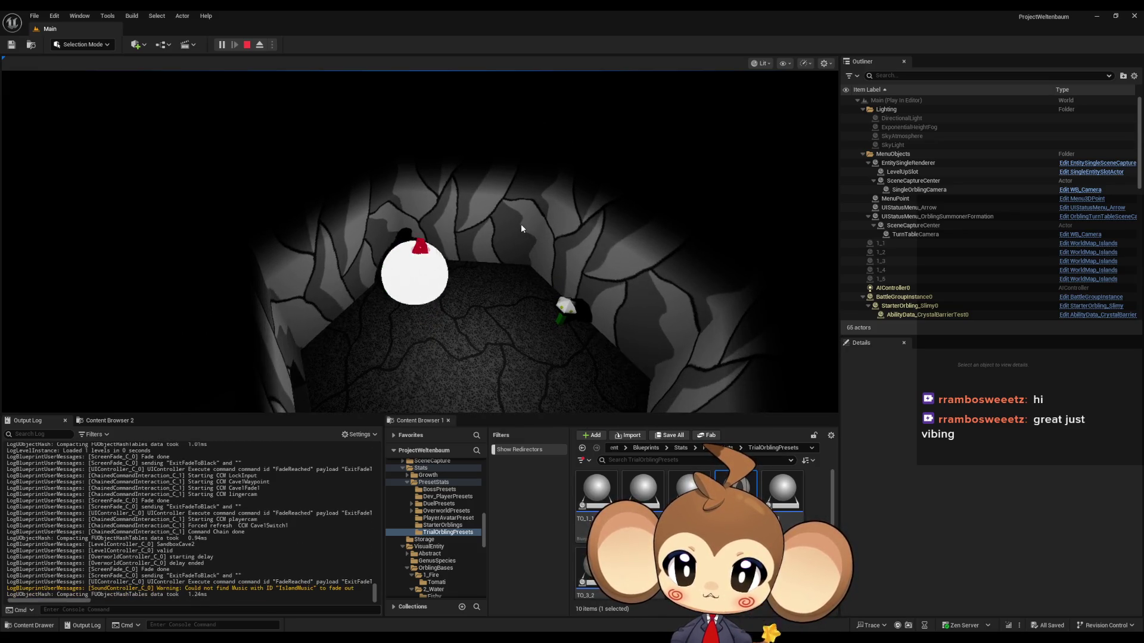
Stop the play-in-editor session with the toolbar Stop button
{"action": "left_click", "coordinate": [246, 45]}
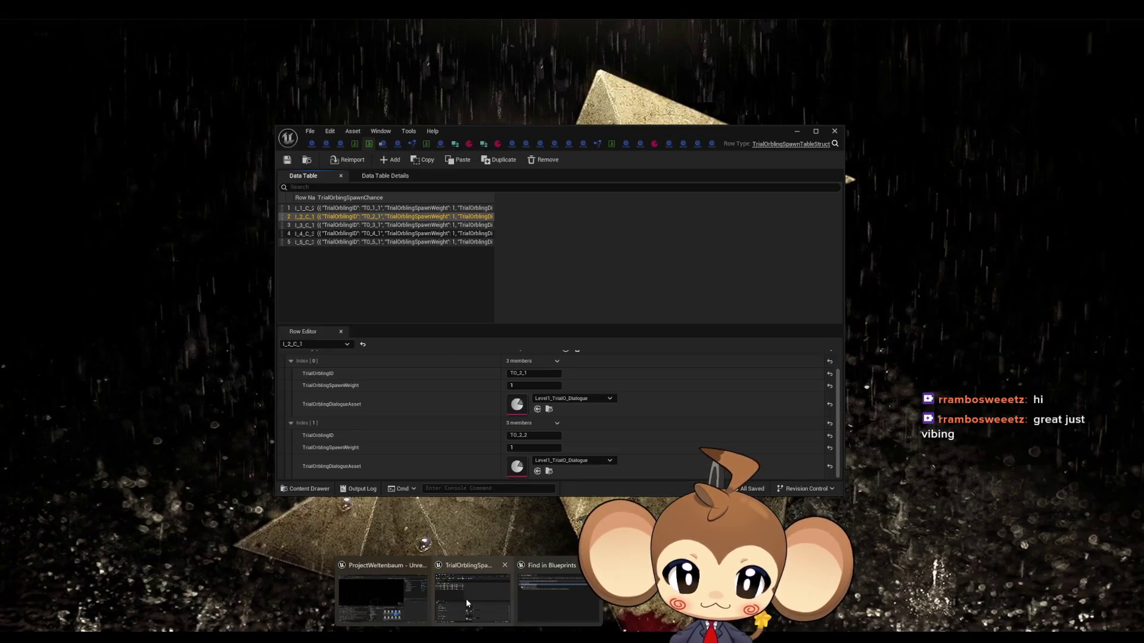
Maximize the spawn data table and view rows 3, 4 and I_5_C_3
{"action": "left_click", "coordinate": [466, 599]}
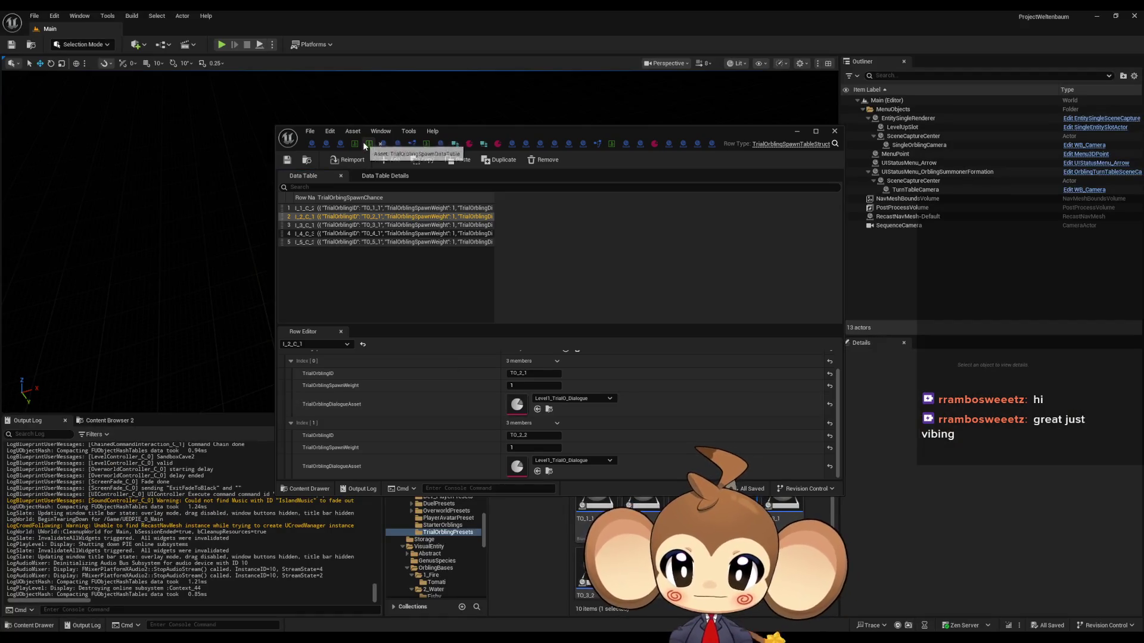
{"action": "double_click", "coordinate": [478, 131]}
{"action": "left_click", "coordinate": [119, 110]}
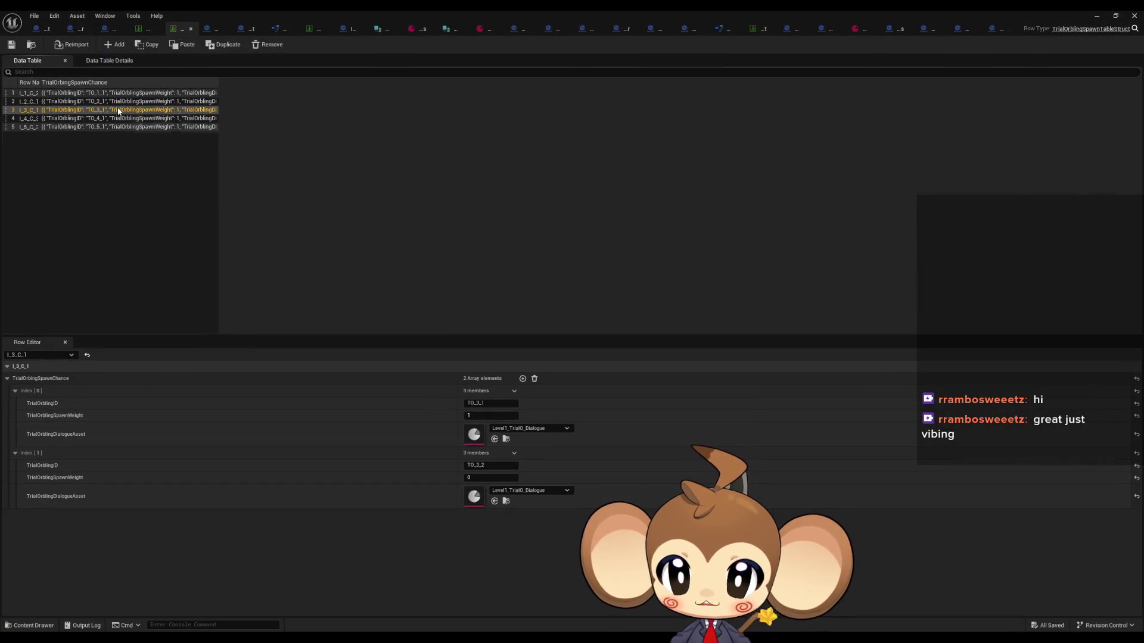
{"action": "left_click", "coordinate": [120, 119]}
{"action": "left_click", "coordinate": [118, 127]}
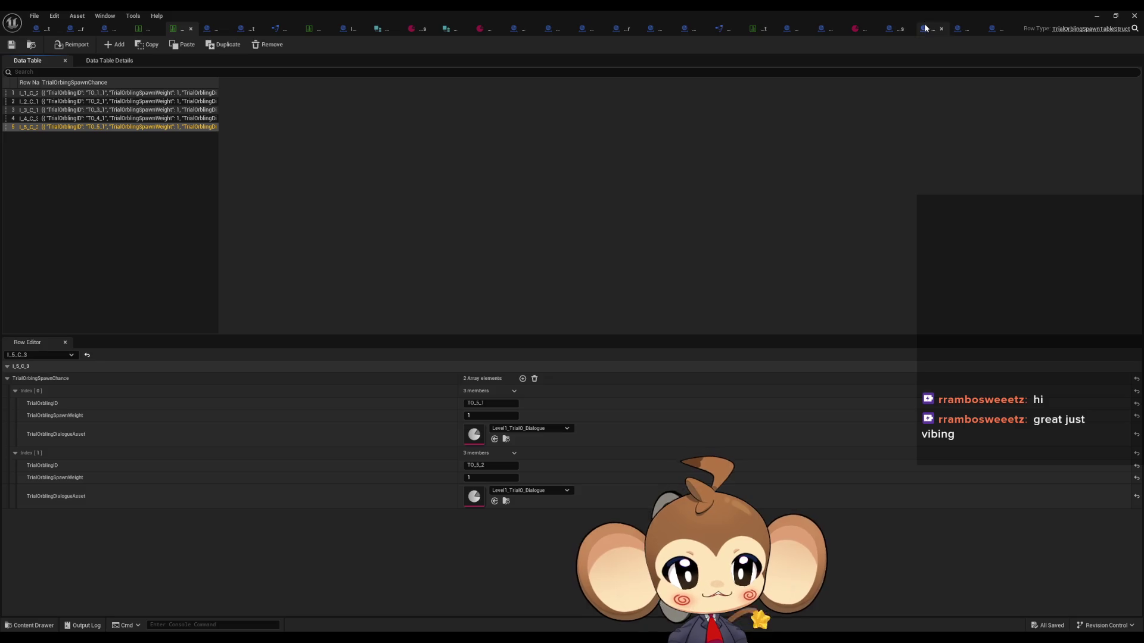
Close the TO_2_2, TO_1_2, Menus, ItemShop, OrblingFishy, OrblingTomati and OrblingBaseStat editors
{"action": "middle_click", "coordinate": [996, 30]}
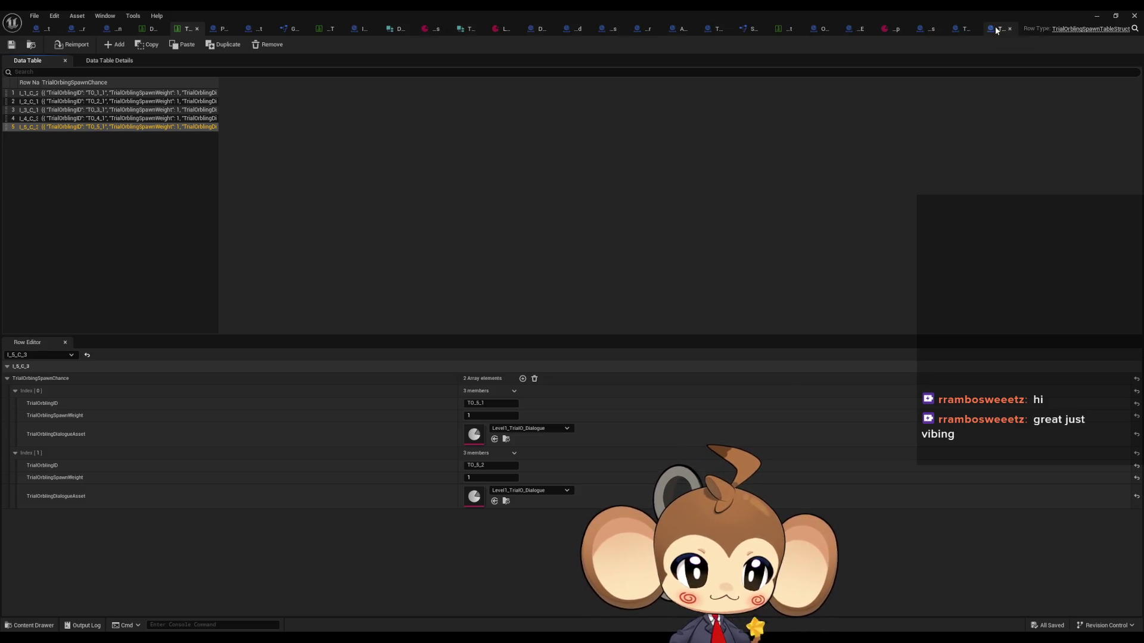
{"action": "middle_click", "coordinate": [997, 30]}
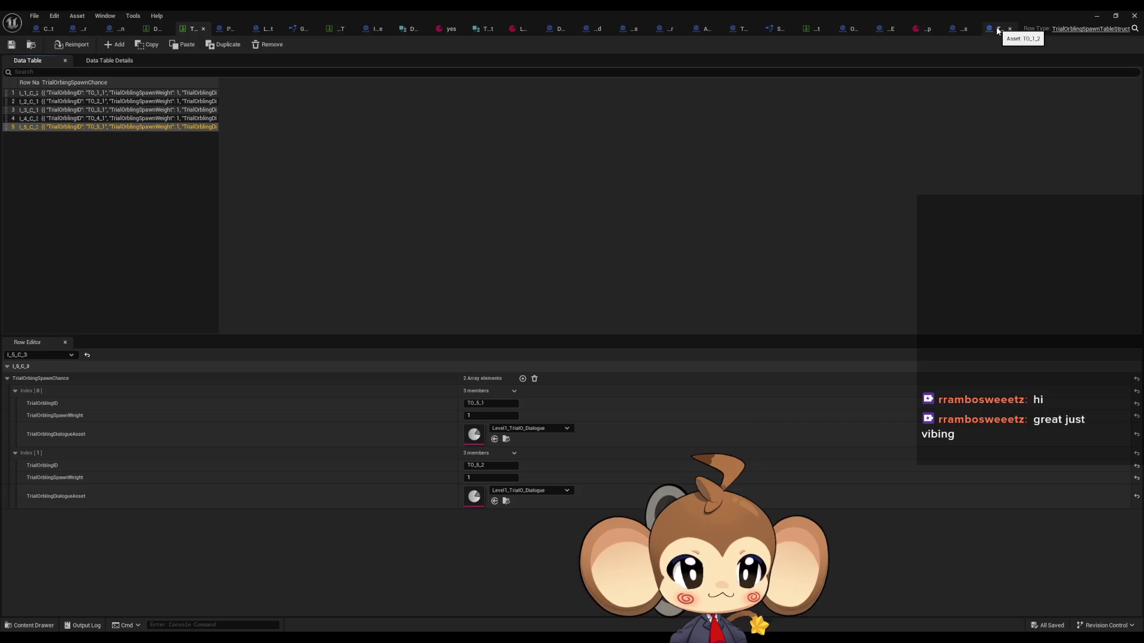
{"action": "middle_click", "coordinate": [993, 30]}
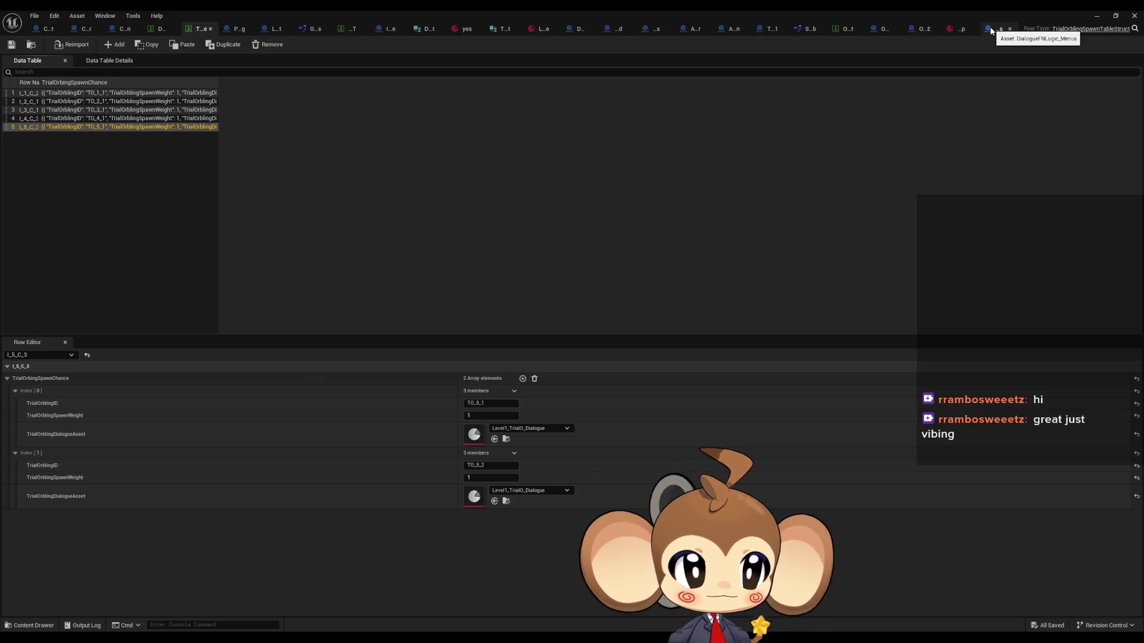
{"action": "middle_click", "coordinate": [991, 31]}
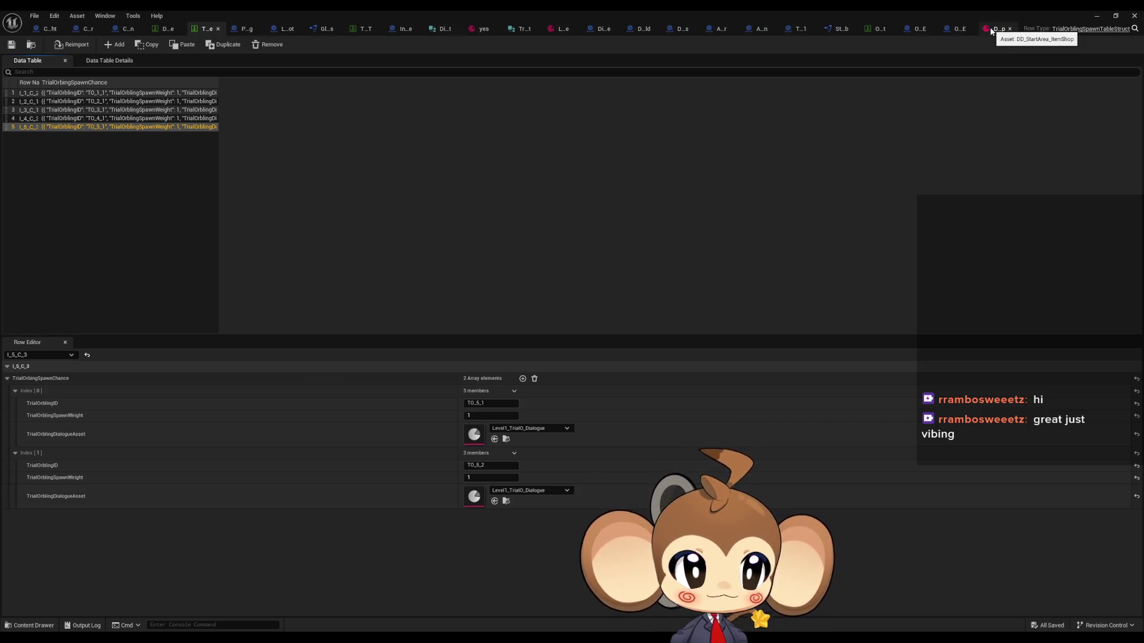
{"action": "middle_click", "coordinate": [991, 31]}
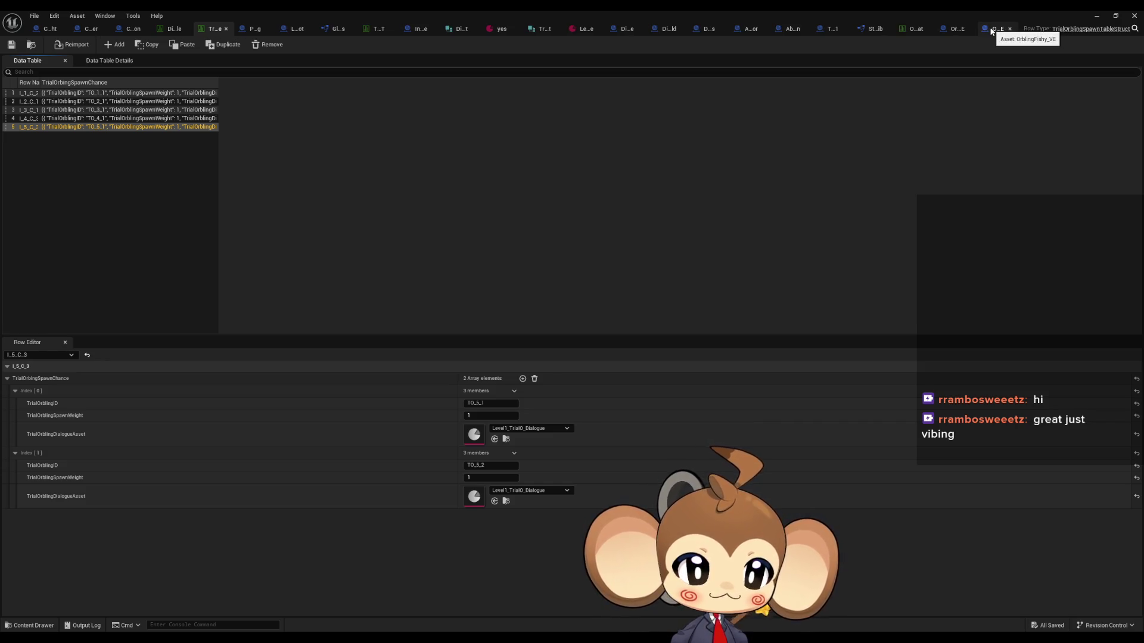
{"action": "middle_click", "coordinate": [991, 31]}
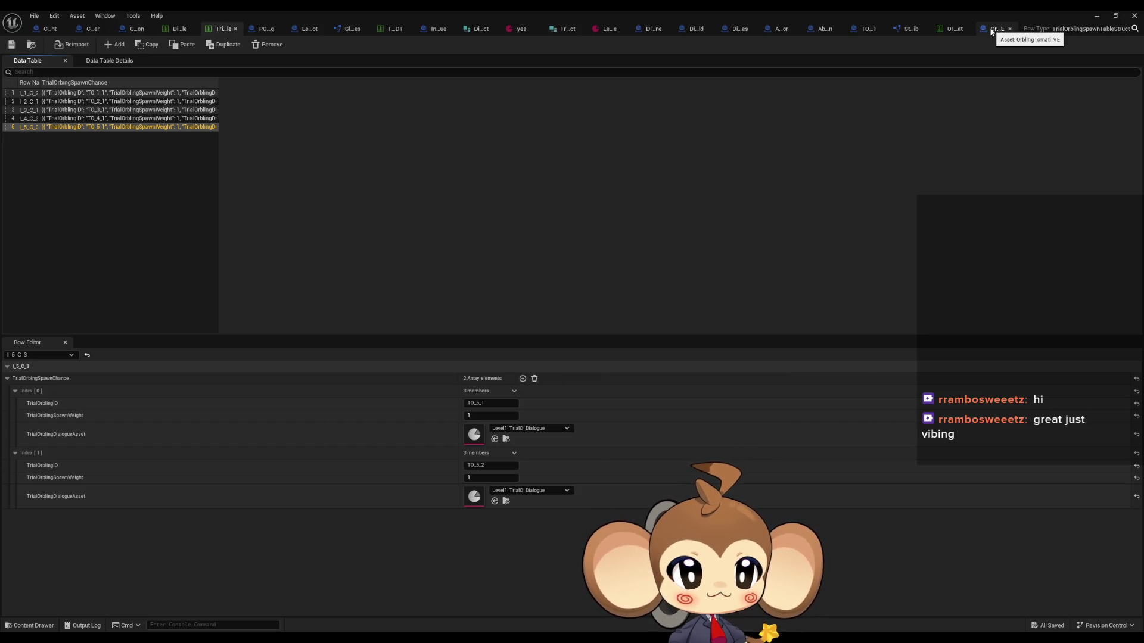
{"action": "middle_click", "coordinate": [990, 31]}
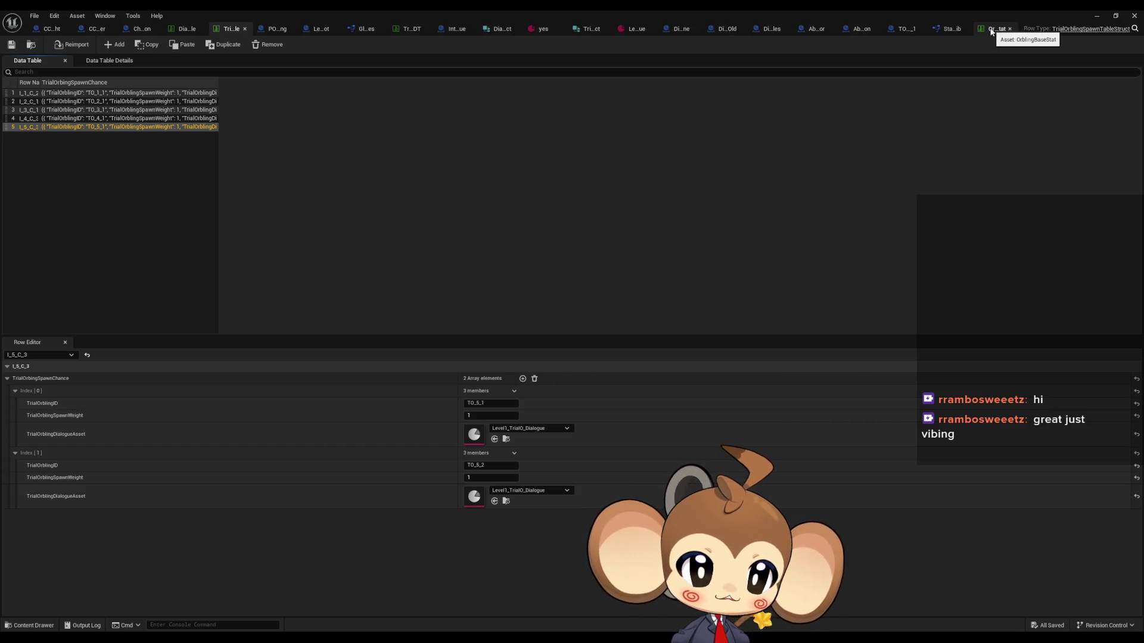
{"action": "middle_click", "coordinate": [991, 31]}
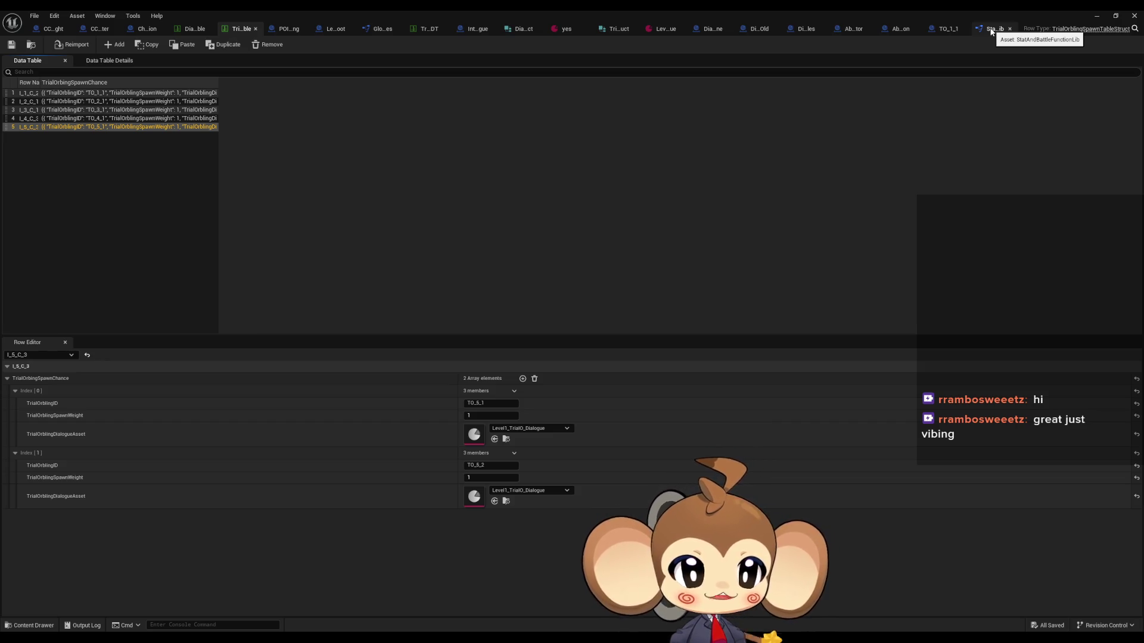
Close StatAndBattleFunctionLib, TO_1_1, Abstract_Interaction, the spawn struct, yes and global values editors
{"action": "middle_click", "coordinate": [991, 31]}
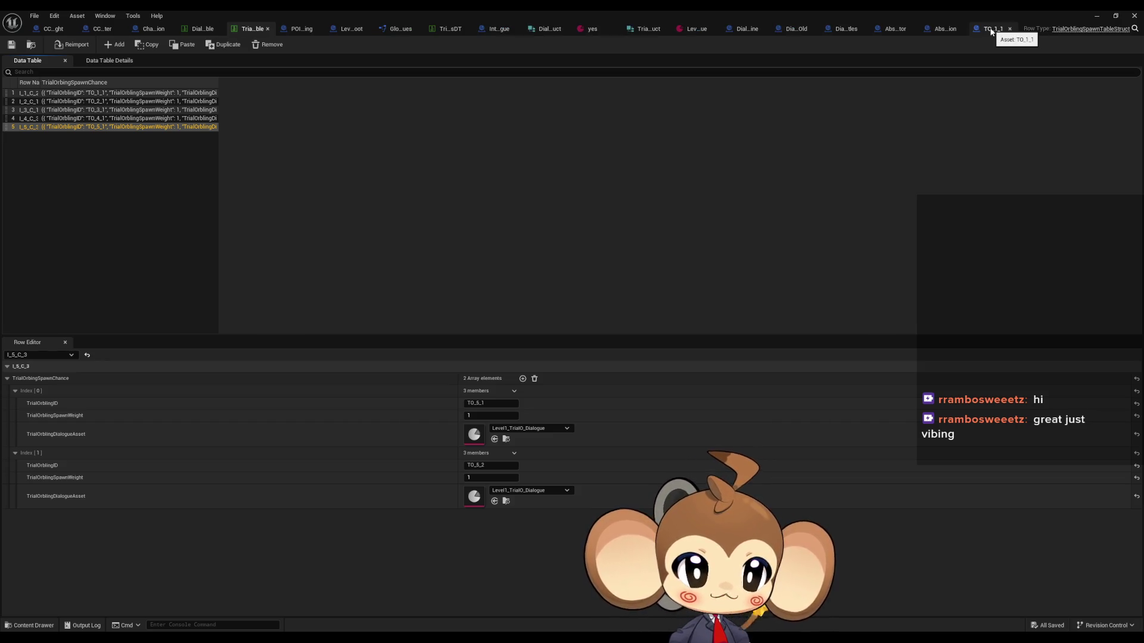
{"action": "middle_click", "coordinate": [991, 31]}
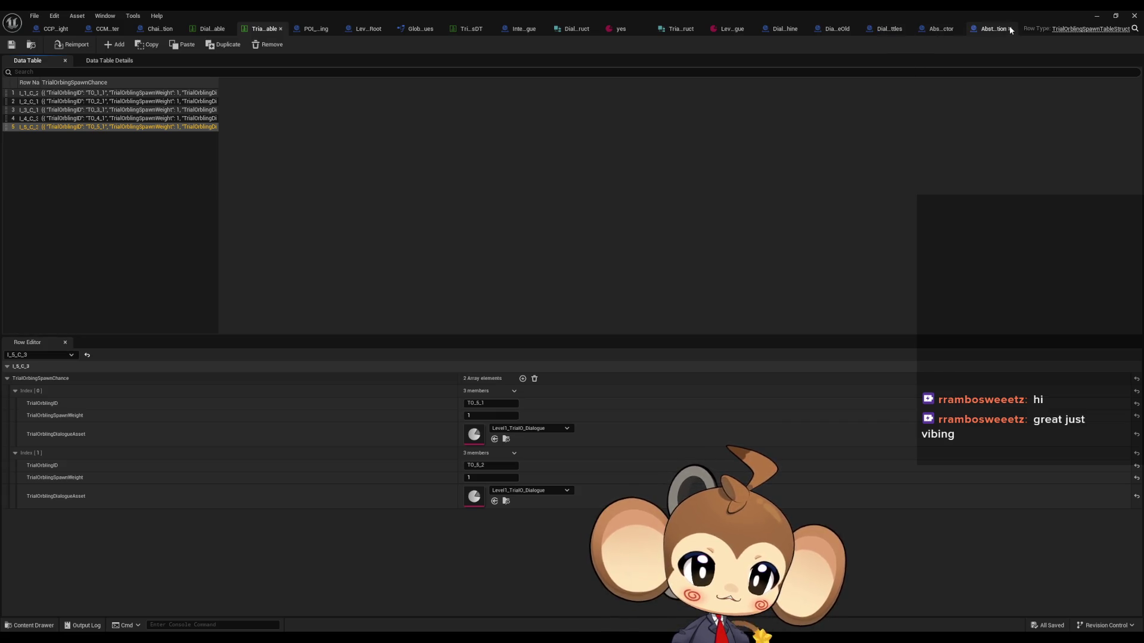
{"action": "middle_click", "coordinate": [991, 30]}
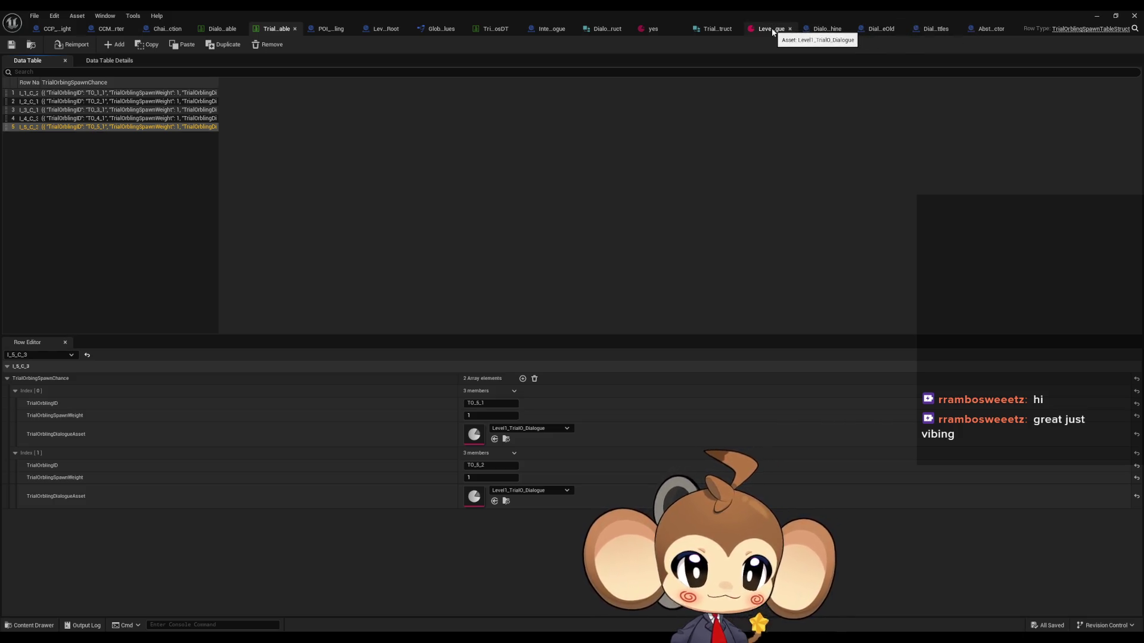
{"action": "middle_click", "coordinate": [710, 31]}
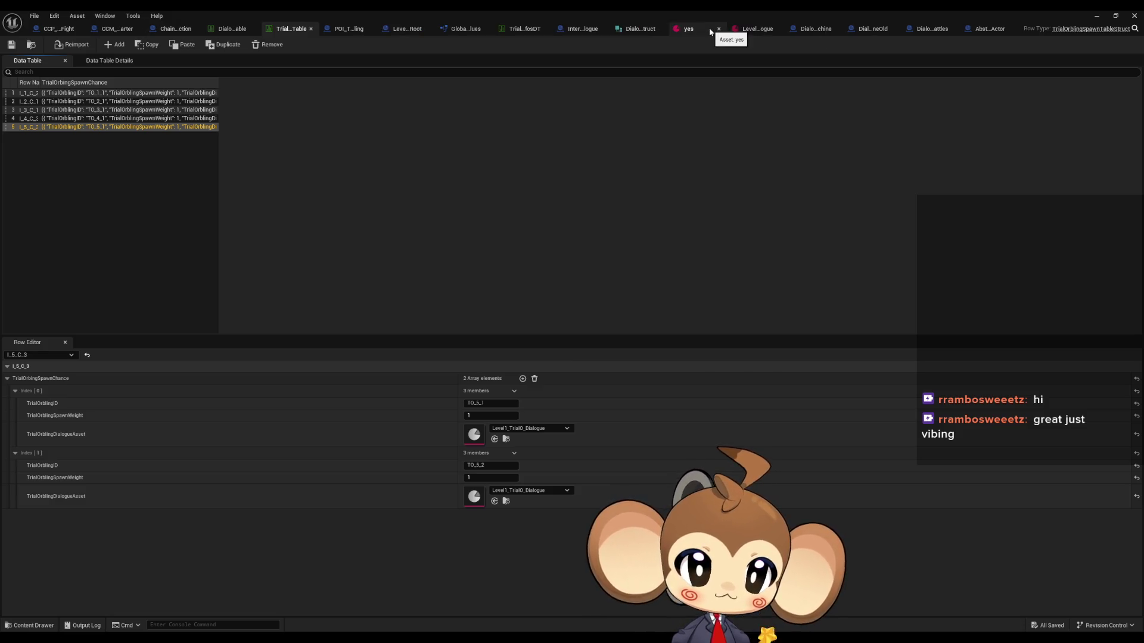
{"action": "middle_click", "coordinate": [712, 31]}
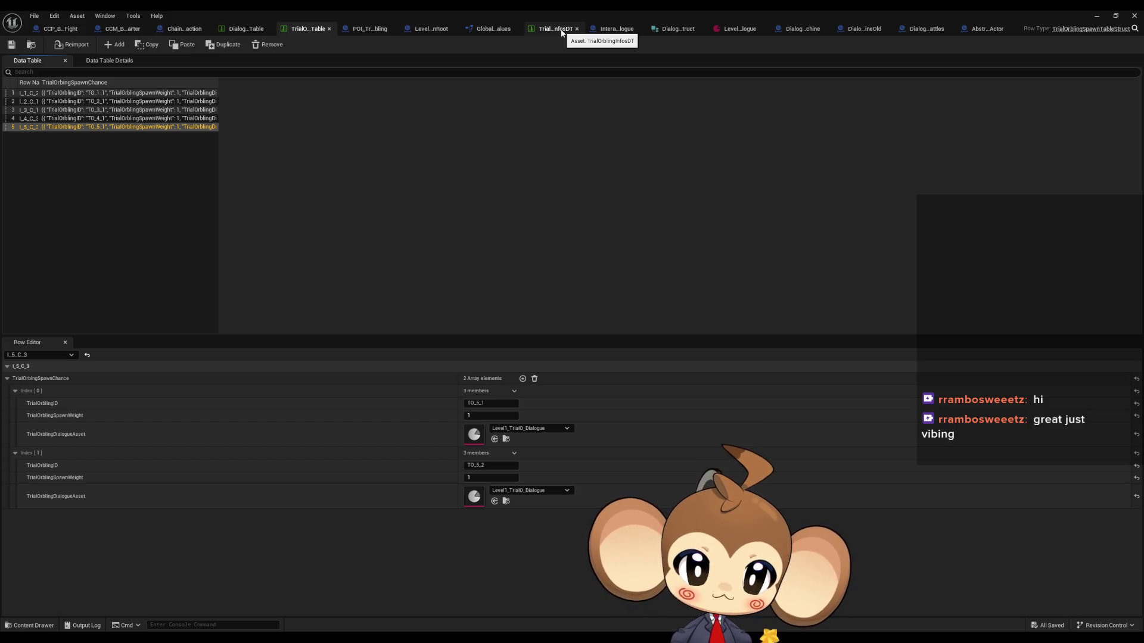
{"action": "left_click", "coordinate": [515, 29]}
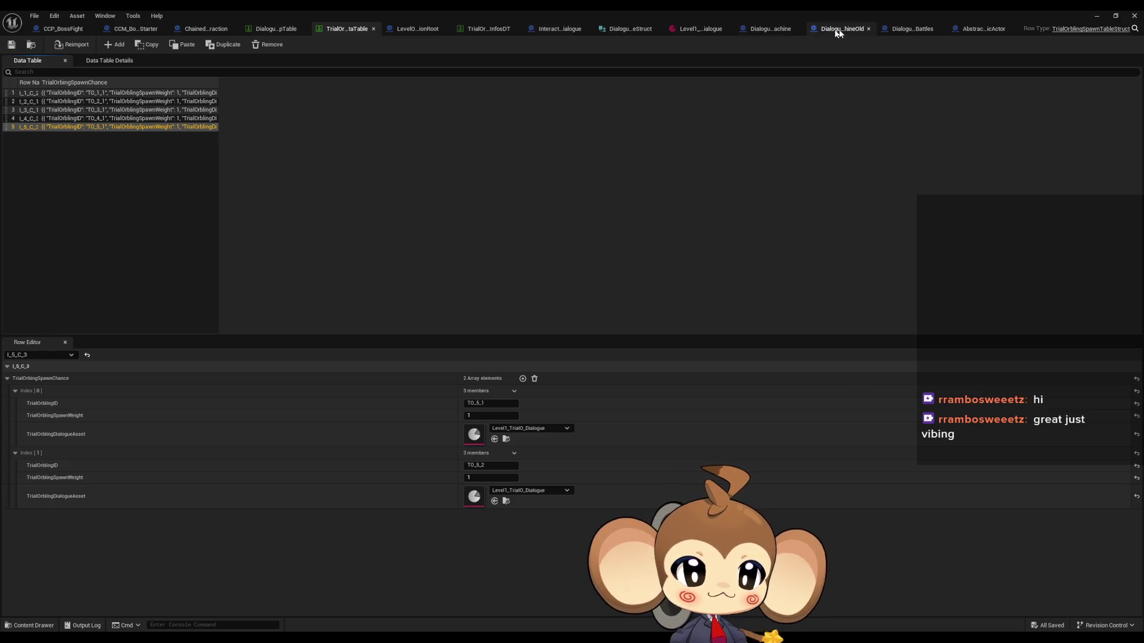
{"action": "left_click", "coordinate": [900, 30]}
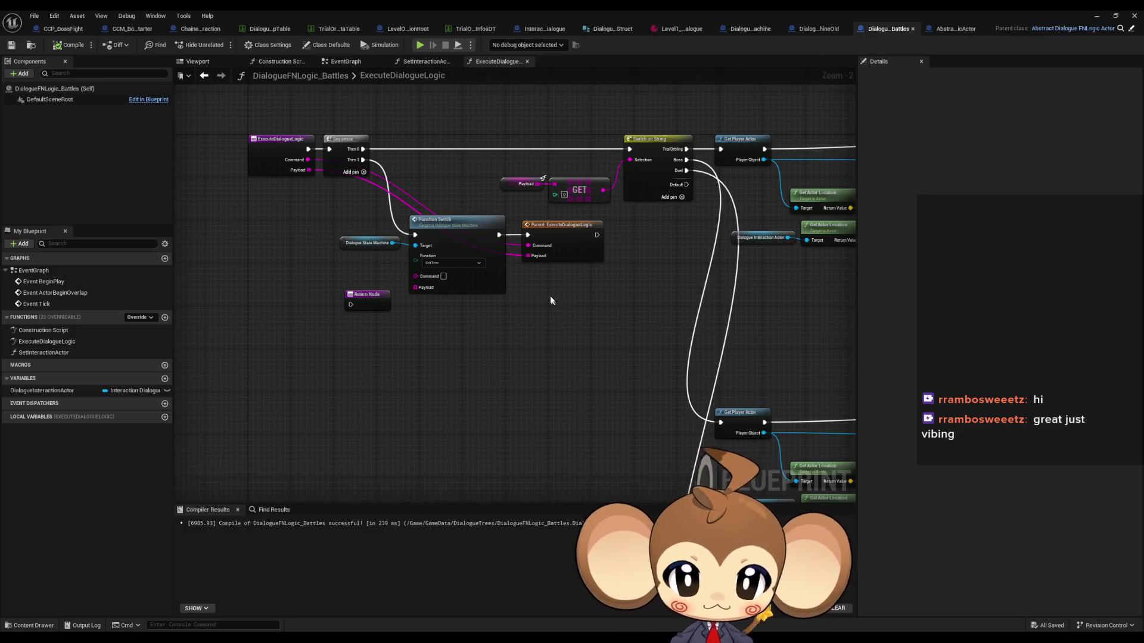
{"action": "scroll", "coordinate": [565, 243], "scroll_direction": "down", "scroll_amount": 5}
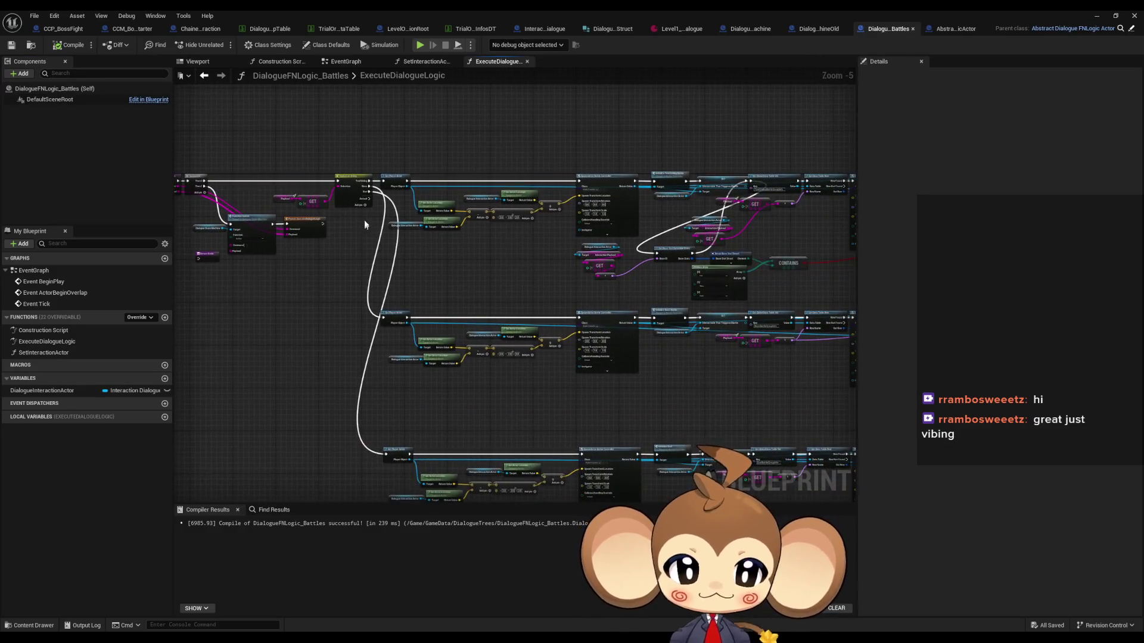
{"action": "scroll", "coordinate": [378, 238], "scroll_direction": "up", "scroll_amount": 5}
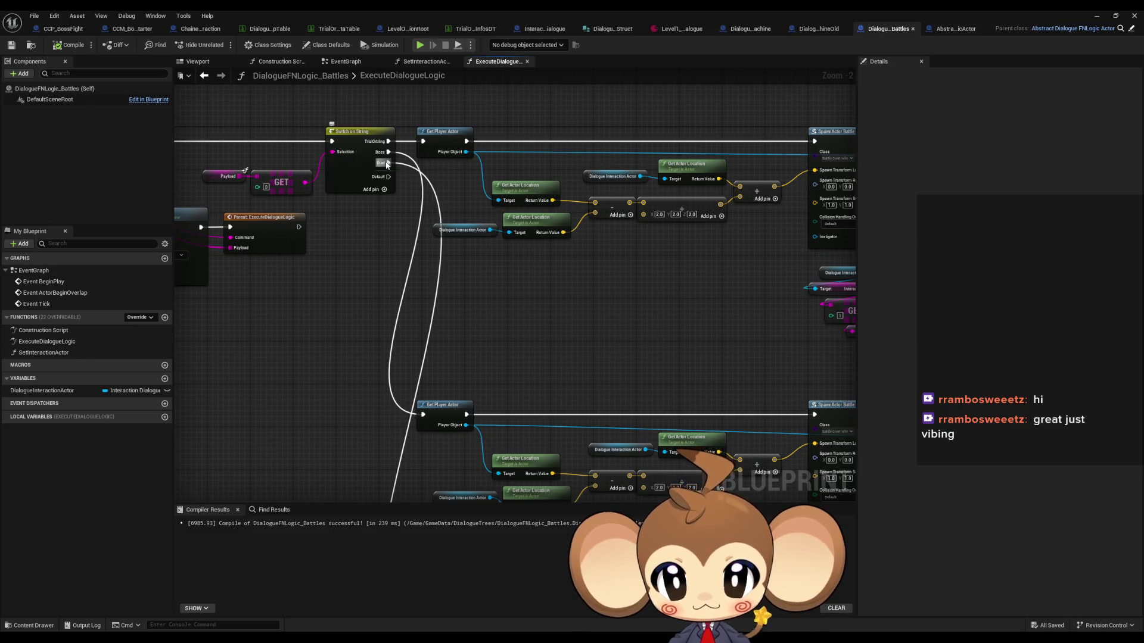
{"action": "mouse_move", "coordinate": [463, 302]}
{"action": "left_mouse_down"}
{"action": "mouse_move", "coordinate": [464, 260]}
{"action": "mouse_move", "coordinate": [486, 256]}
{"action": "mouse_move", "coordinate": [468, 245]}
{"action": "left_mouse_up"}
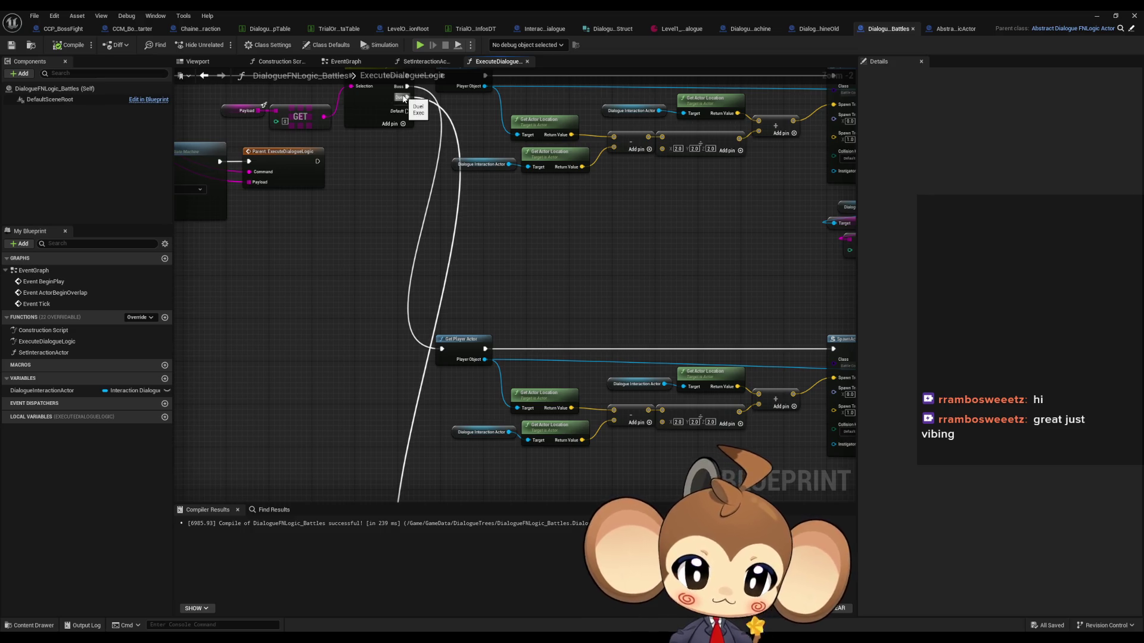
{"action": "scroll", "coordinate": [528, 209], "scroll_direction": "down", "scroll_amount": 4}
{"action": "mouse_move", "coordinate": [528, 209]}
{"action": "left_mouse_down"}
{"action": "mouse_move", "coordinate": [474, 223]}
{"action": "mouse_move", "coordinate": [345, 194]}
{"action": "mouse_move", "coordinate": [391, 217]}
{"action": "left_mouse_up"}
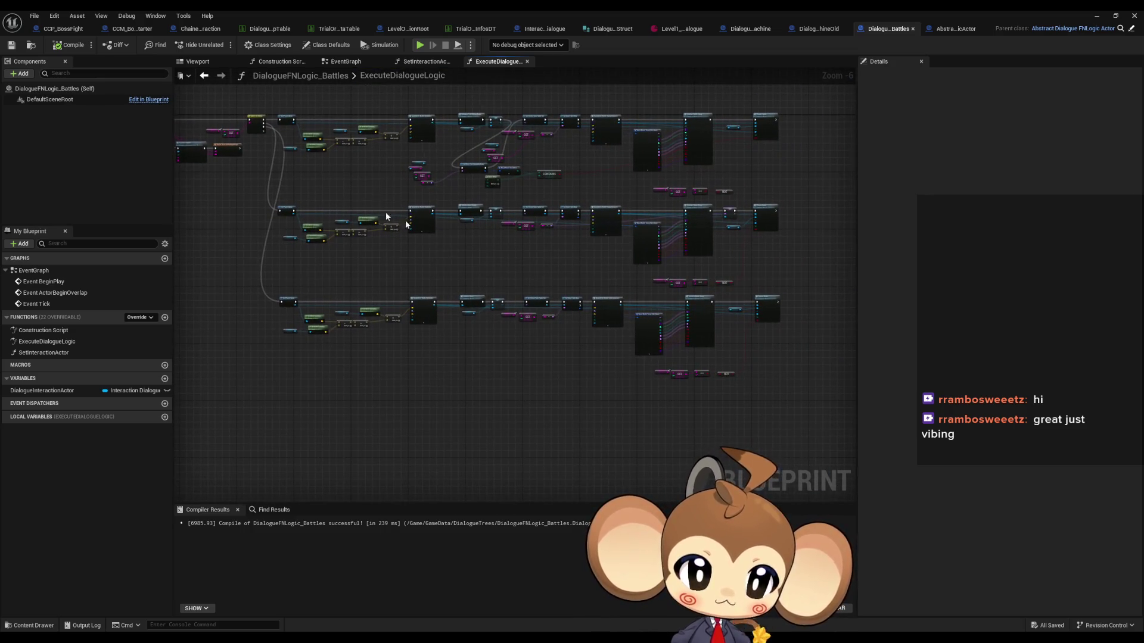
{"action": "left_click_drag", "start_coordinate": [240, 295], "coordinate": [729, 396]}
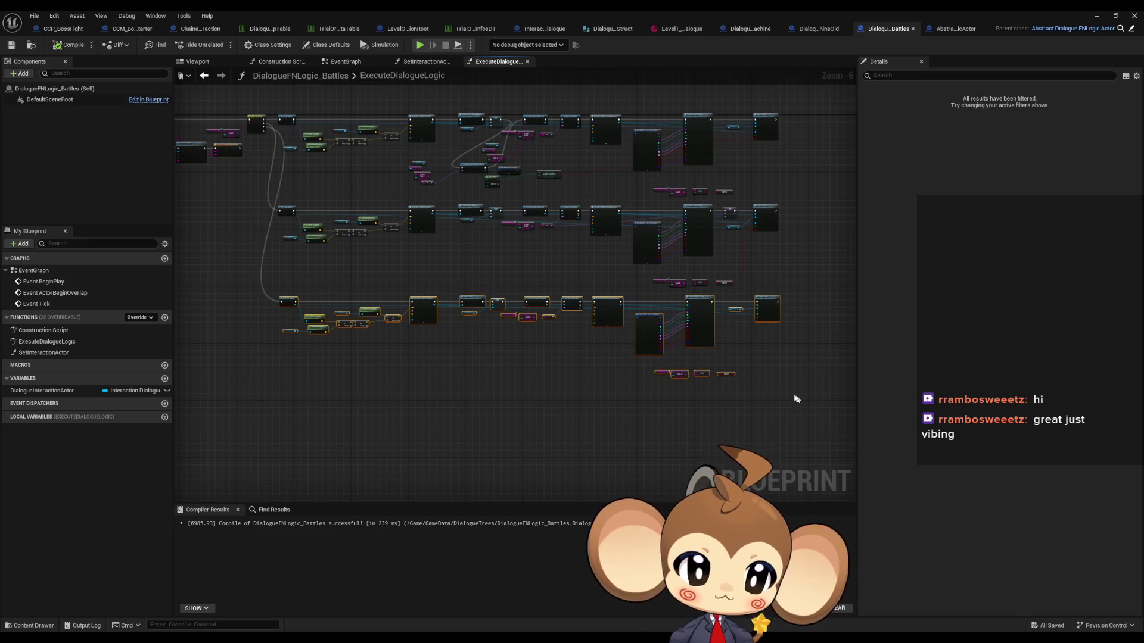
{"action": "scroll", "coordinate": [765, 383], "scroll_direction": "up", "scroll_amount": 2}
{"action": "left_click_drag", "start_coordinate": [394, 316], "coordinate": [847, 351]}
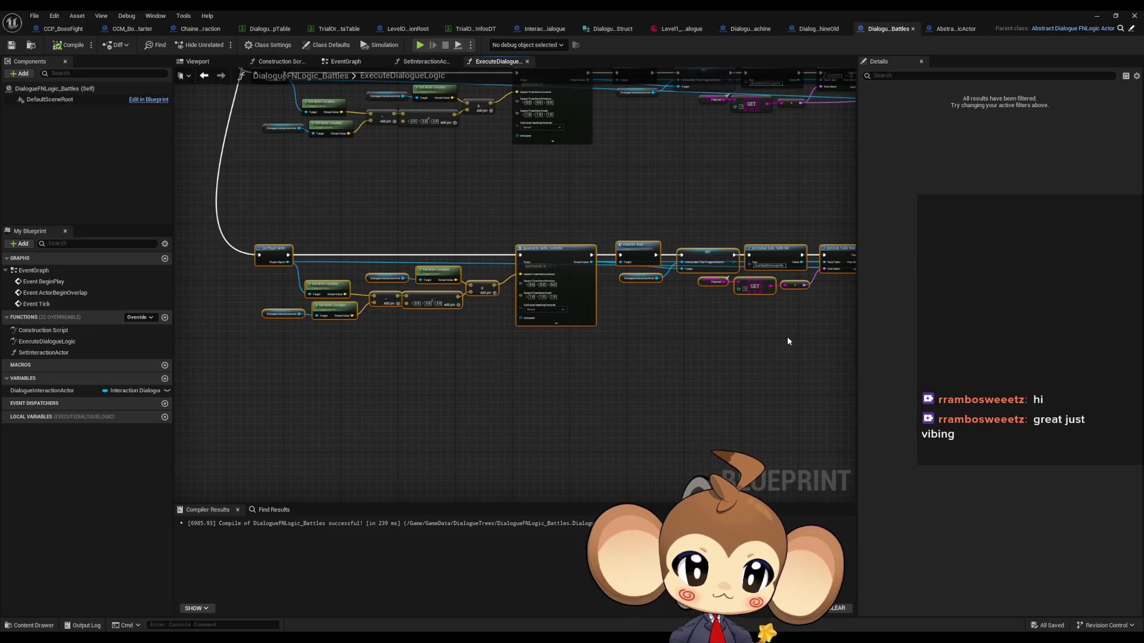
{"action": "scroll", "coordinate": [788, 337], "scroll_direction": "down", "scroll_amount": 6}
{"action": "scroll", "coordinate": [481, 264], "scroll_direction": "up", "scroll_amount": 8}
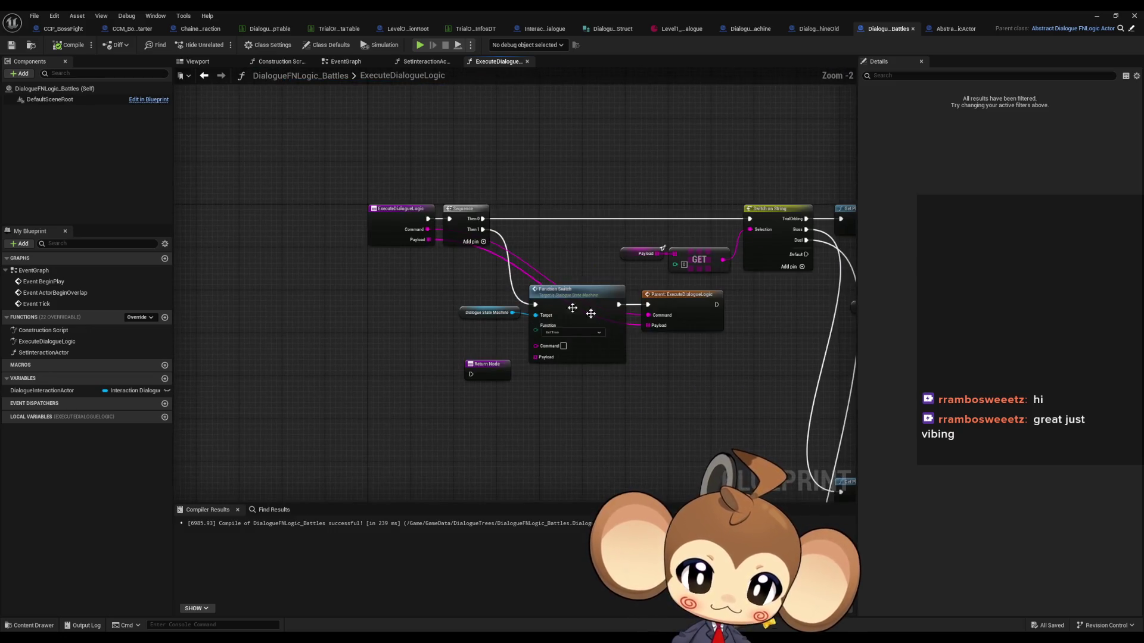
{"action": "scroll", "coordinate": [435, 256], "scroll_direction": "down", "scroll_amount": 4}
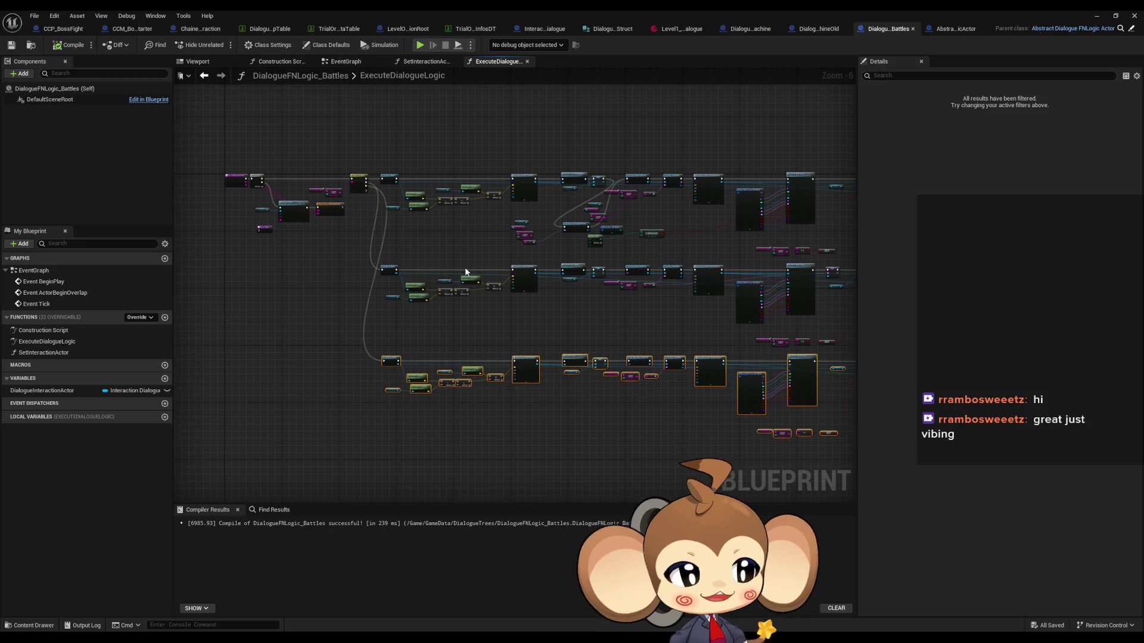
{"action": "scroll", "coordinate": [451, 264], "scroll_direction": "up", "scroll_amount": 4}
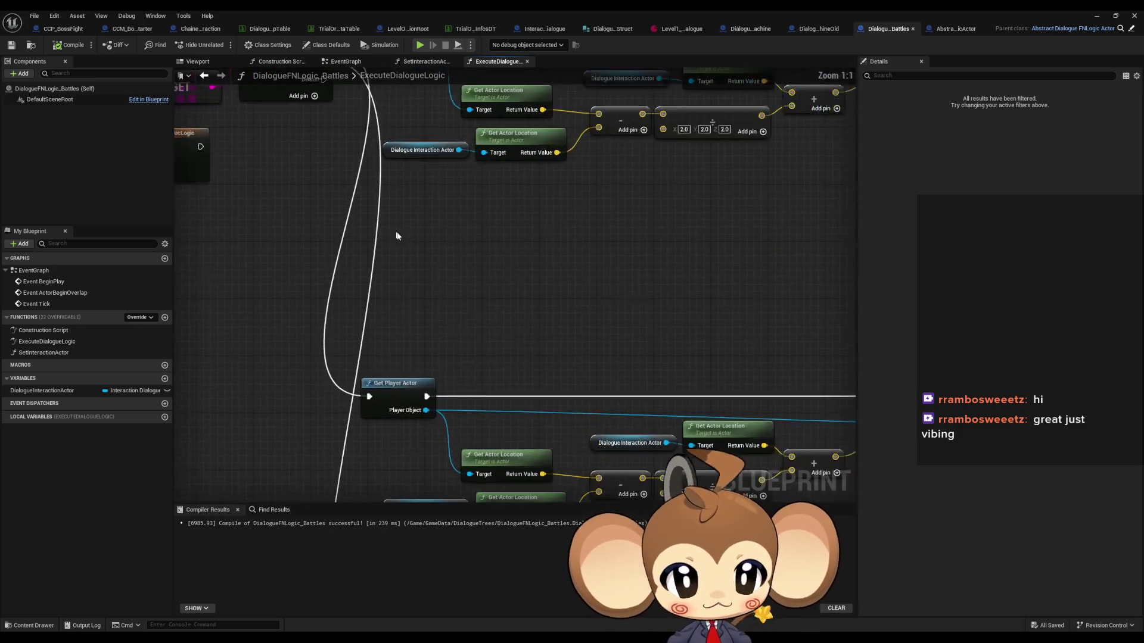
{"action": "scroll", "coordinate": [396, 235], "scroll_direction": "down", "scroll_amount": 3}
{"action": "left_click_drag", "start_coordinate": [439, 241], "coordinate": [362, 204]}
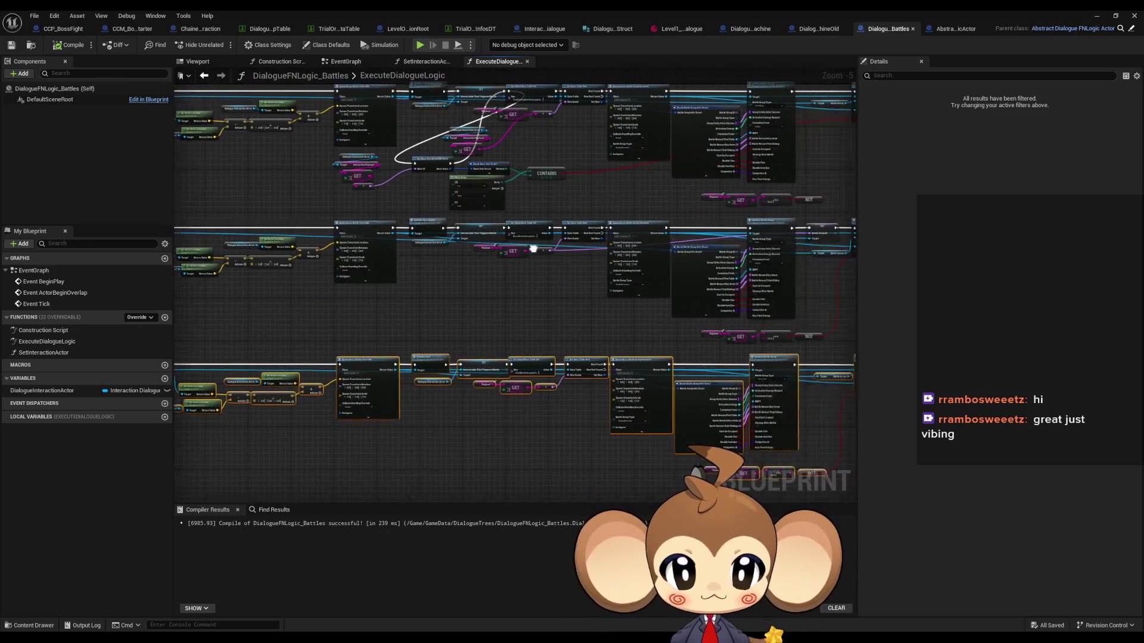
{"action": "mouse_move", "coordinate": [531, 247]}
{"action": "left_mouse_down"}
{"action": "mouse_move", "coordinate": [273, 247]}
{"action": "mouse_move", "coordinate": [284, 252]}
{"action": "left_mouse_up"}
{"action": "scroll", "coordinate": [566, 239], "scroll_direction": "up", "scroll_amount": 4}
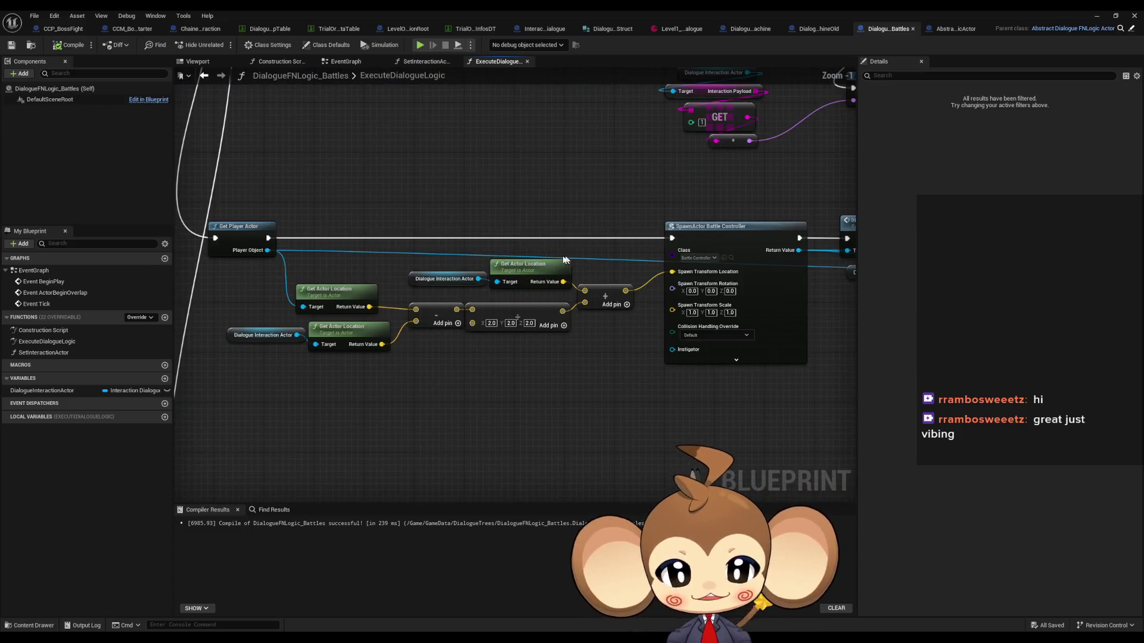
{"action": "scroll", "coordinate": [567, 238], "scroll_direction": "down", "scroll_amount": 4}
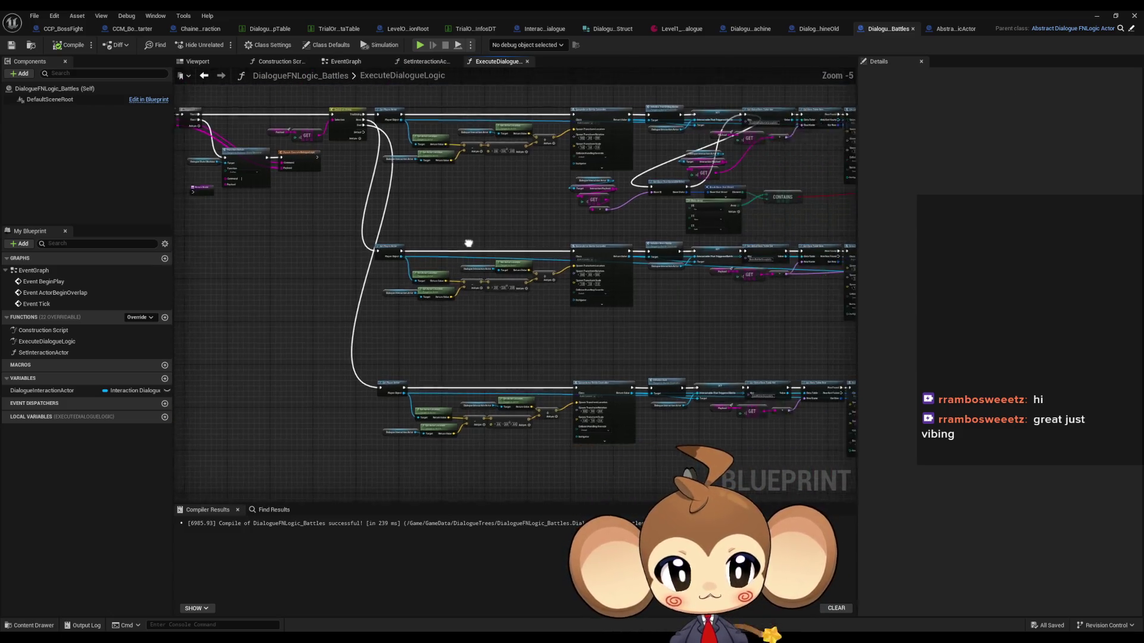
{"action": "scroll", "coordinate": [377, 258], "scroll_direction": "up", "scroll_amount": 2}
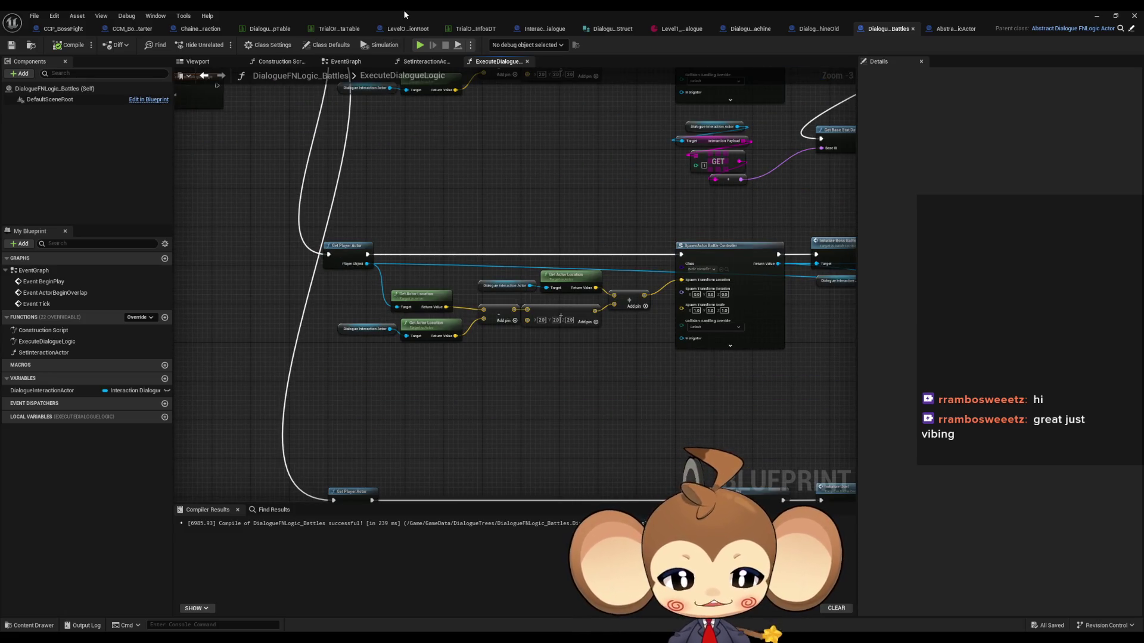
{"action": "double_click", "coordinate": [426, 11]}
Save all unsaved levels and assets with File > Save All
{"action": "left_click_drag", "start_coordinate": [510, 131], "coordinate": [364, 26]}
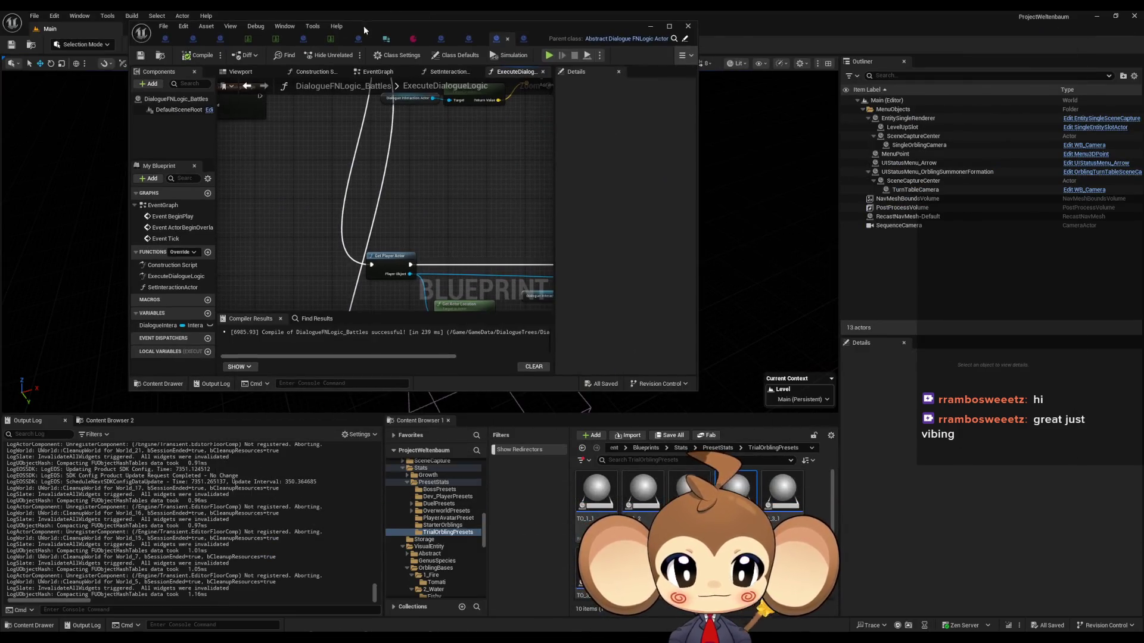
{"action": "left_click", "coordinate": [681, 448]}
{"action": "left_click", "coordinate": [647, 453]}
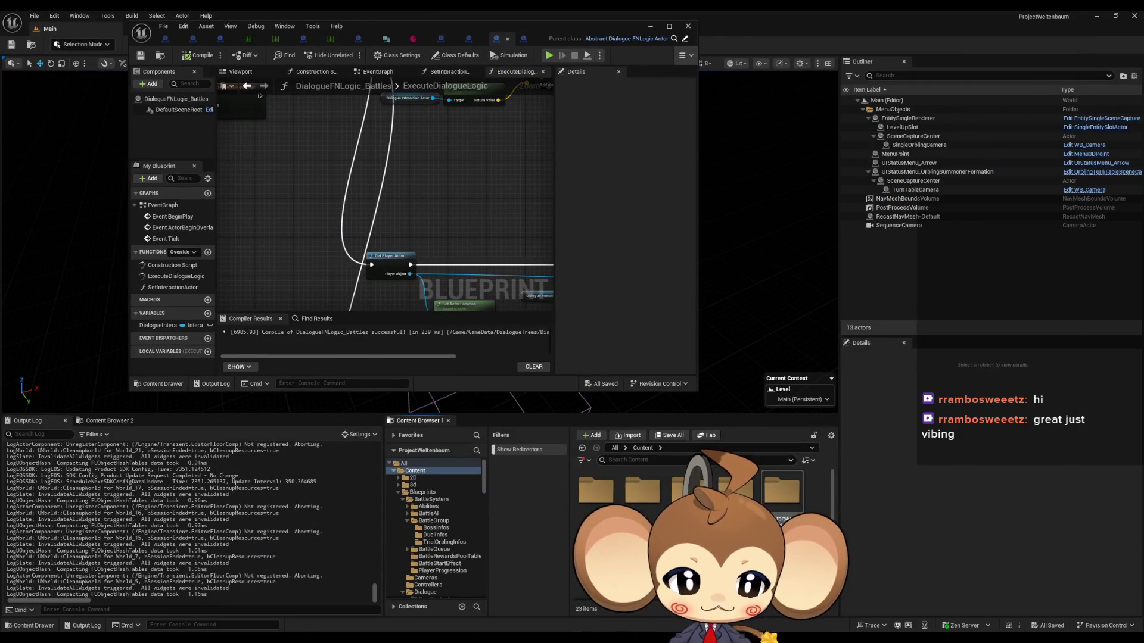
{"action": "left_click", "coordinate": [33, 15]}
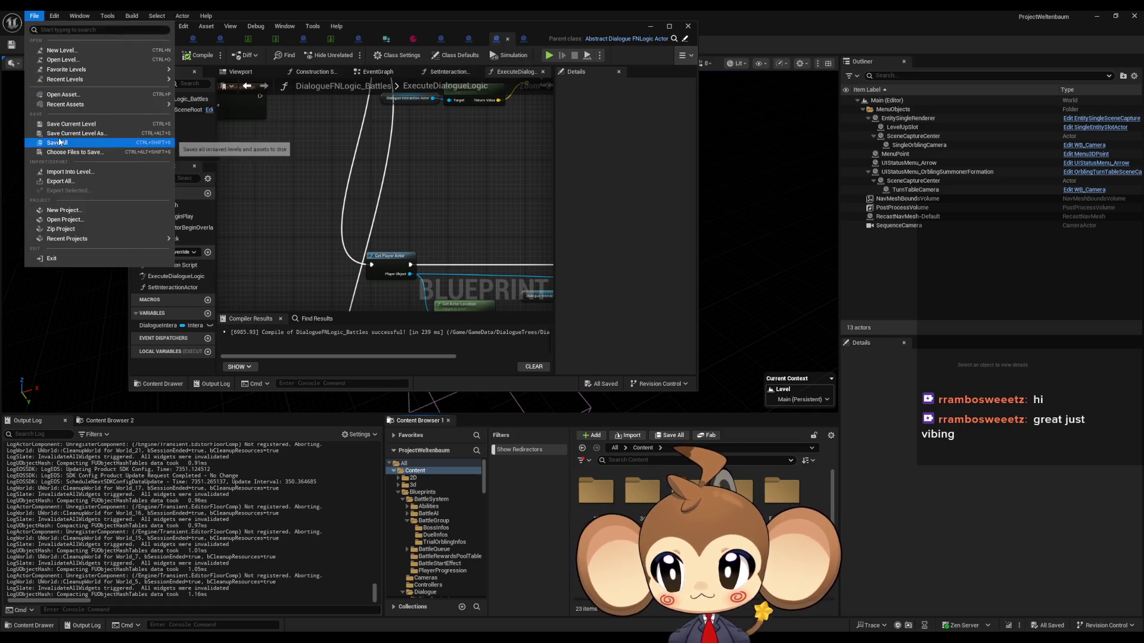
{"action": "left_click", "coordinate": [71, 140]}
Browse to the Maps > Dummy > Island_1_5 > Caves folder in the Content Browser
{"action": "double_click", "coordinate": [688, 495]}
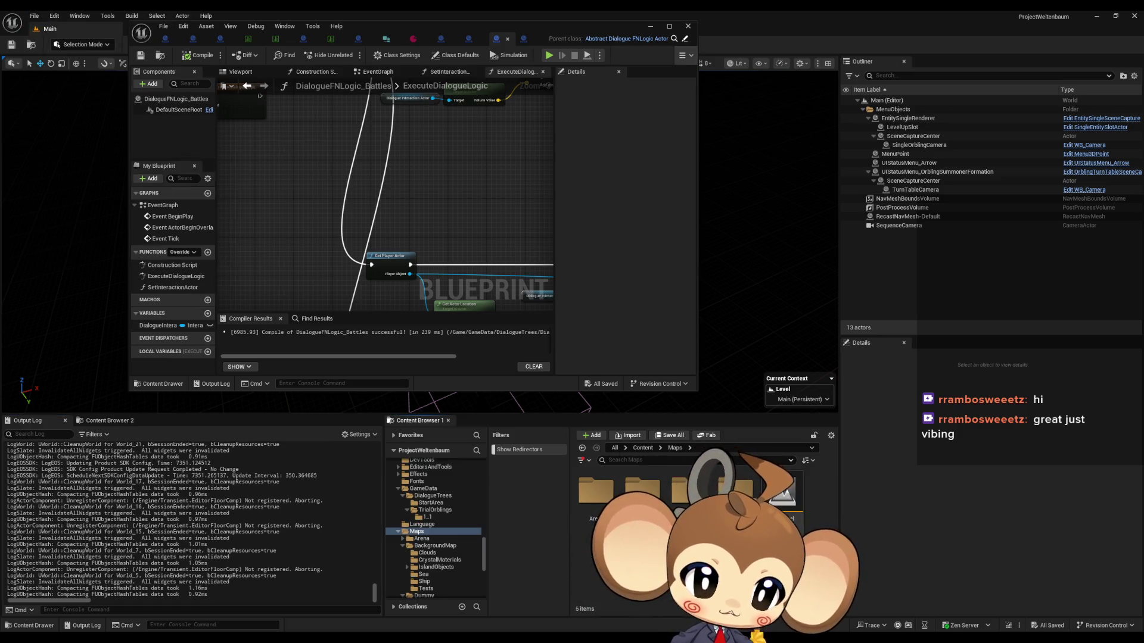
{"action": "double_click", "coordinate": [688, 495]}
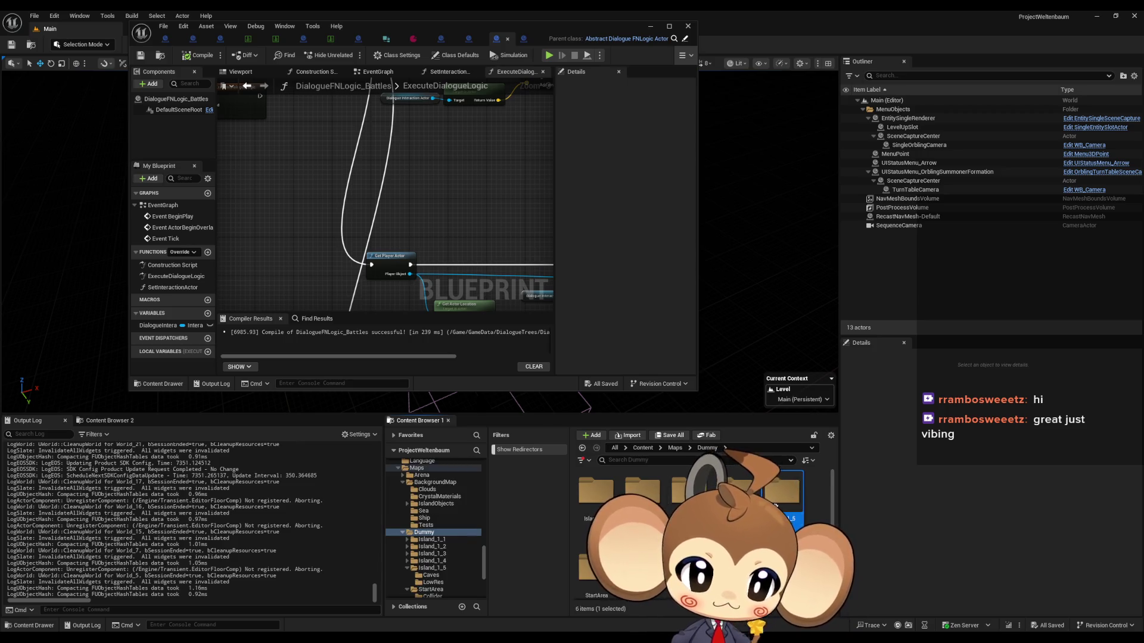
{"action": "double_click", "coordinate": [781, 491]}
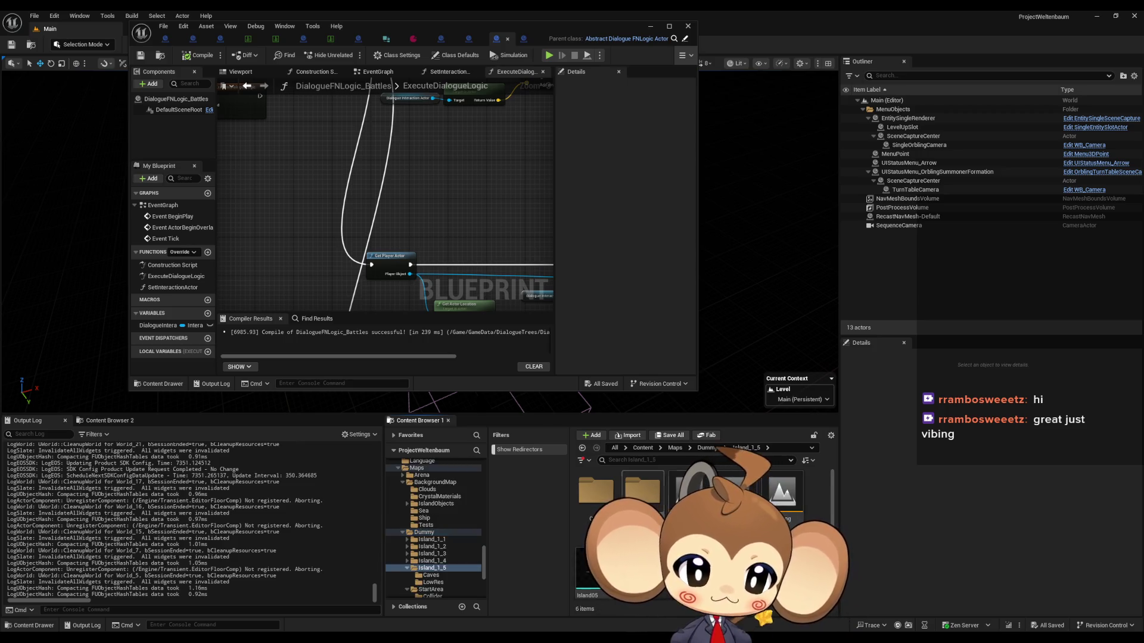
{"action": "double_click", "coordinate": [596, 490]}
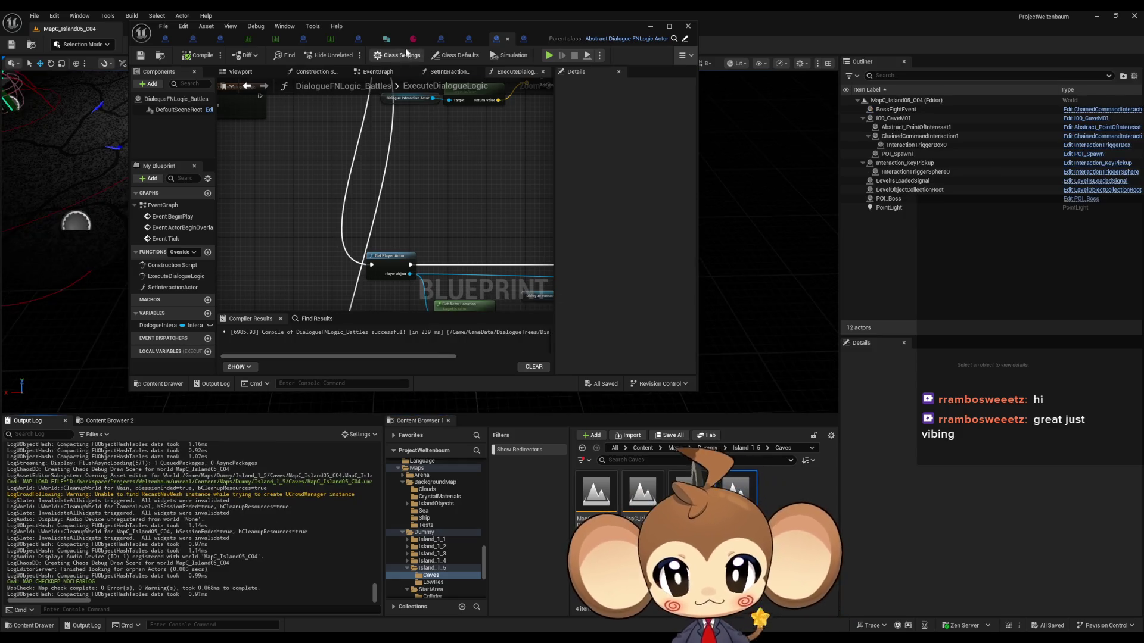
Select the POI_Boss actor and frame it in the viewport
{"action": "mouse_move", "coordinate": [477, 26]}
{"action": "left_mouse_down"}
{"action": "mouse_move", "coordinate": [804, 265]}
{"action": "mouse_move", "coordinate": [771, 298]}
{"action": "mouse_move", "coordinate": [579, 379]}
{"action": "left_mouse_up"}
{"action": "left_click", "coordinate": [906, 198]}
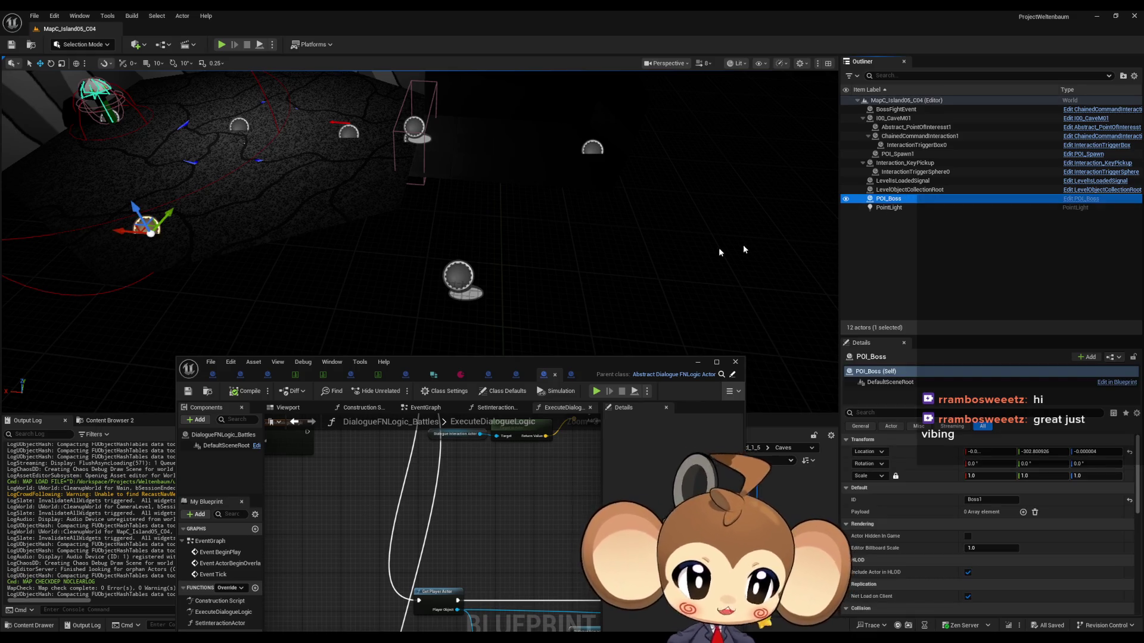
{"action": "key", "text": "f"}
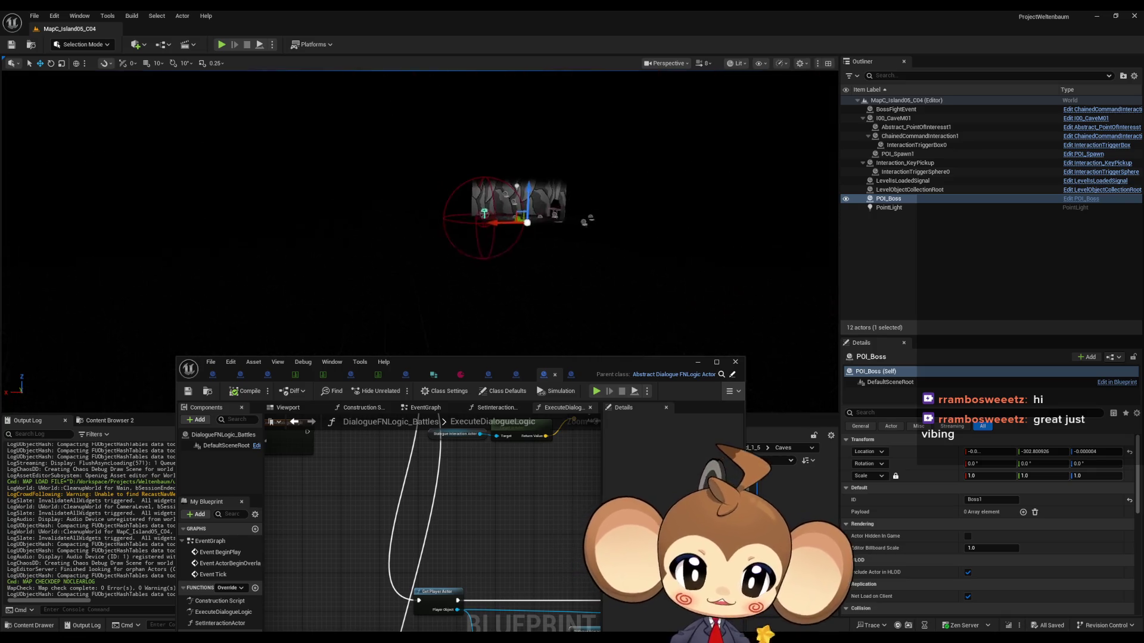
{"action": "scroll", "coordinate": [419, 209], "scroll_direction": "down", "scroll_amount": 3}
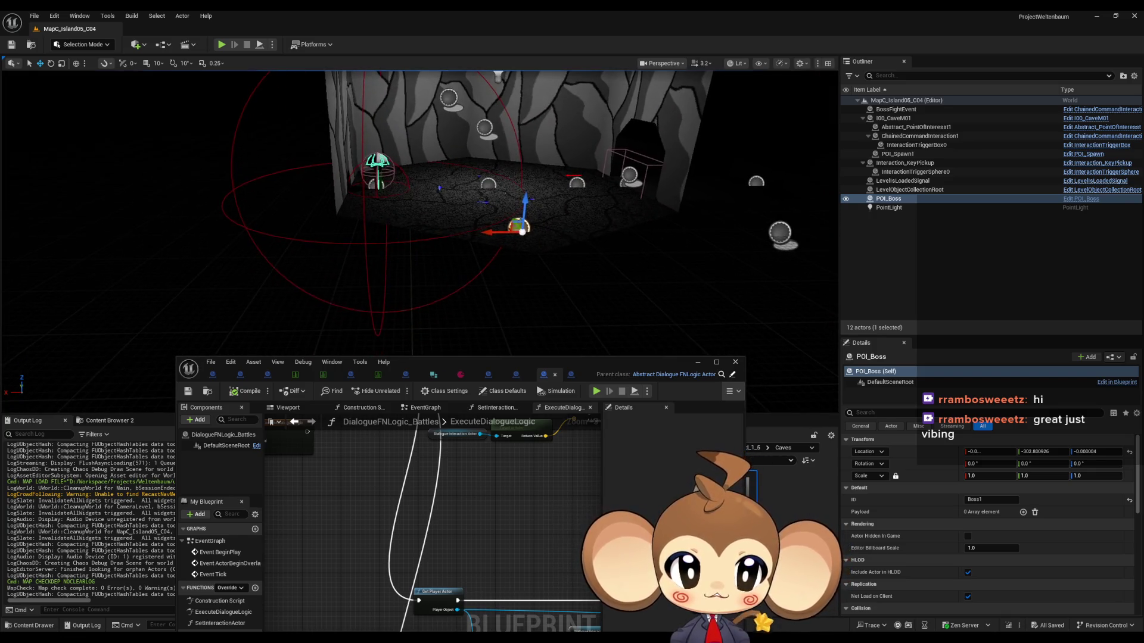
{"action": "scroll", "coordinate": [419, 209], "scroll_direction": "up", "scroll_amount": 1}
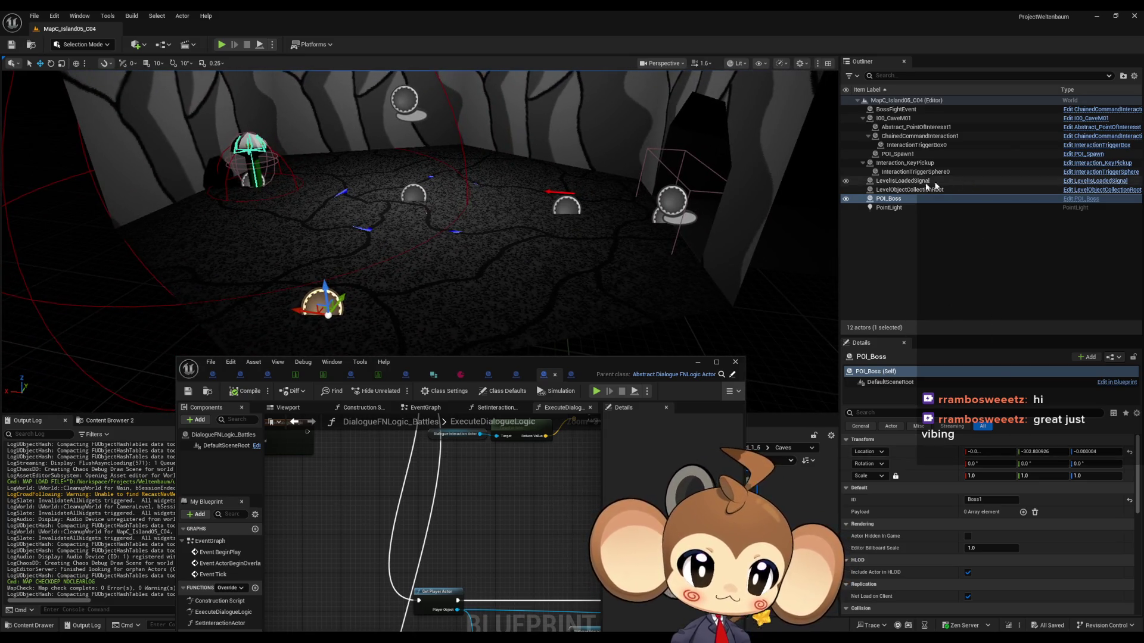
Select LevelObjectCollectionRoot in the Outliner and open its blueprint for editing
{"action": "left_click", "coordinate": [904, 182]}
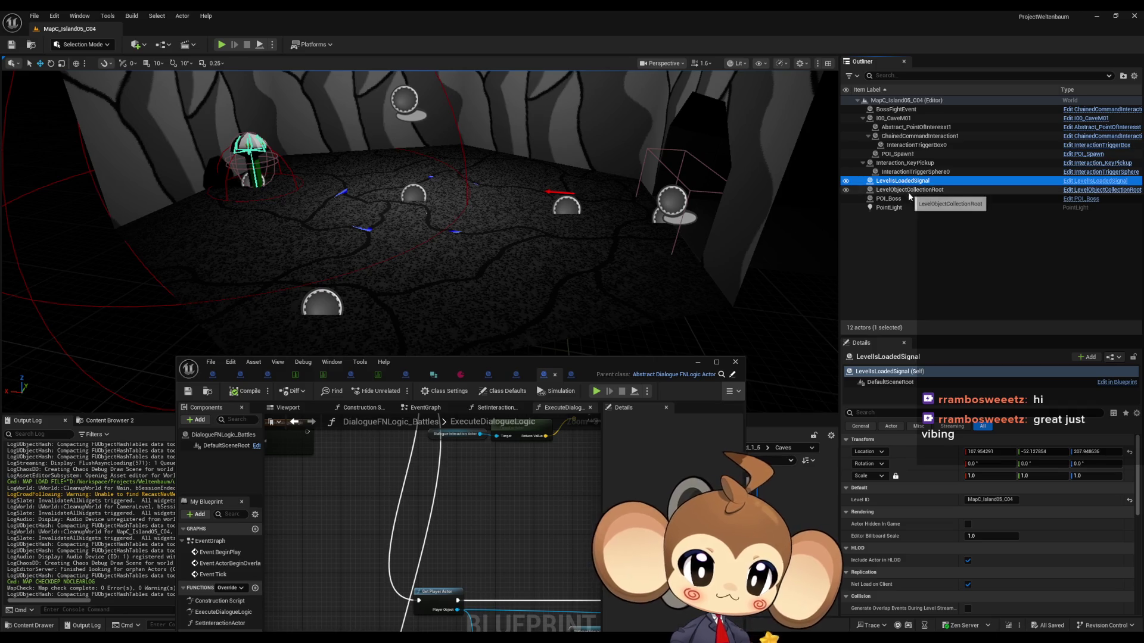
{"action": "left_click", "coordinate": [907, 189]}
{"action": "scroll", "coordinate": [910, 544], "scroll_direction": "down", "scroll_amount": 4}
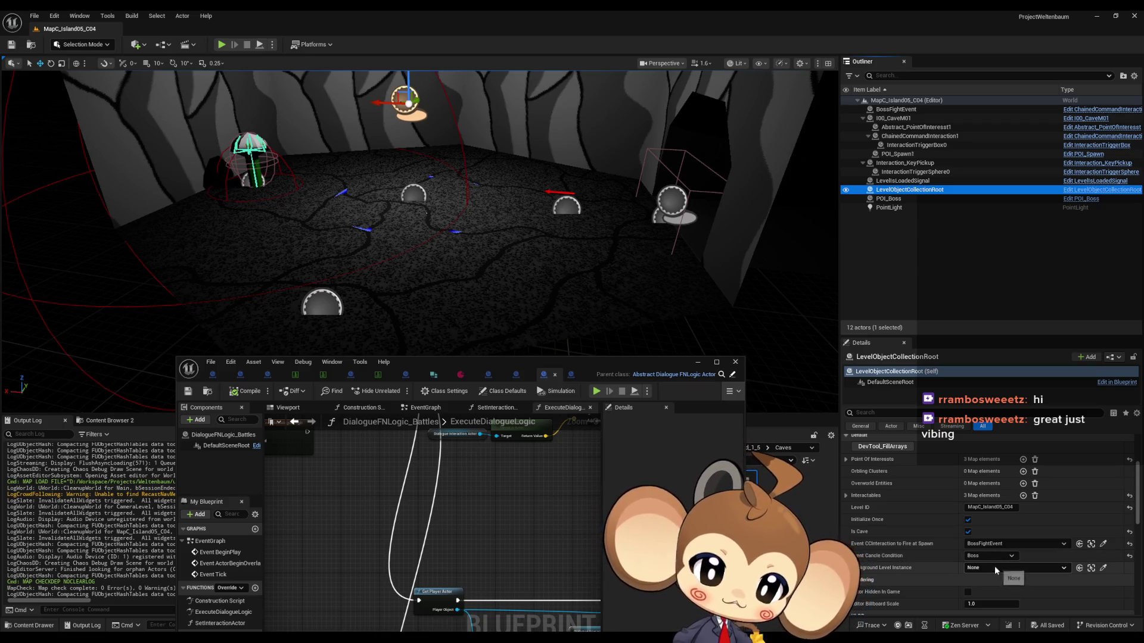
{"action": "left_click", "coordinate": [1098, 190]}
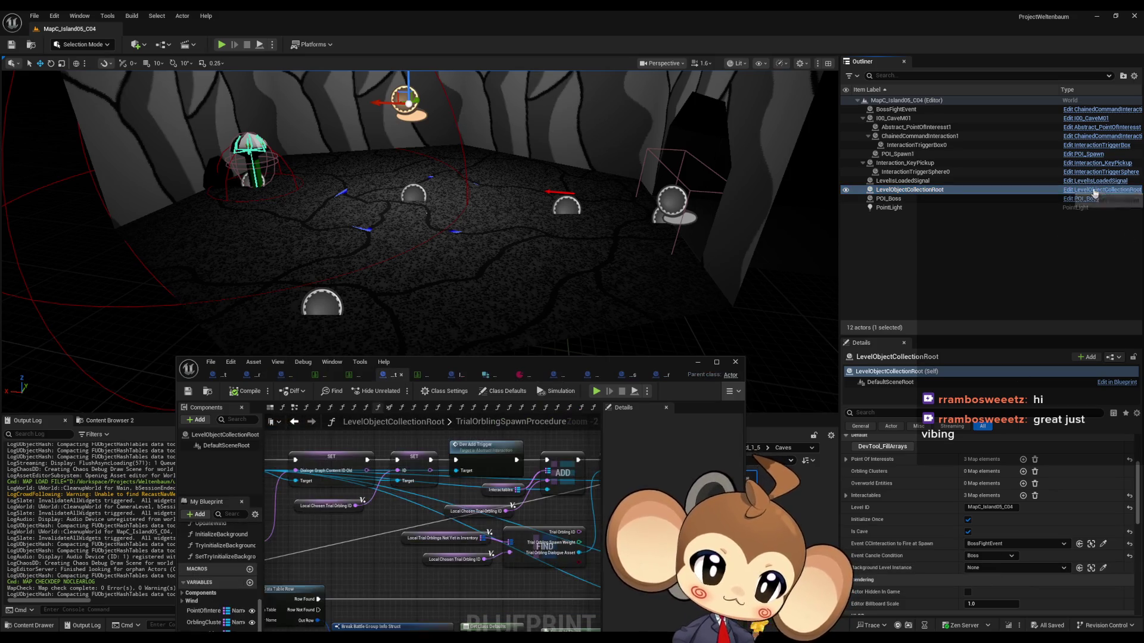
Find references to EventCancleCondition by name, reaching OverworldController's WaitfunctionForCaveLevel graph
{"action": "left_click_drag", "start_coordinate": [433, 366], "coordinate": [508, 216]}
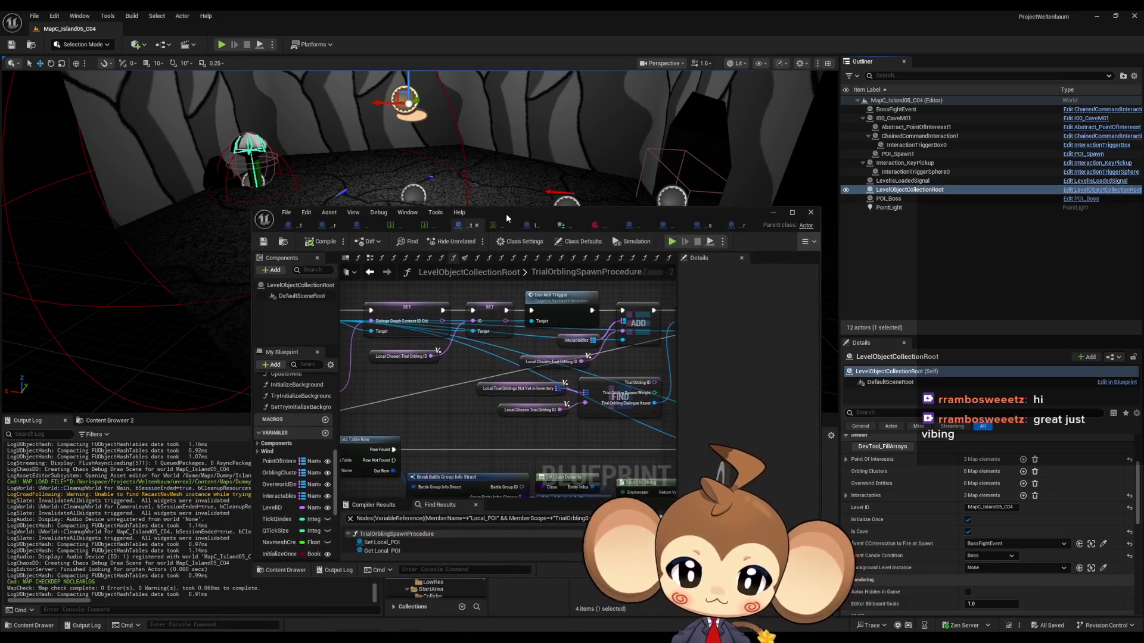
{"action": "scroll", "coordinate": [301, 510], "scroll_direction": "down", "scroll_amount": 5}
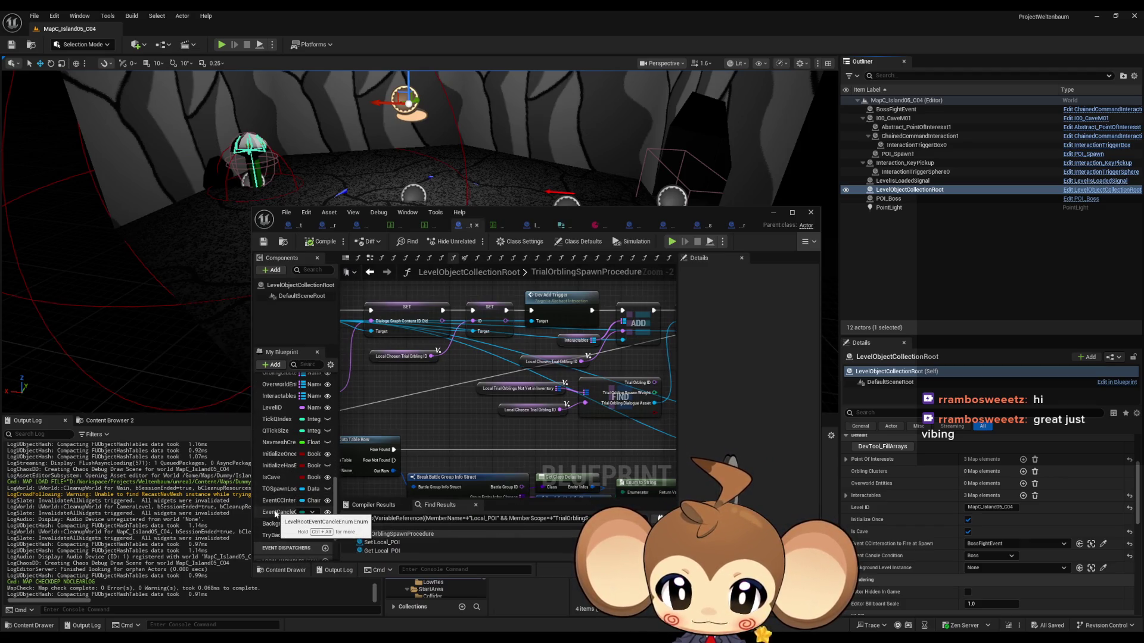
{"action": "right_click", "coordinate": [276, 513]}
{"action": "mouse_move", "coordinate": [311, 544]}
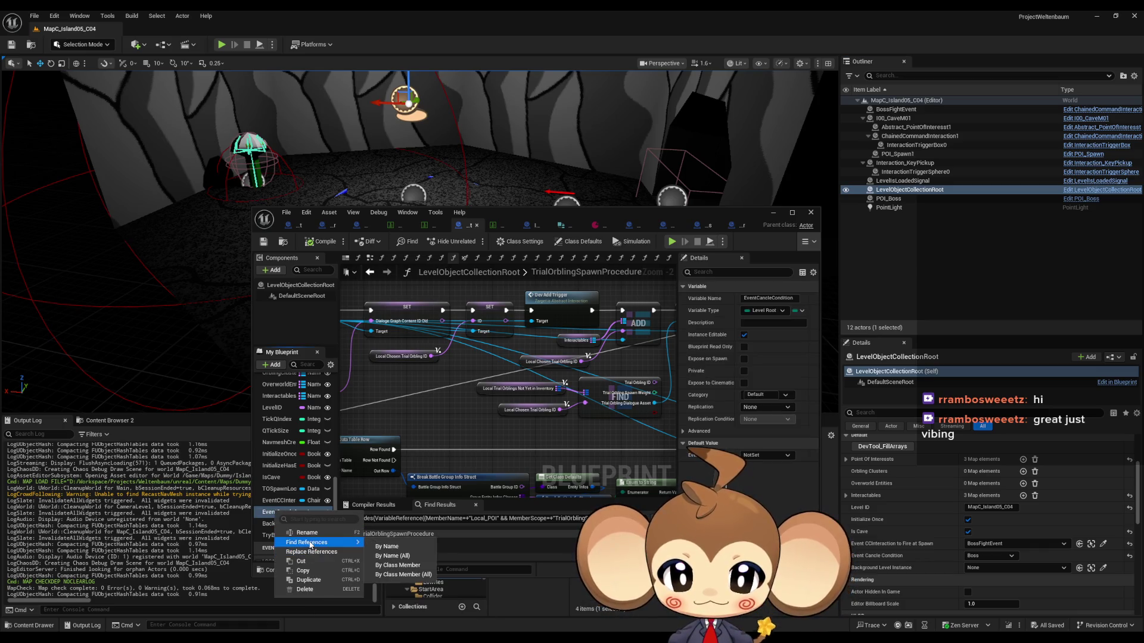
{"action": "left_click", "coordinate": [389, 564]}
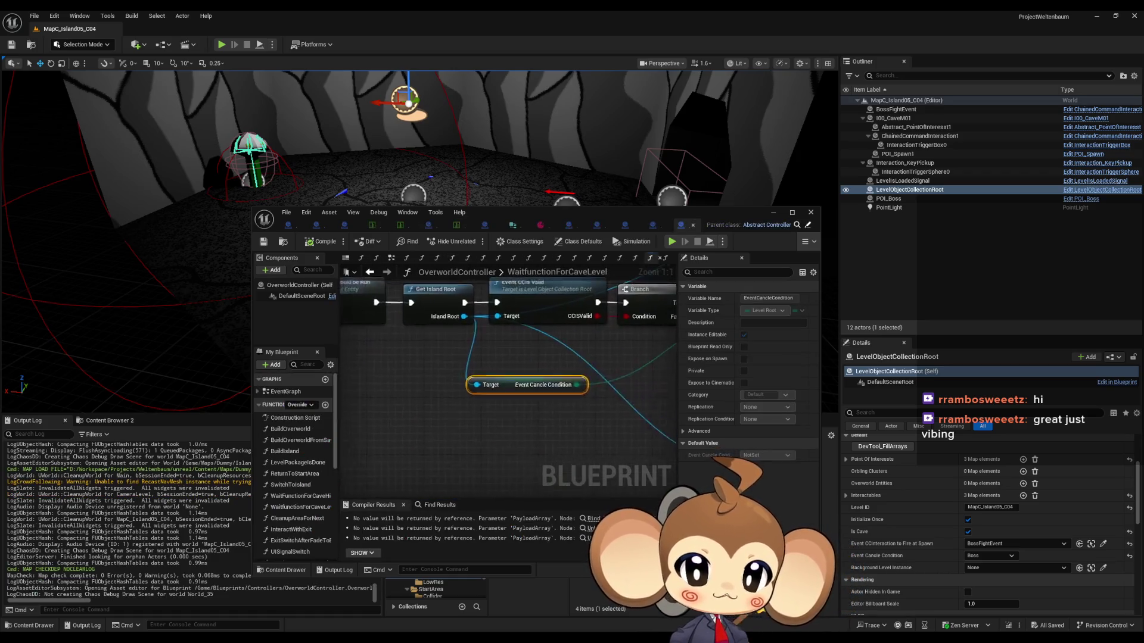
Frame the Get Storage Data Instance and CONTAINS logic, then show BossFightEvent's properties
{"action": "left_click_drag", "start_coordinate": [595, 440], "coordinate": [424, 426]}
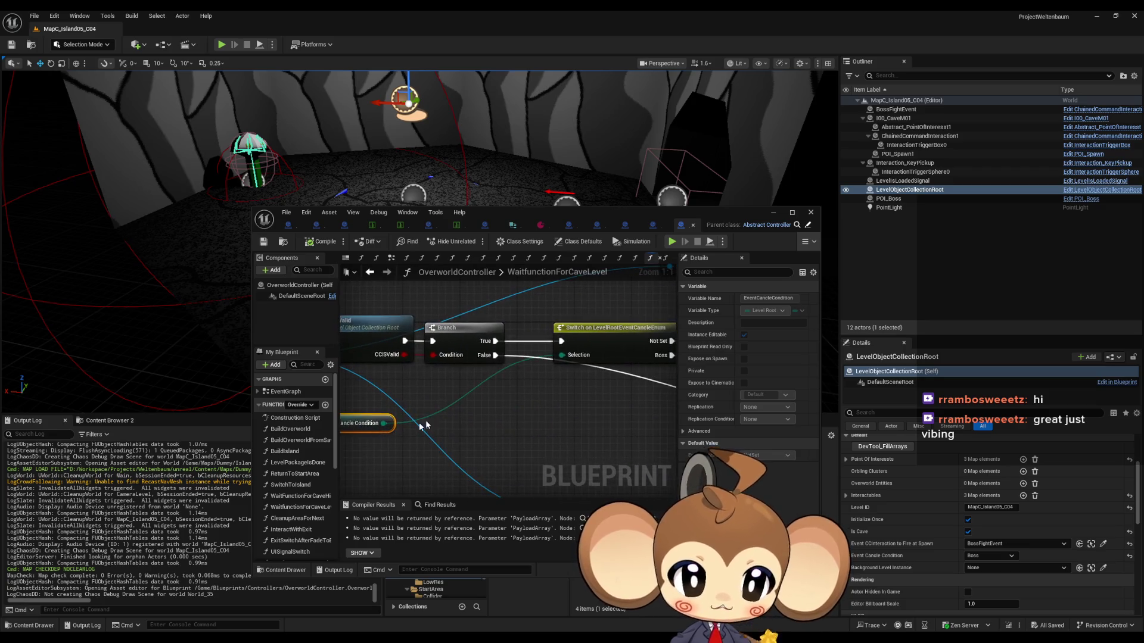
{"action": "left_click_drag", "start_coordinate": [624, 326], "coordinate": [519, 335]}
{"action": "mouse_move", "coordinate": [552, 388]}
{"action": "left_mouse_down"}
{"action": "mouse_move", "coordinate": [425, 406]}
{"action": "mouse_move", "coordinate": [533, 343]}
{"action": "mouse_move", "coordinate": [631, 350]}
{"action": "mouse_move", "coordinate": [478, 368]}
{"action": "mouse_move", "coordinate": [431, 360]}
{"action": "left_mouse_up"}
{"action": "scroll", "coordinate": [426, 405], "scroll_direction": "down", "scroll_amount": 1}
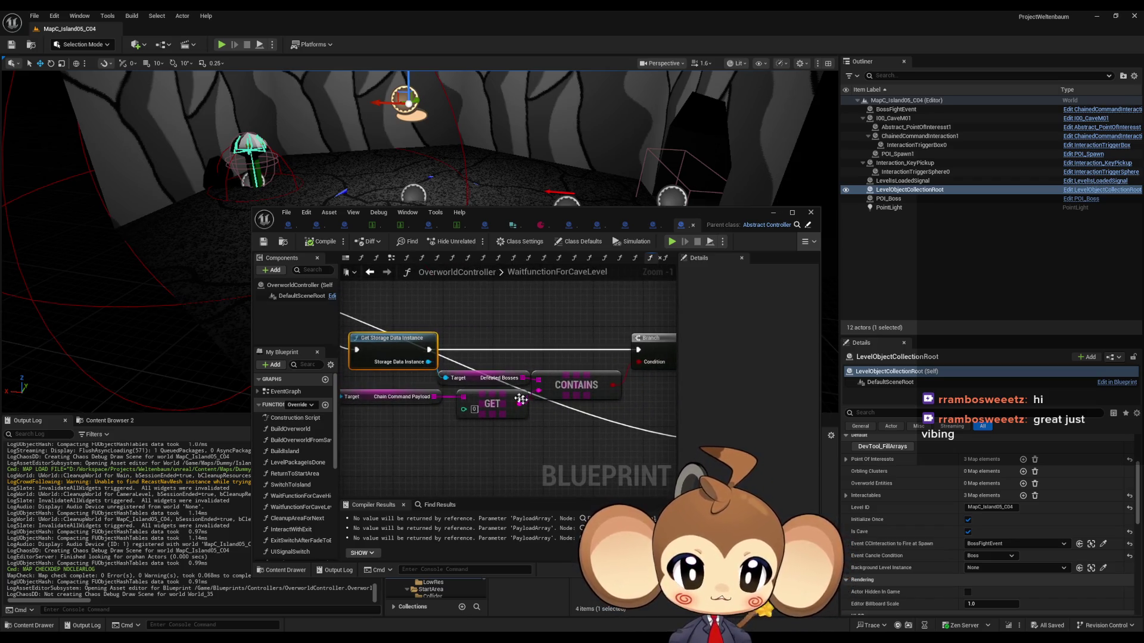
{"action": "scroll", "coordinate": [540, 416], "scroll_direction": "down", "scroll_amount": 2}
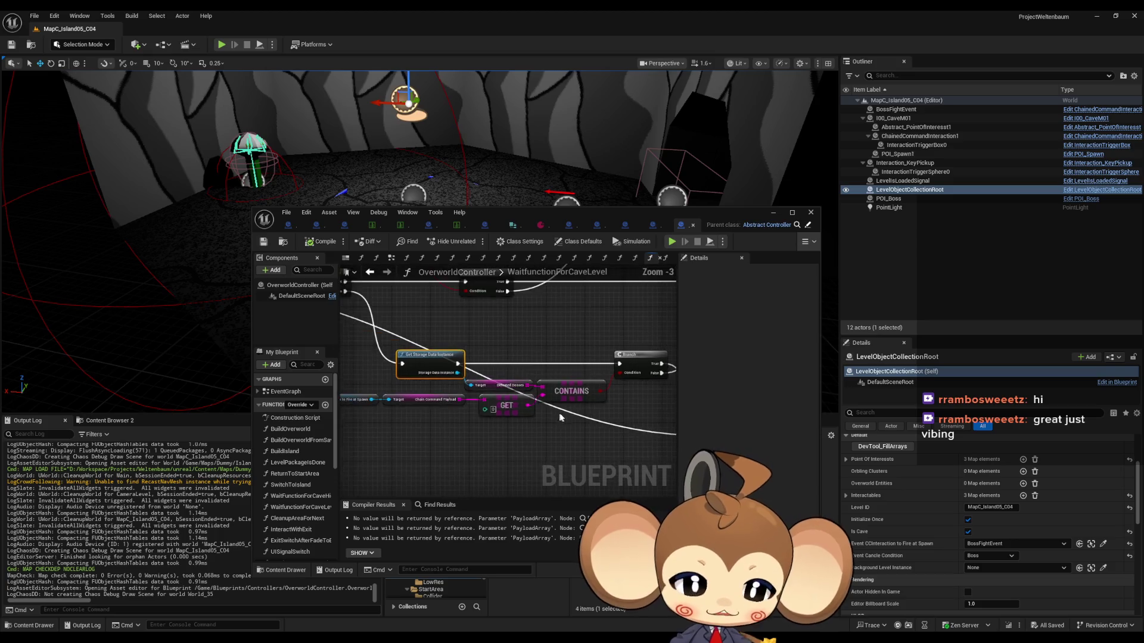
{"action": "mouse_move", "coordinate": [540, 415]}
{"action": "left_mouse_down"}
{"action": "mouse_move", "coordinate": [390, 433]}
{"action": "mouse_move", "coordinate": [612, 430]}
{"action": "left_mouse_up"}
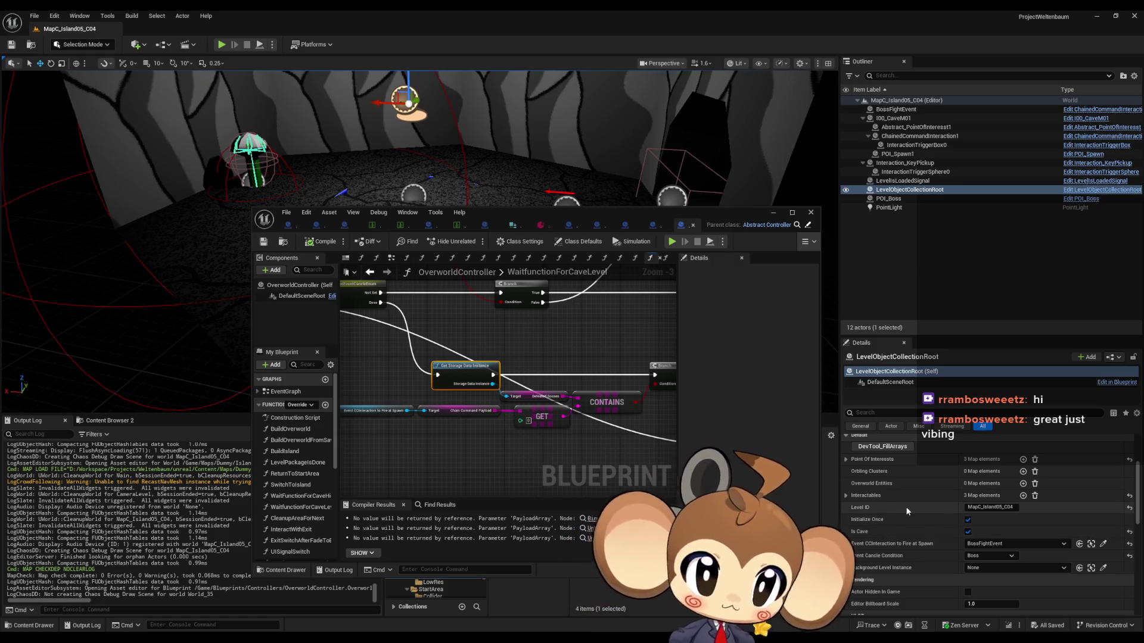
{"action": "scroll", "coordinate": [869, 498], "scroll_direction": "up", "scroll_amount": 1}
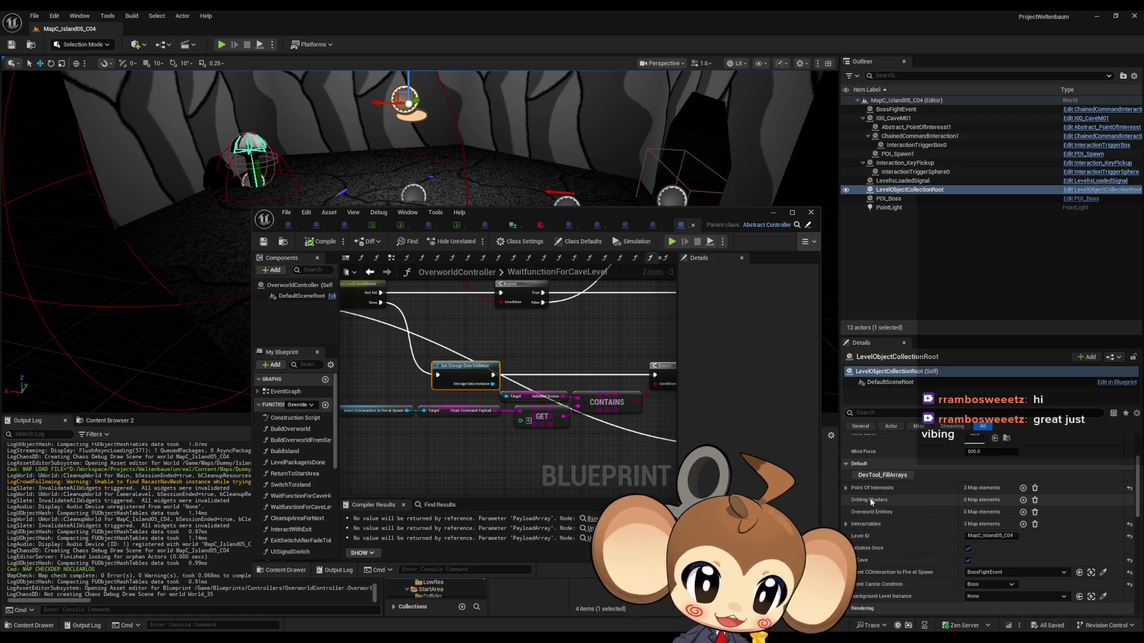
{"action": "scroll", "coordinate": [870, 498], "scroll_direction": "down", "scroll_amount": 1}
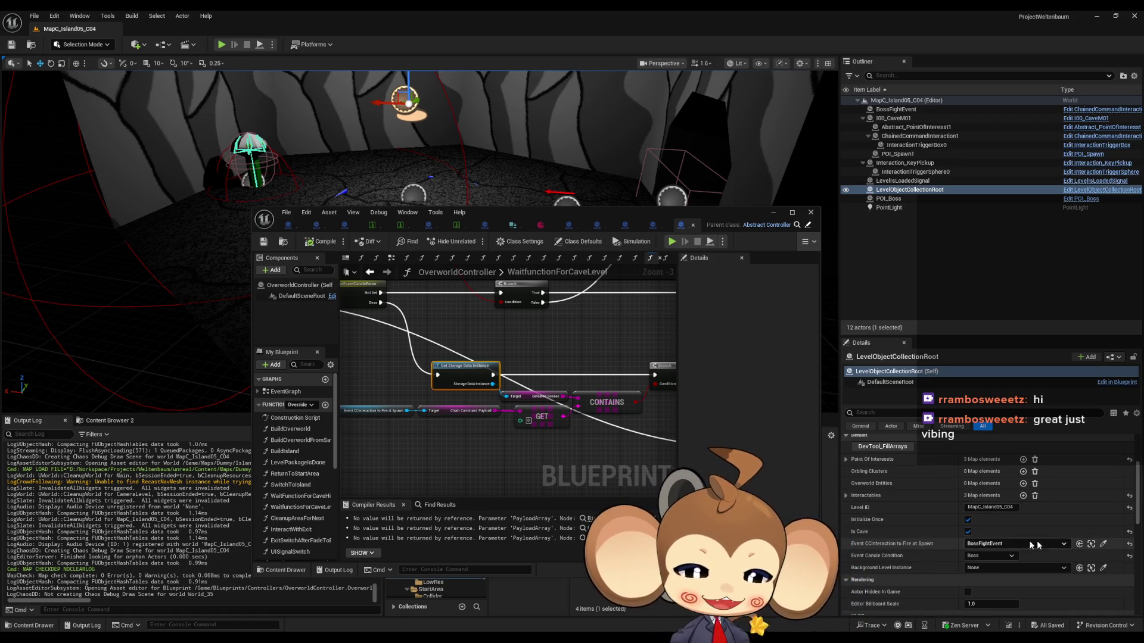
{"action": "left_click", "coordinate": [1091, 544]}
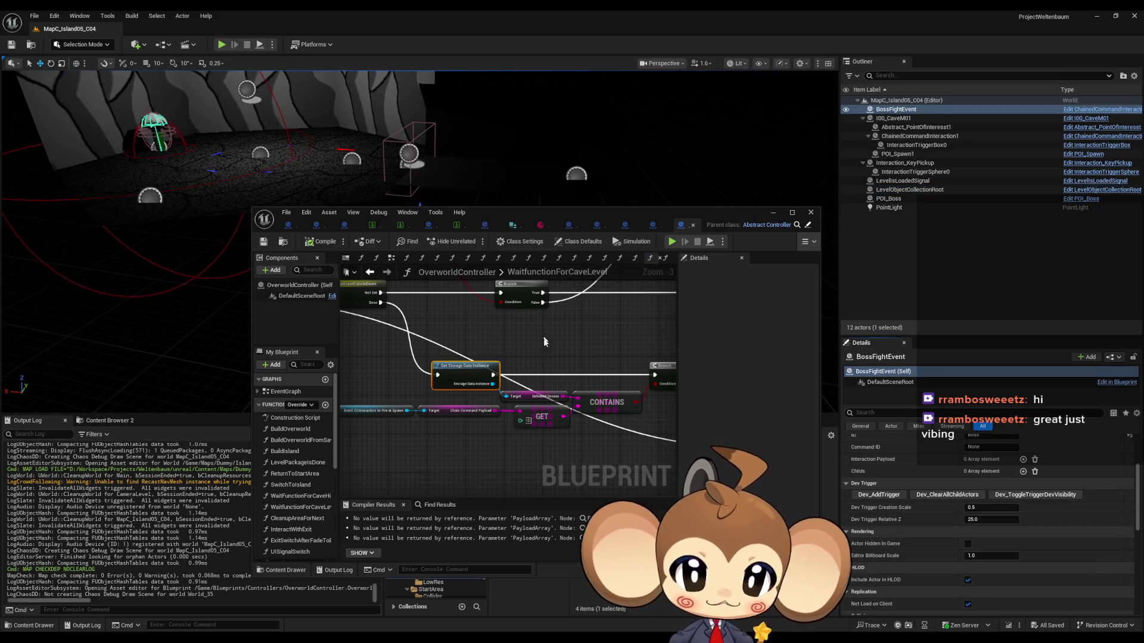
Expand BossFightEvent's Chain Command Payload to reveal Boss1 and Dark
{"action": "mouse_move", "coordinate": [601, 213]}
{"action": "left_mouse_down"}
{"action": "mouse_move", "coordinate": [567, 94]}
{"action": "mouse_move", "coordinate": [578, 307]}
{"action": "mouse_move", "coordinate": [517, 277]}
{"action": "mouse_move", "coordinate": [535, 279]}
{"action": "mouse_move", "coordinate": [519, 318]}
{"action": "left_mouse_up"}
{"action": "left_click_drag", "start_coordinate": [632, 318], "coordinate": [656, 277]}
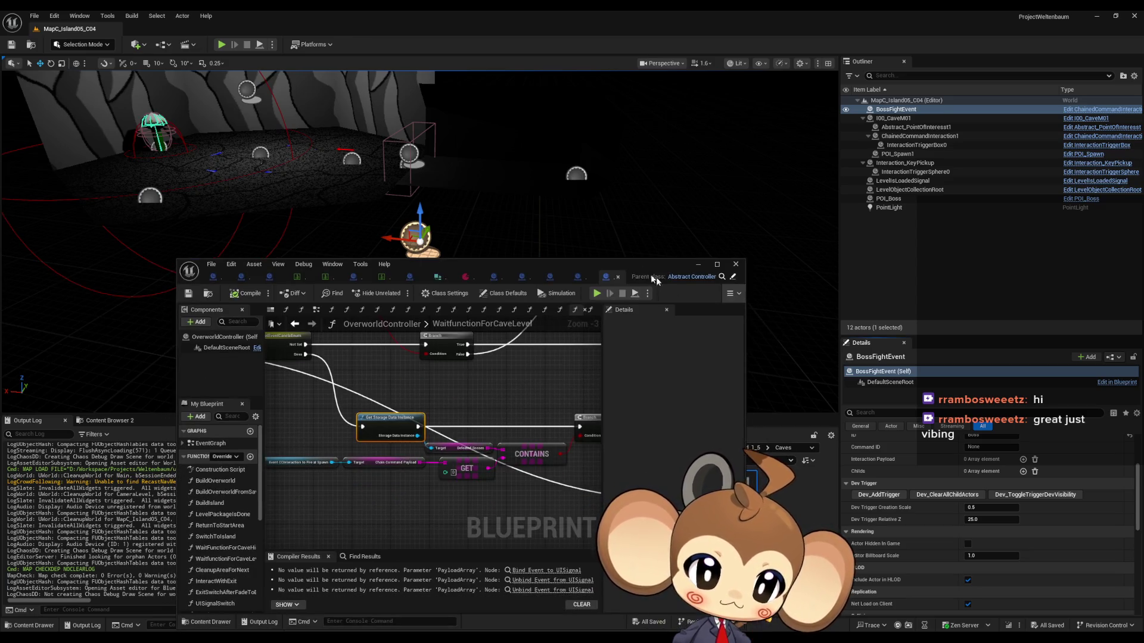
{"action": "scroll", "coordinate": [936, 549], "scroll_direction": "up", "scroll_amount": 3}
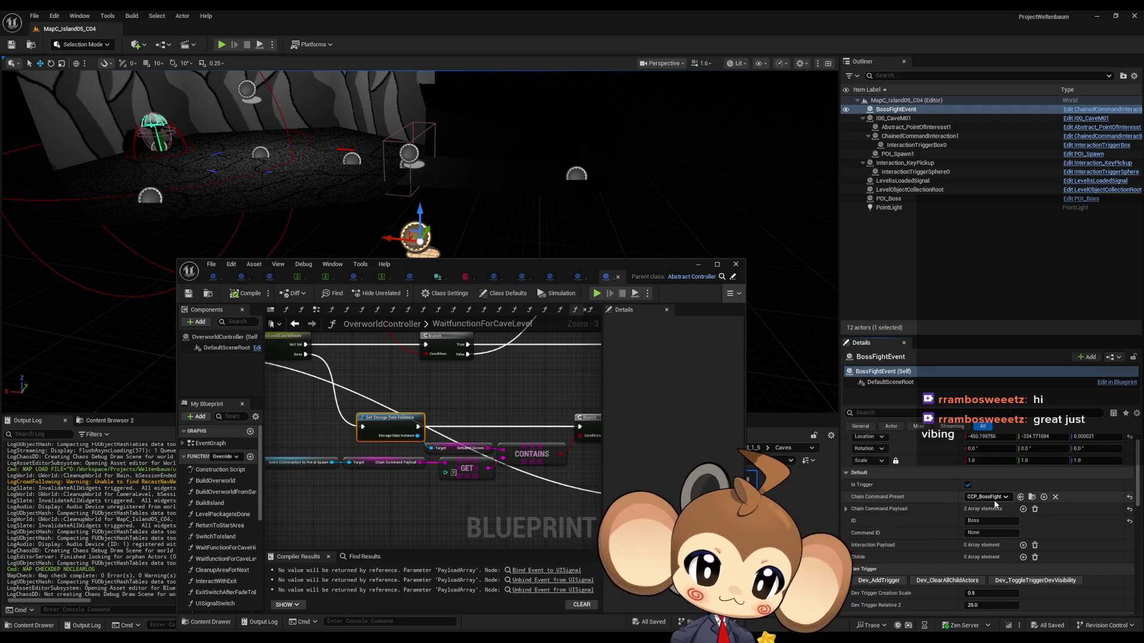
{"action": "left_click", "coordinate": [848, 511]}
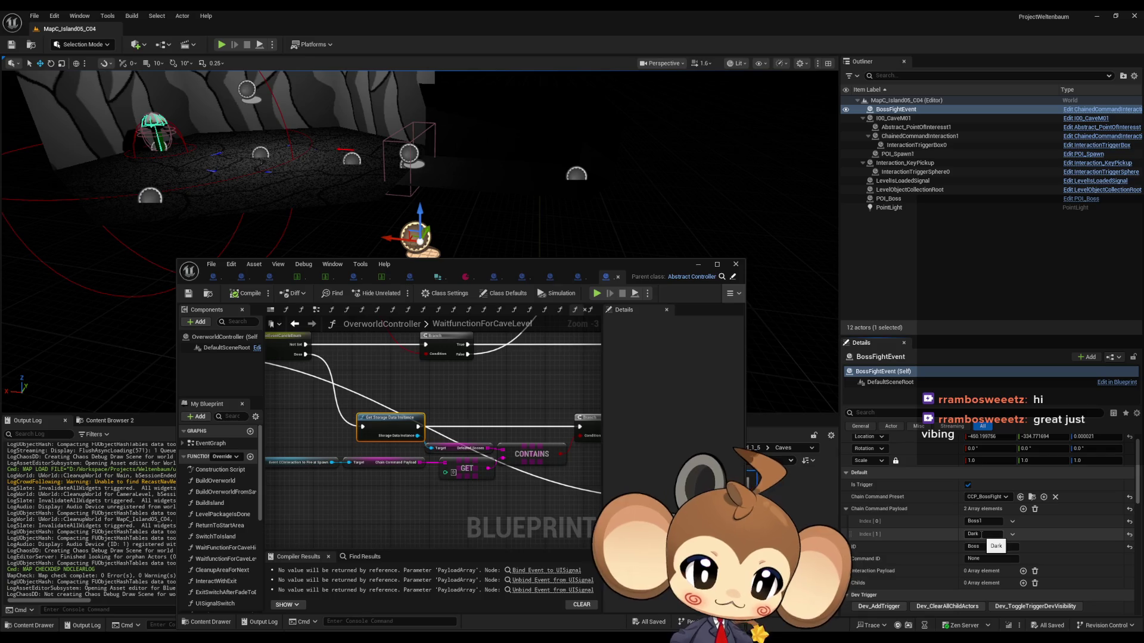
Browse to the chain command presets and open the CCP_BossFight blueprint
{"action": "left_click", "coordinate": [1034, 499]}
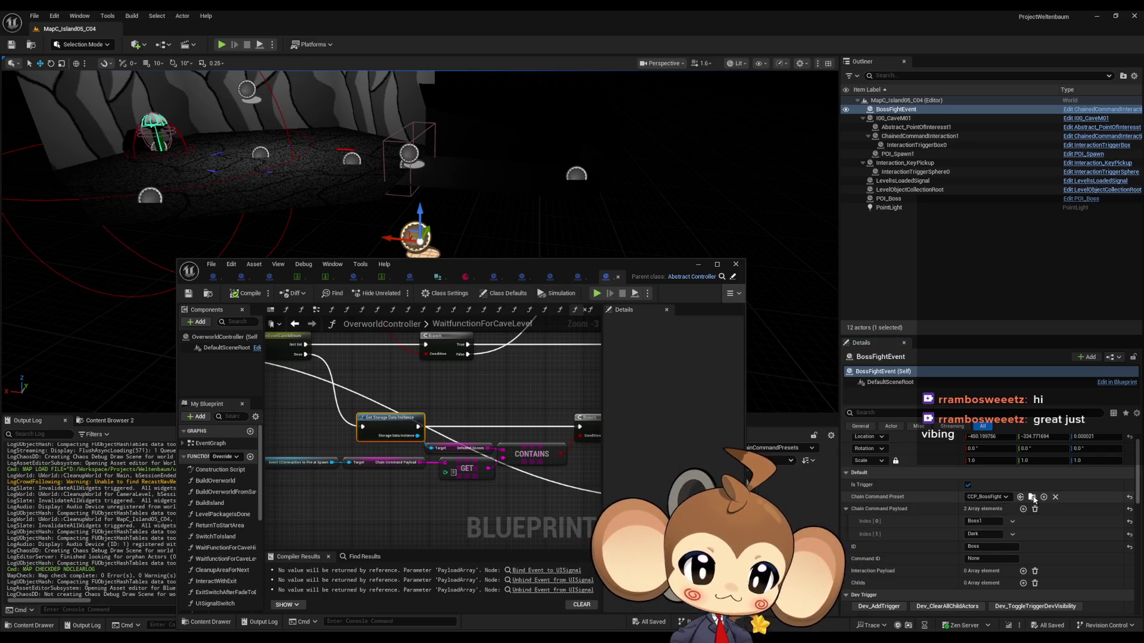
{"action": "mouse_move", "coordinate": [554, 265]}
{"action": "left_mouse_down"}
{"action": "mouse_move", "coordinate": [319, 300]}
{"action": "mouse_move", "coordinate": [560, 208]}
{"action": "mouse_move", "coordinate": [562, 162]}
{"action": "mouse_move", "coordinate": [588, 137]}
{"action": "left_mouse_up"}
{"action": "double_click", "coordinate": [641, 489]}
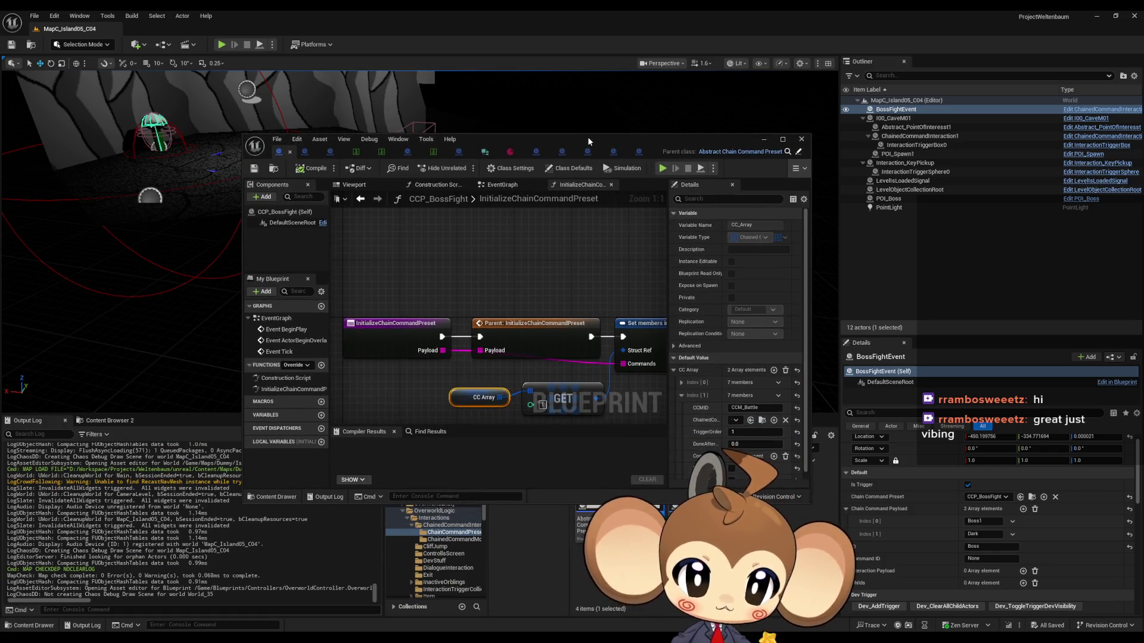
Maximize CCP_BossFight and inspect the Set members node and CC_Array default values
{"action": "double_click", "coordinate": [587, 137]}
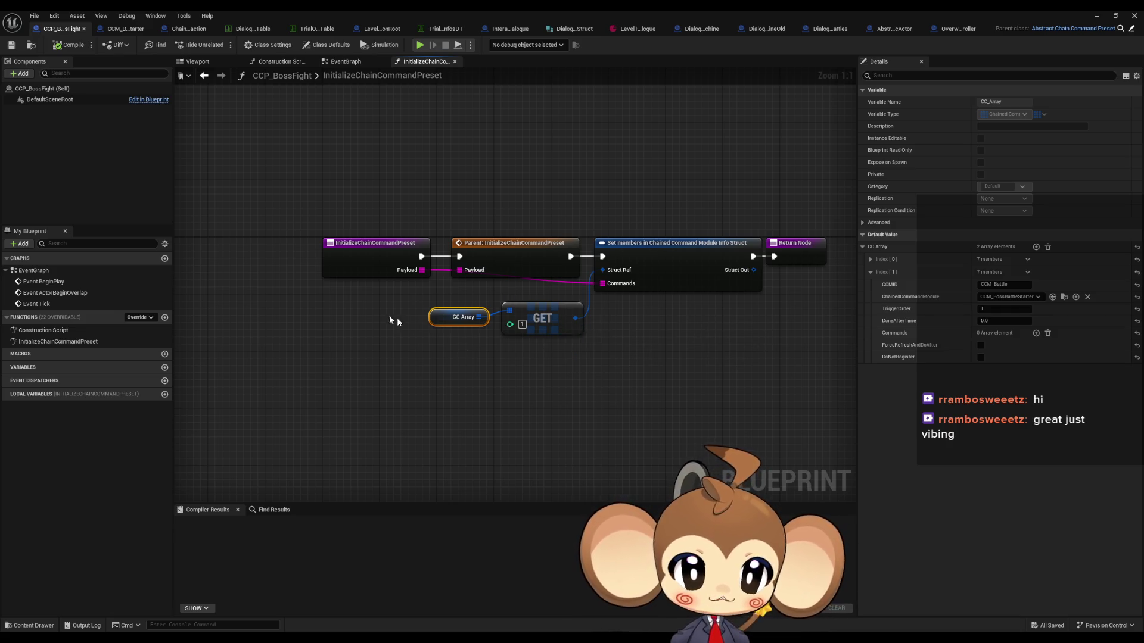
{"action": "left_click", "coordinate": [559, 305]}
{"action": "left_click", "coordinate": [667, 243]}
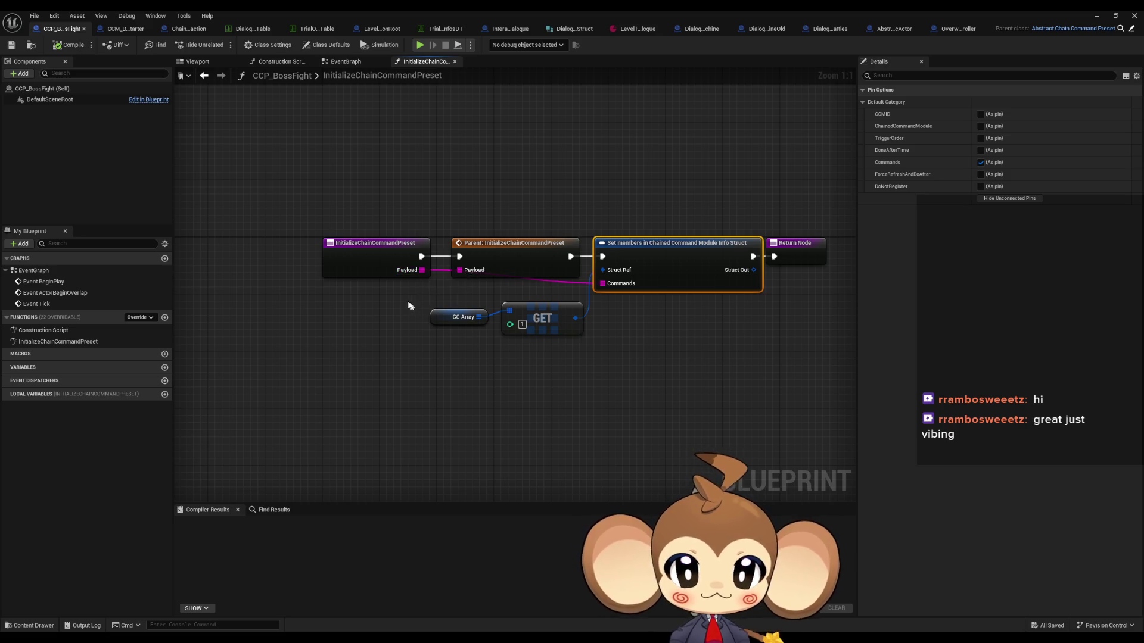
{"action": "left_click", "coordinate": [461, 317]}
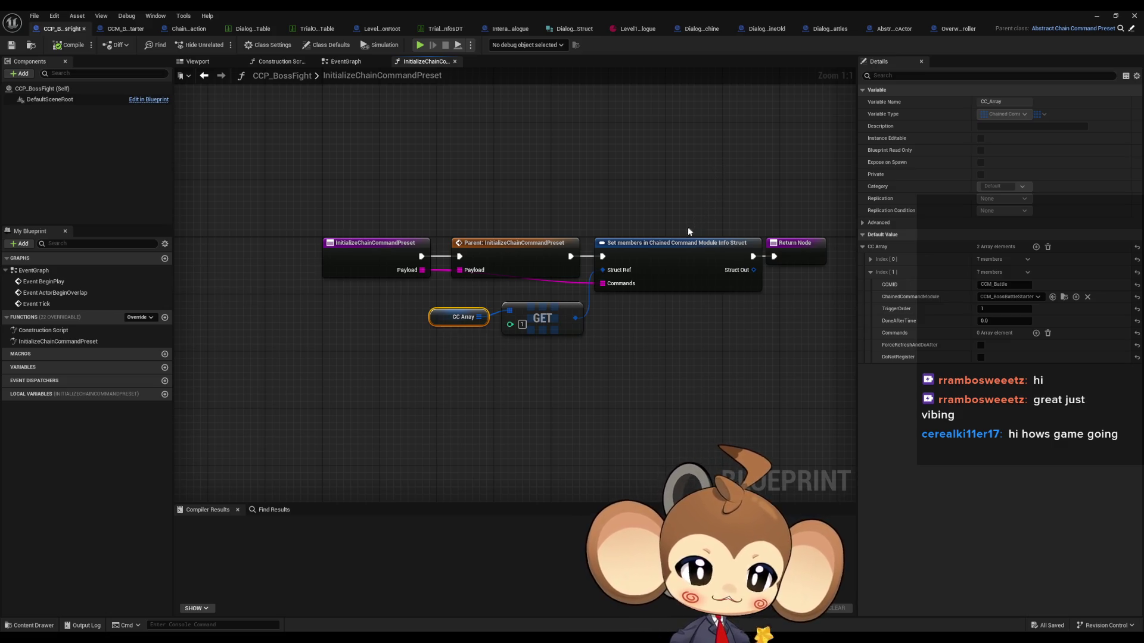
Locate the chained command modules and open CCM_BossBattleStarter's StartCCM graph
{"action": "left_click_drag", "start_coordinate": [655, 264], "coordinate": [652, 272]}
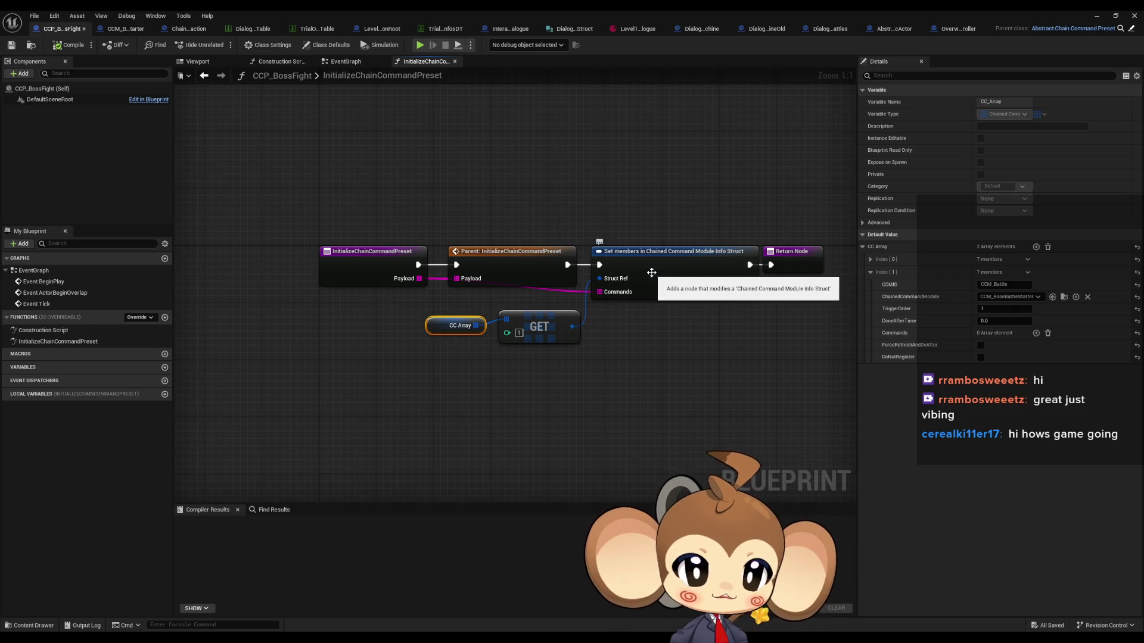
{"action": "left_click_drag", "start_coordinate": [639, 326], "coordinate": [624, 321]}
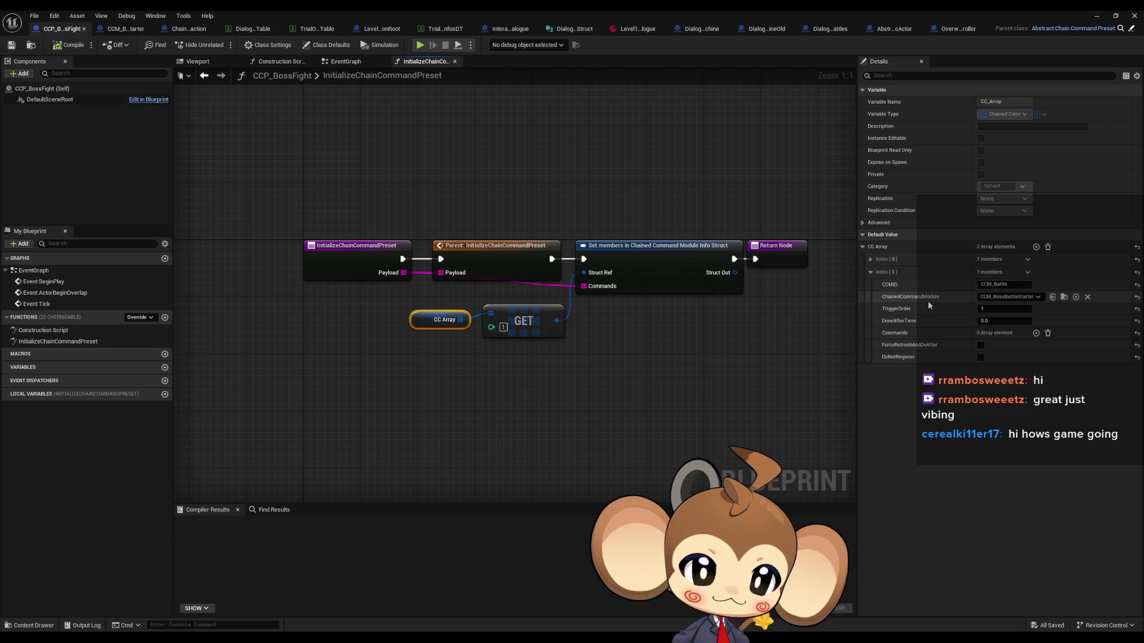
{"action": "left_click", "coordinate": [1065, 297]}
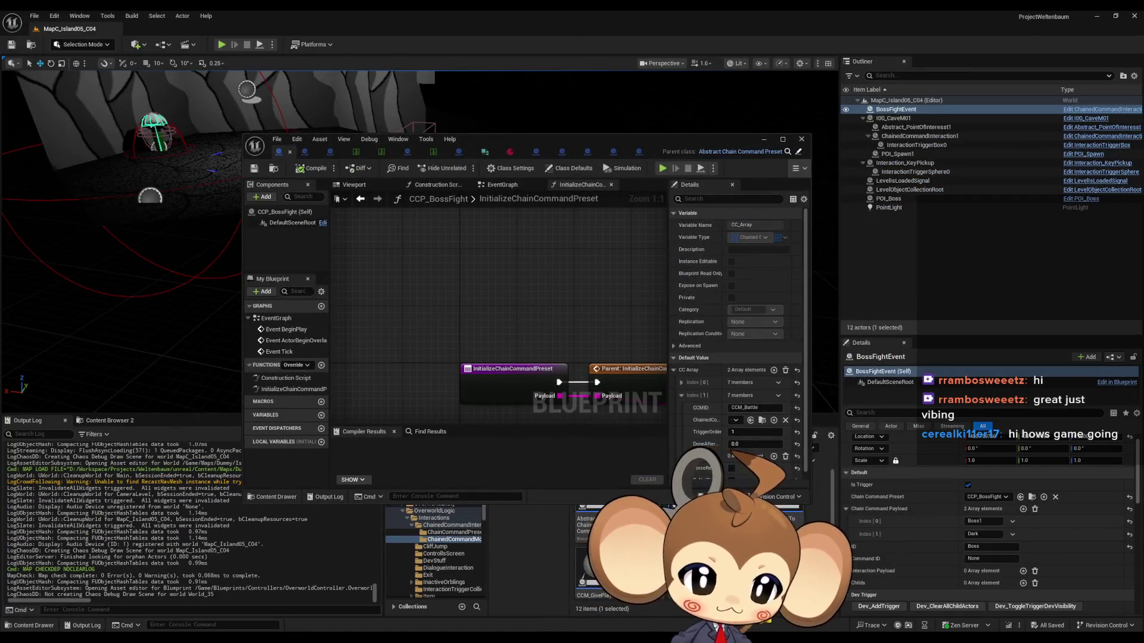
{"action": "double_click", "coordinate": [520, 140]}
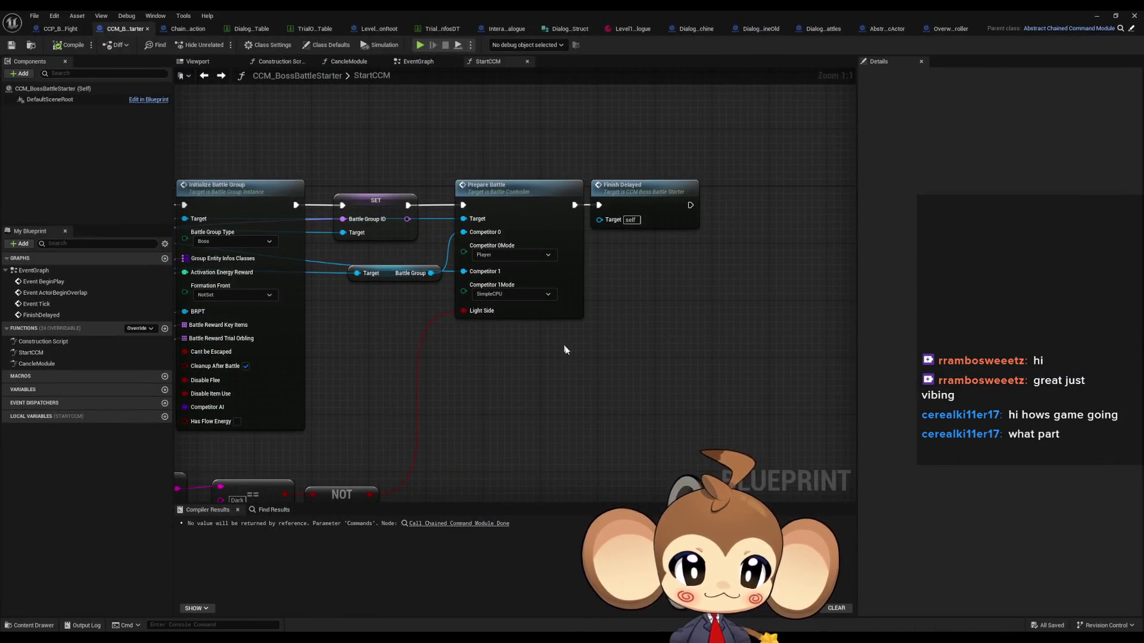
Review the SpawnActor, Print String, CCMInfo, Break Struct and GET nodes in StartCCM
{"action": "scroll", "coordinate": [534, 389], "scroll_direction": "down", "scroll_amount": 1}
{"action": "left_click_drag", "start_coordinate": [478, 396], "coordinate": [790, 397]}
{"action": "scroll", "coordinate": [679, 391], "scroll_direction": "down", "scroll_amount": 3}
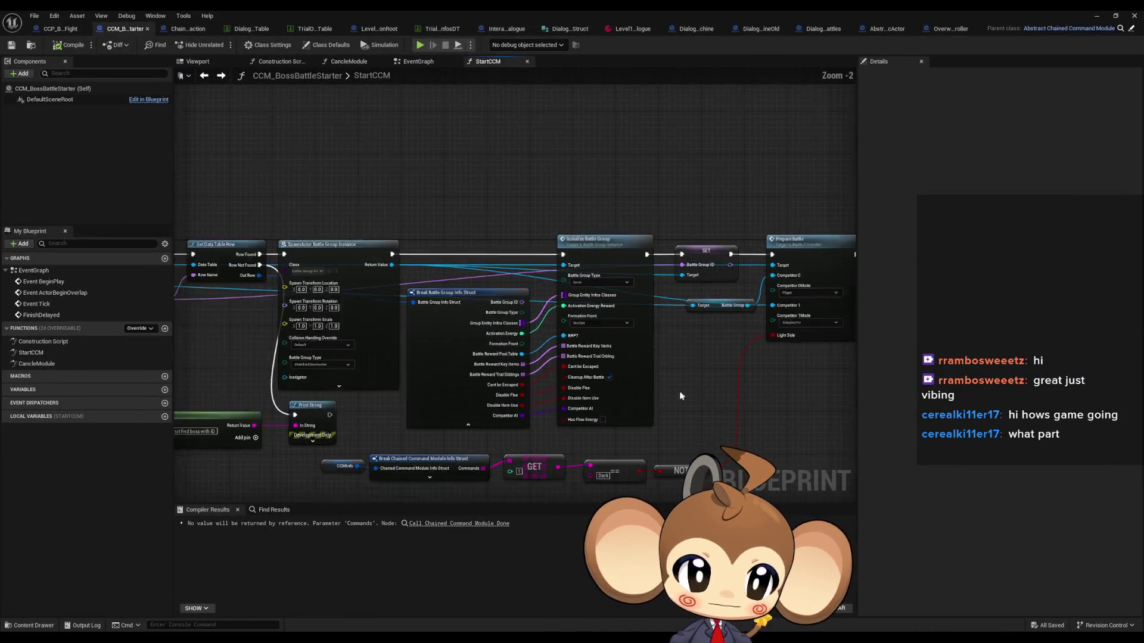
{"action": "scroll", "coordinate": [437, 360], "scroll_direction": "up", "scroll_amount": 5}
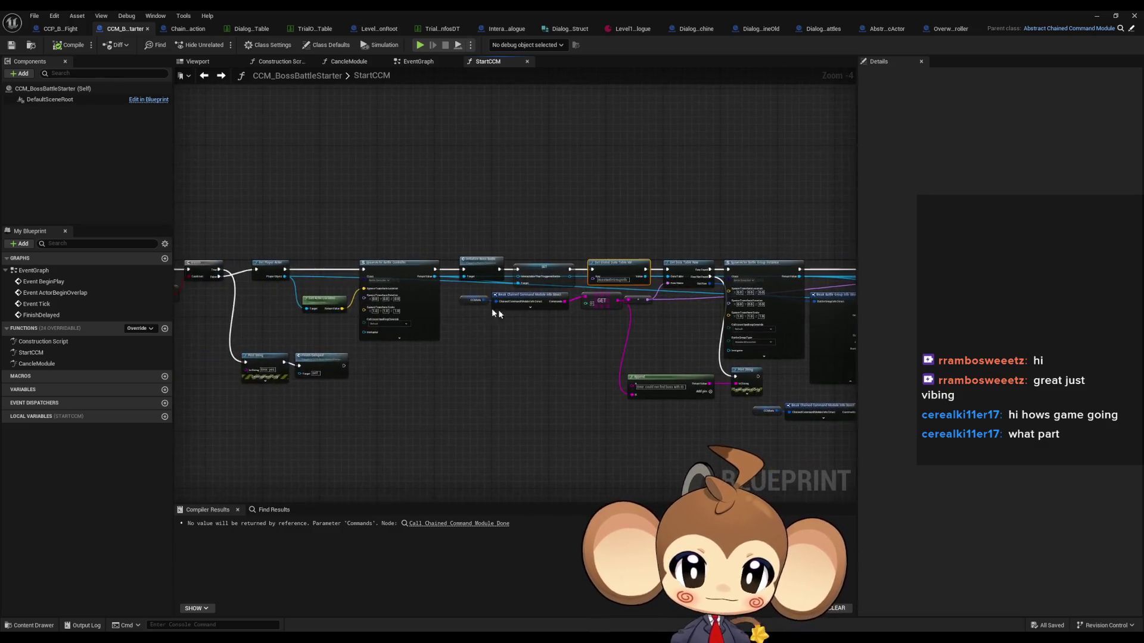
{"action": "mouse_move", "coordinate": [566, 370]}
{"action": "left_mouse_down"}
{"action": "mouse_move", "coordinate": [464, 298]}
{"action": "mouse_move", "coordinate": [428, 292]}
{"action": "left_mouse_up"}
{"action": "scroll", "coordinate": [552, 378], "scroll_direction": "down", "scroll_amount": 2}
{"action": "scroll", "coordinate": [535, 379], "scroll_direction": "down", "scroll_amount": 1}
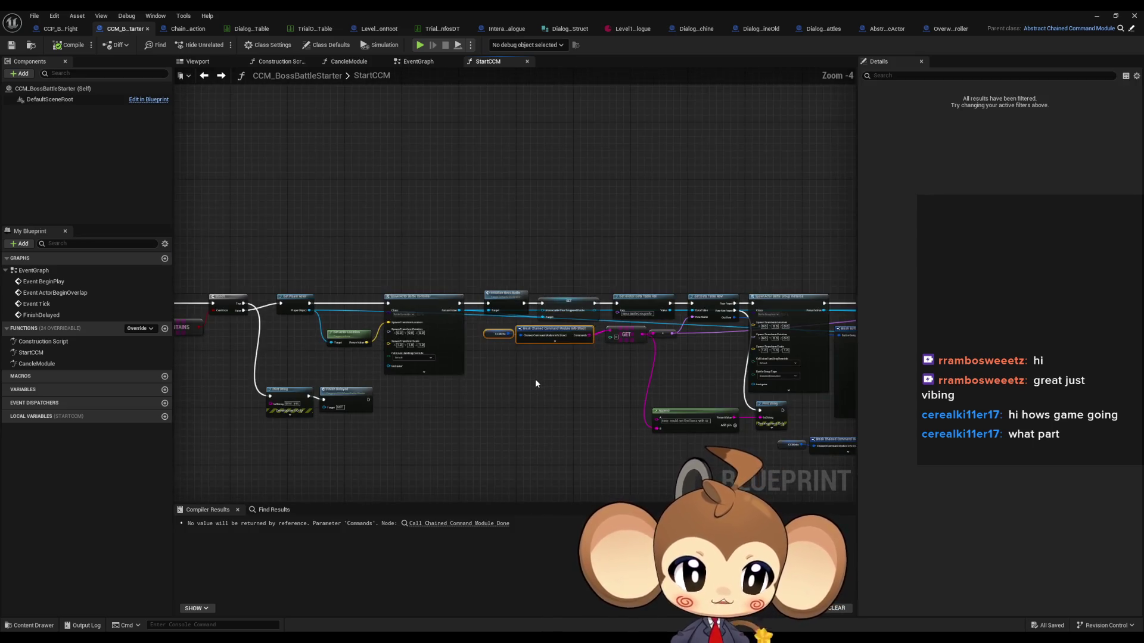
{"action": "mouse_move", "coordinate": [535, 379]}
{"action": "left_mouse_down"}
{"action": "mouse_move", "coordinate": [561, 357]}
{"action": "mouse_move", "coordinate": [270, 259]}
{"action": "left_mouse_up"}
{"action": "scroll", "coordinate": [561, 357], "scroll_direction": "up", "scroll_amount": 2}
{"action": "scroll", "coordinate": [562, 356], "scroll_direction": "down", "scroll_amount": 1}
{"action": "scroll", "coordinate": [561, 357], "scroll_direction": "down", "scroll_amount": 1}
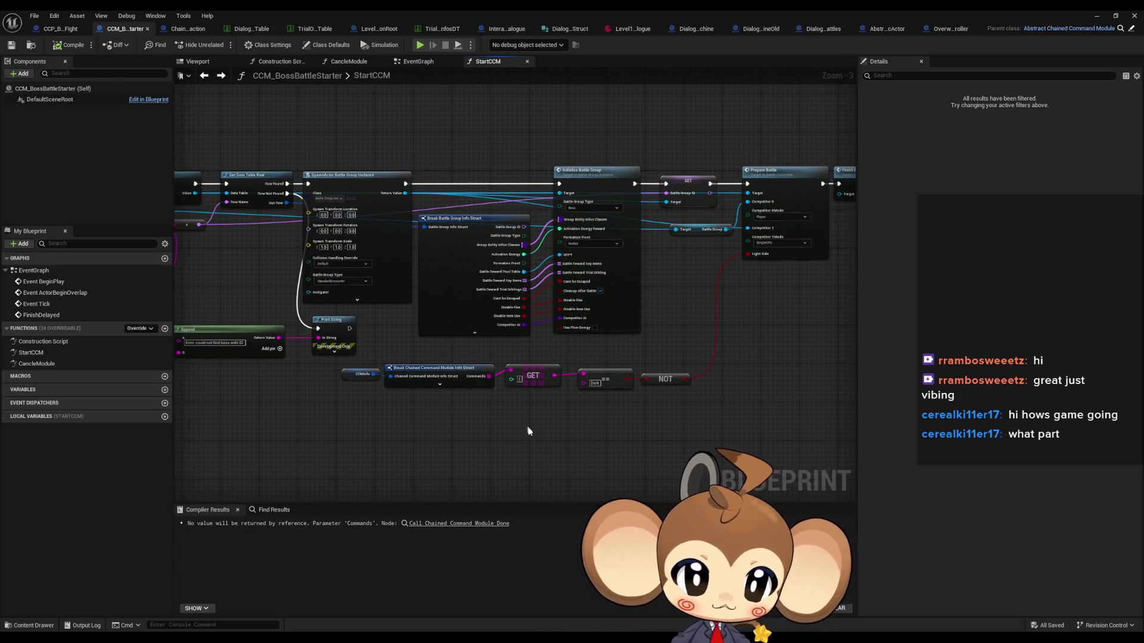
{"action": "left_click_drag", "start_coordinate": [596, 455], "coordinate": [325, 369]}
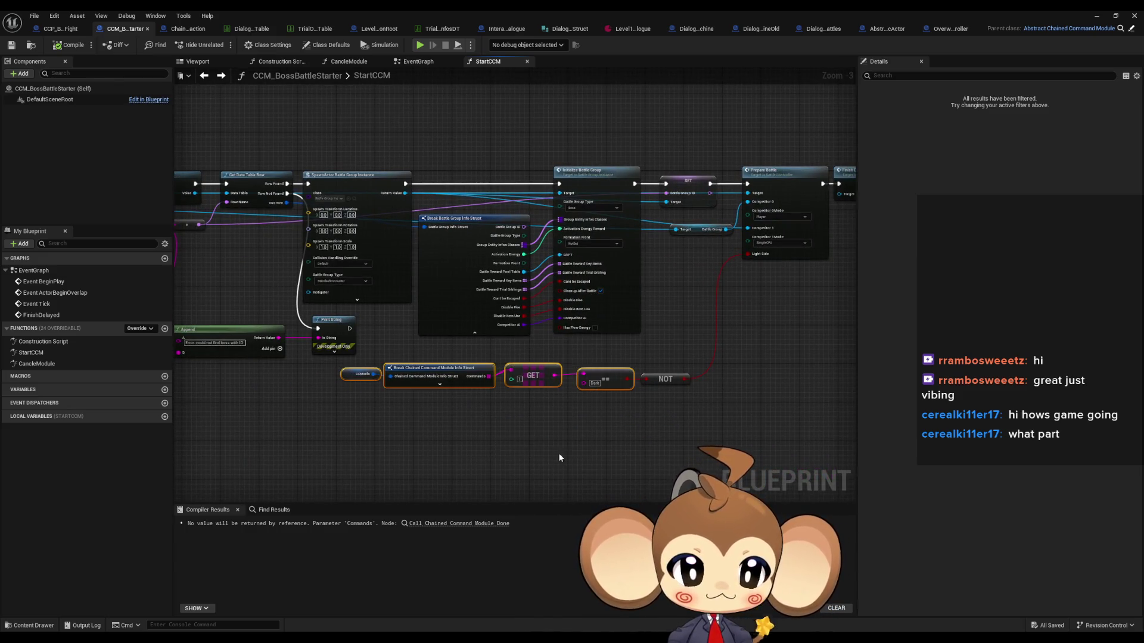
{"action": "left_click_drag", "start_coordinate": [533, 454], "coordinate": [311, 367]}
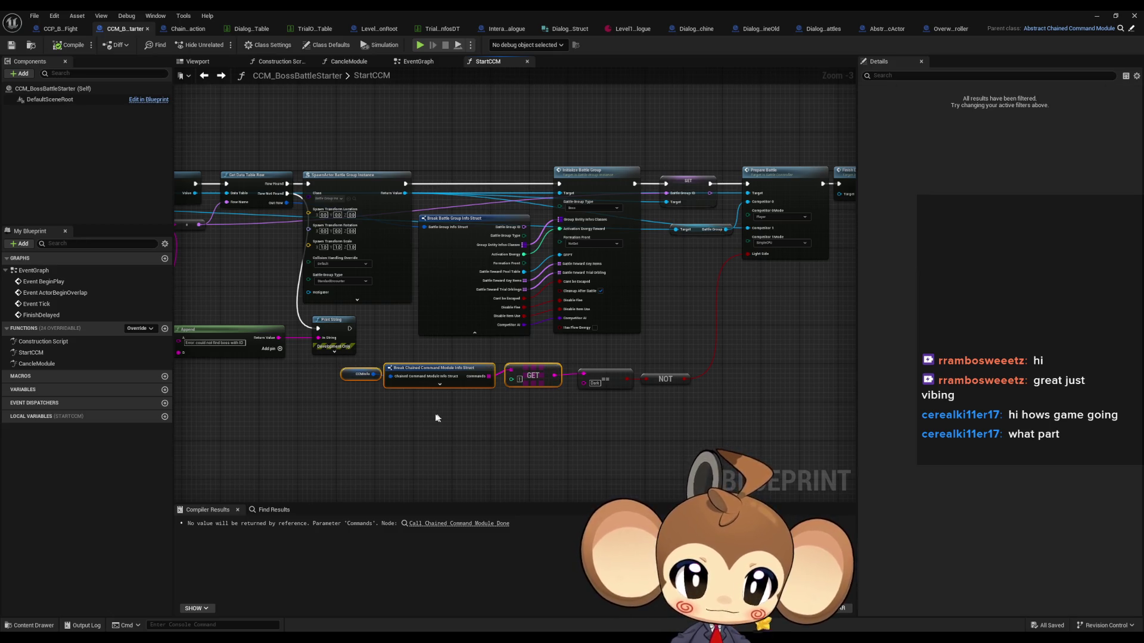
Inspect Initialize Battle Group and Prepare Battle, then minimize the Blueprint editor
{"action": "mouse_move", "coordinate": [436, 417]}
{"action": "left_mouse_down"}
{"action": "mouse_move", "coordinate": [609, 413]}
{"action": "mouse_move", "coordinate": [438, 392]}
{"action": "left_mouse_up"}
{"action": "scroll", "coordinate": [610, 410], "scroll_direction": "up", "scroll_amount": 3}
{"action": "left_click_drag", "start_coordinate": [516, 251], "coordinate": [497, 320]}
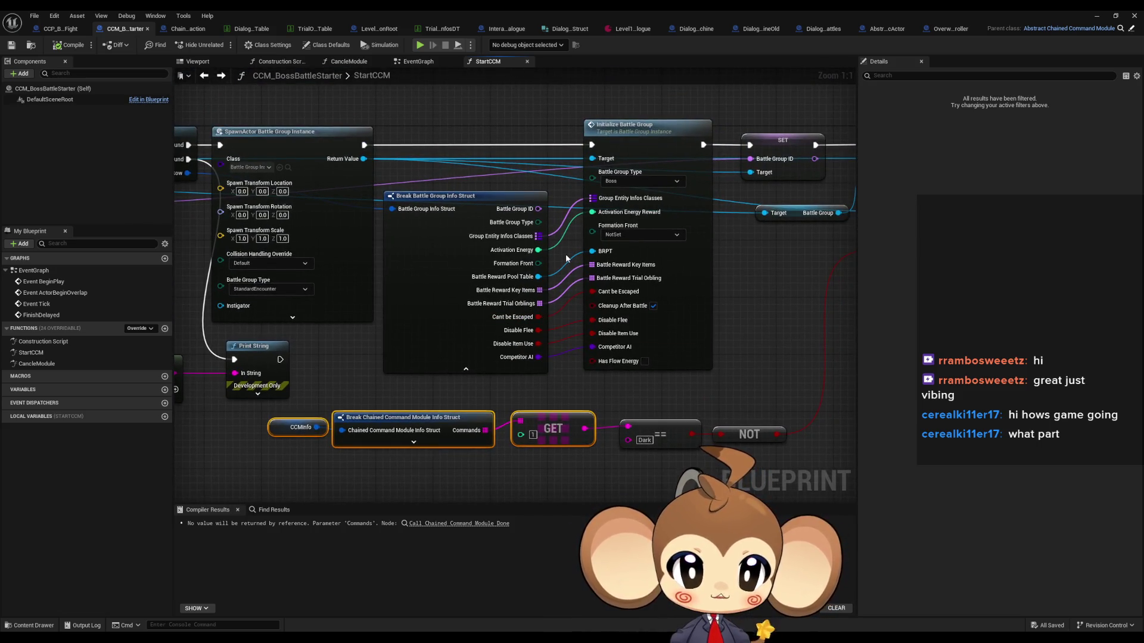
{"action": "left_click_drag", "start_coordinate": [564, 258], "coordinate": [557, 305]}
{"action": "left_click", "coordinate": [640, 187]}
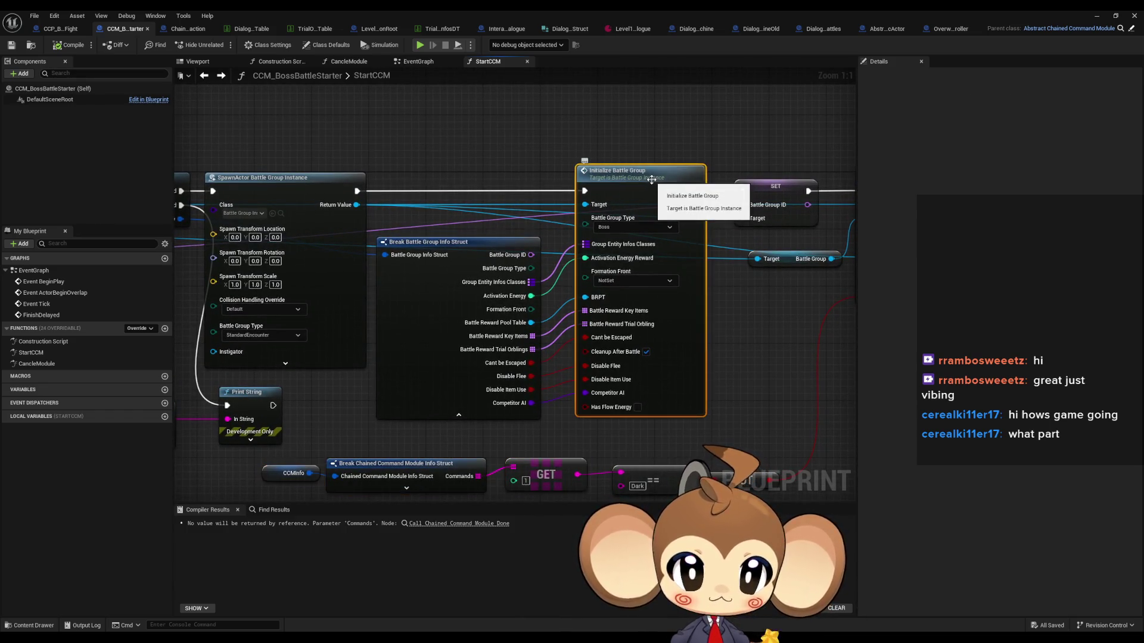
{"action": "mouse_move", "coordinate": [640, 187]}
{"action": "left_mouse_down"}
{"action": "mouse_move", "coordinate": [445, 199]}
{"action": "mouse_move", "coordinate": [551, 128]}
{"action": "left_mouse_up"}
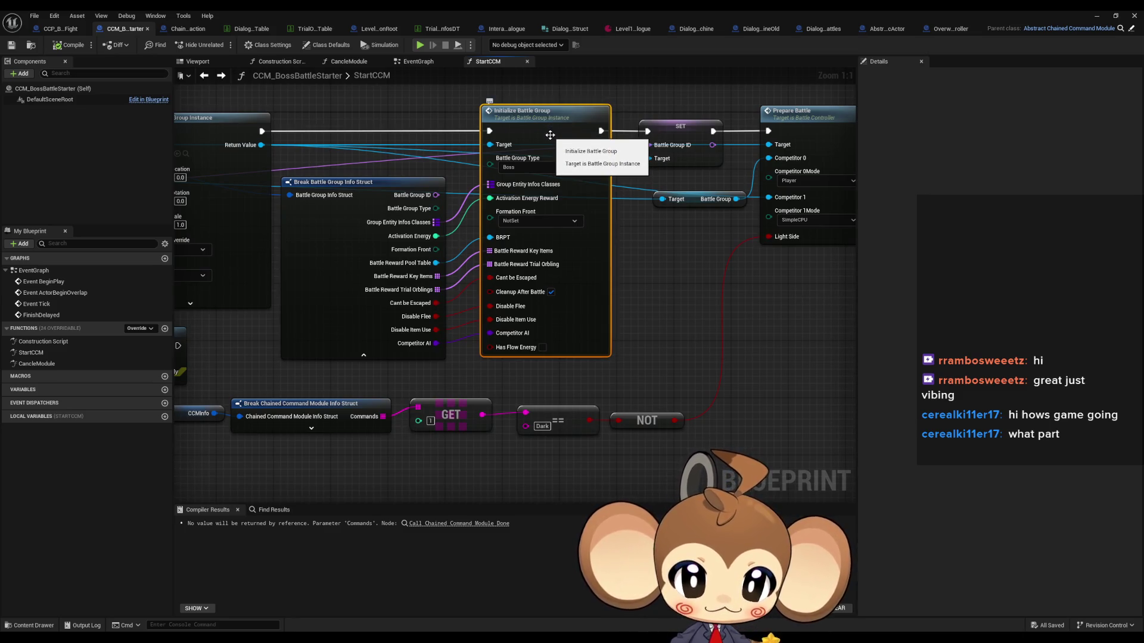
{"action": "scroll", "coordinate": [489, 453], "scroll_direction": "down", "scroll_amount": 4}
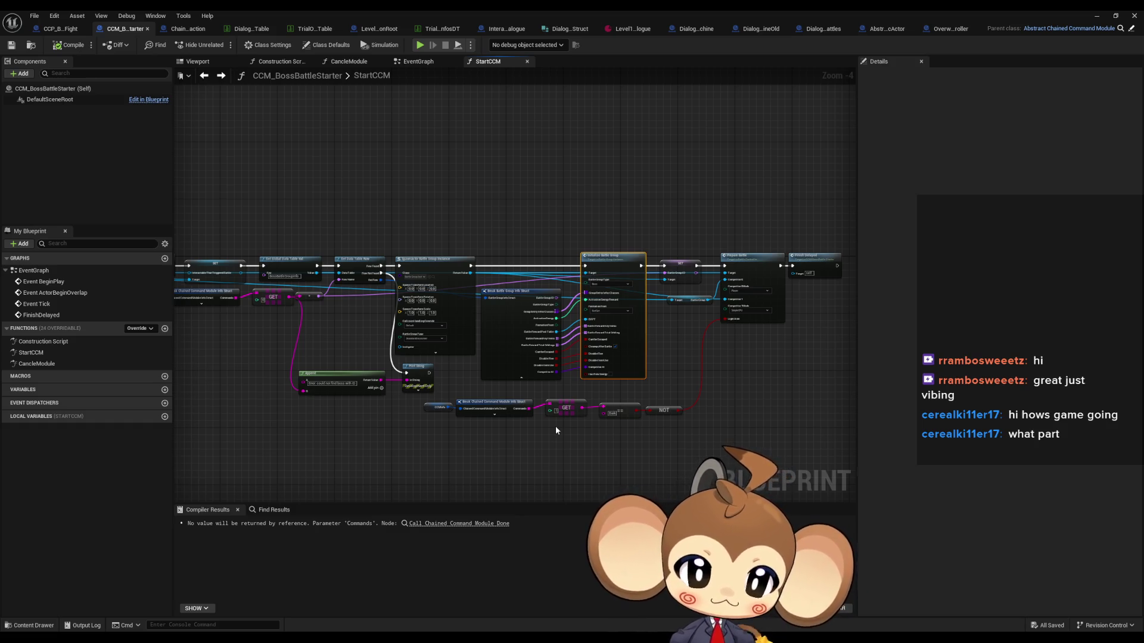
{"action": "left_click", "coordinate": [1096, 16]}
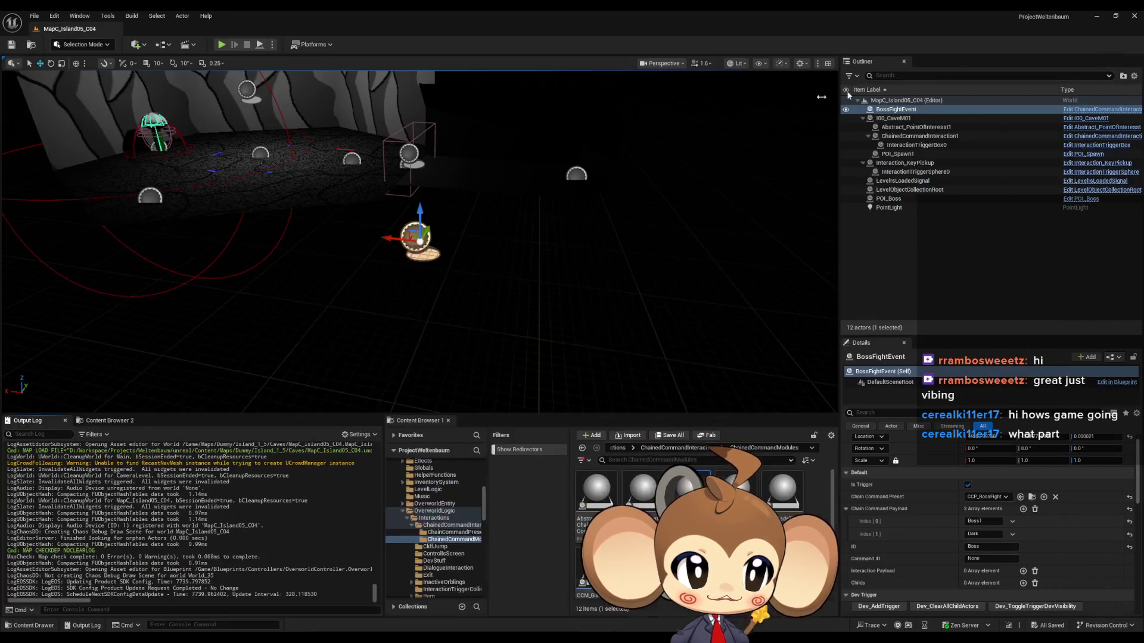
Open the Main map from the Content root and launch a play-in-editor session
{"action": "left_click", "coordinate": [618, 448]}
{"action": "scroll", "coordinate": [660, 474], "scroll_direction": "down", "scroll_amount": 1}
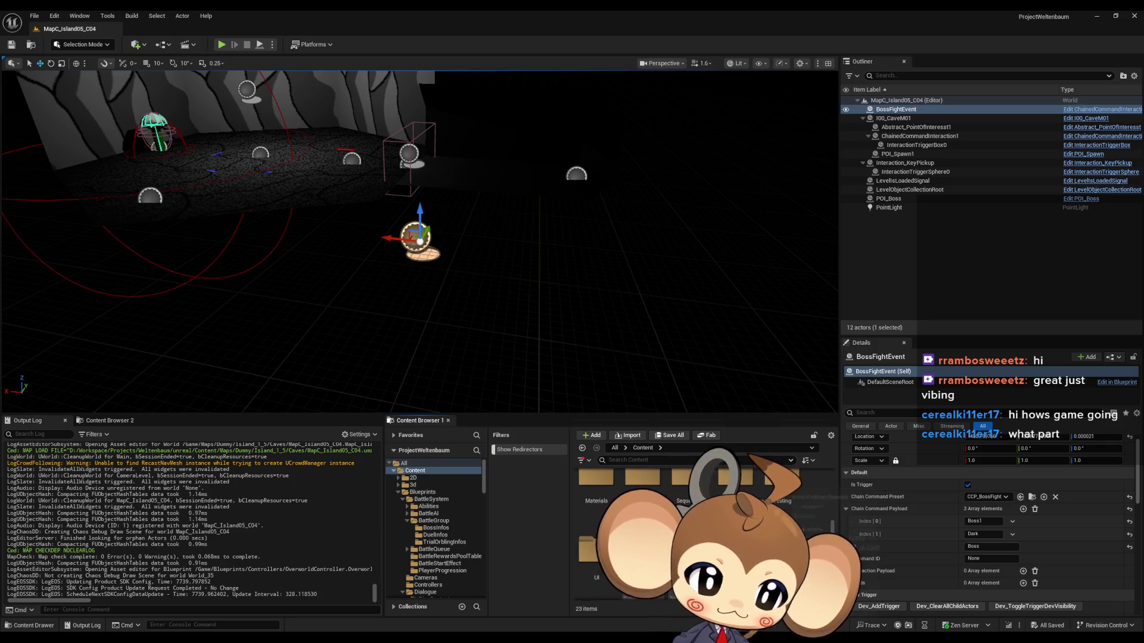
{"action": "scroll", "coordinate": [644, 524], "scroll_direction": "down", "scroll_amount": 1}
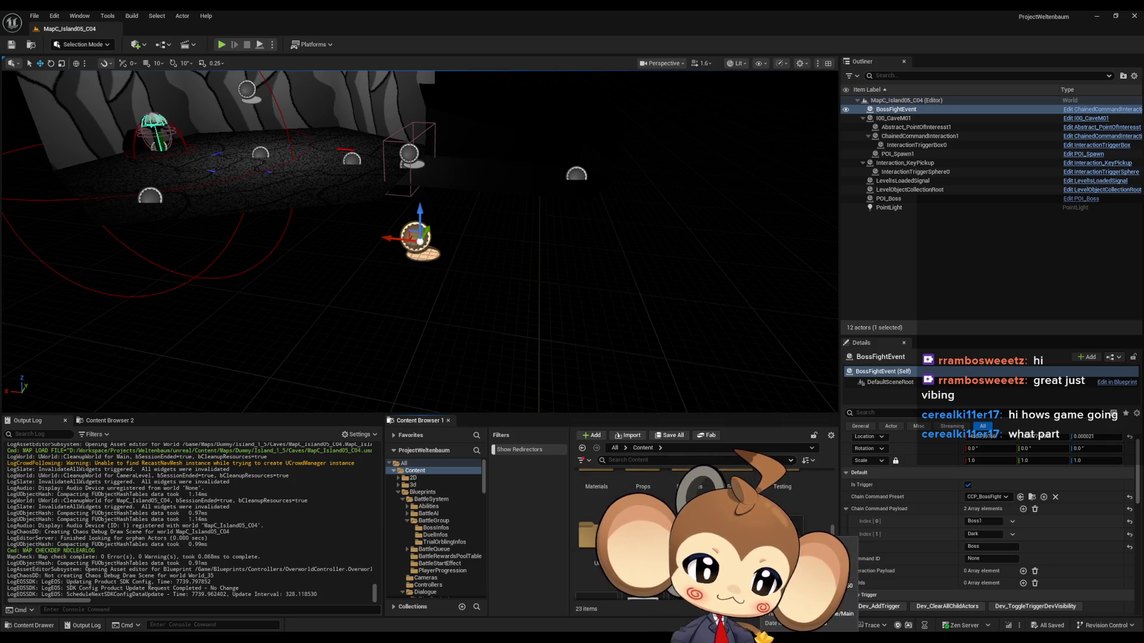
{"action": "double_click", "coordinate": [642, 581]}
{"action": "left_click", "coordinate": [221, 44]}
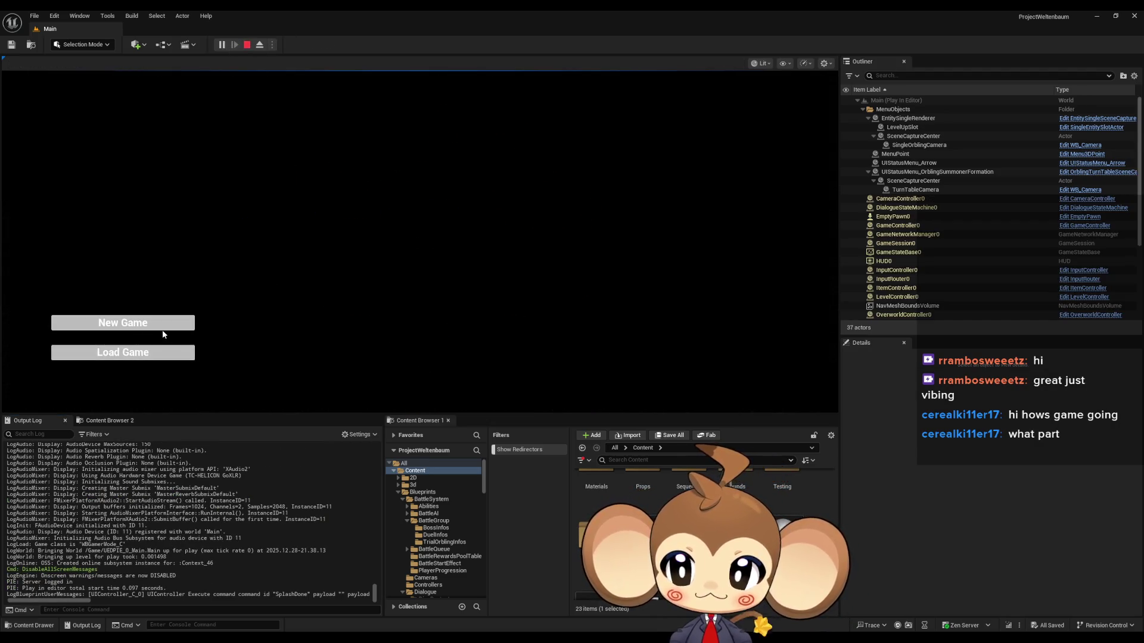
Start a new game, walk into the dialogue and answer it with Option 1
{"action": "left_click", "coordinate": [162, 328]}
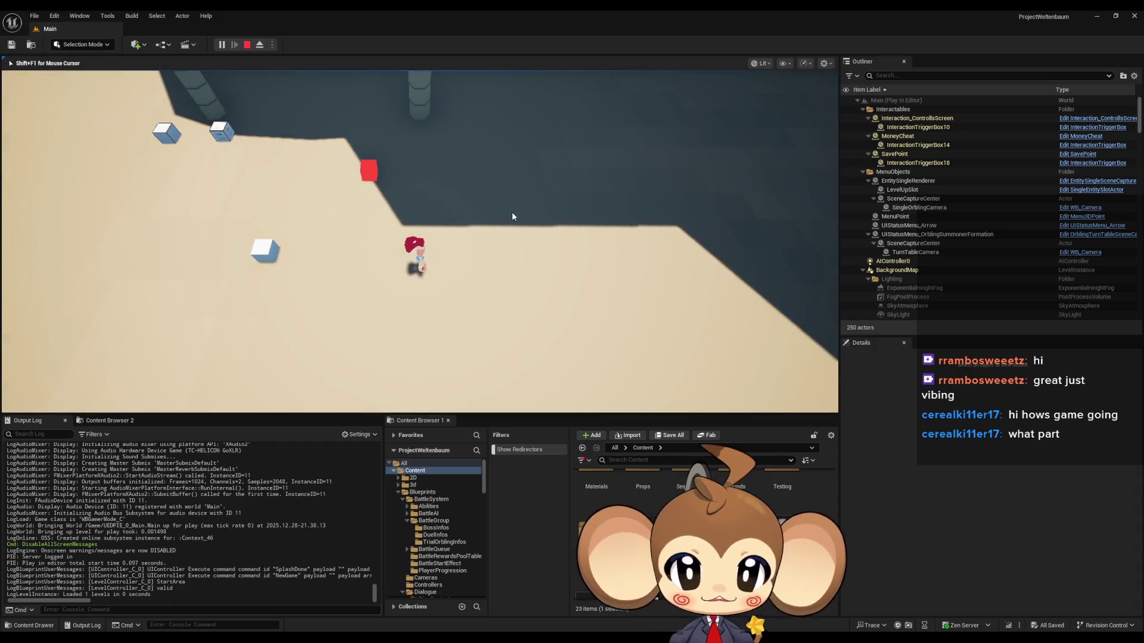
{"action": "key", "text": "a"}
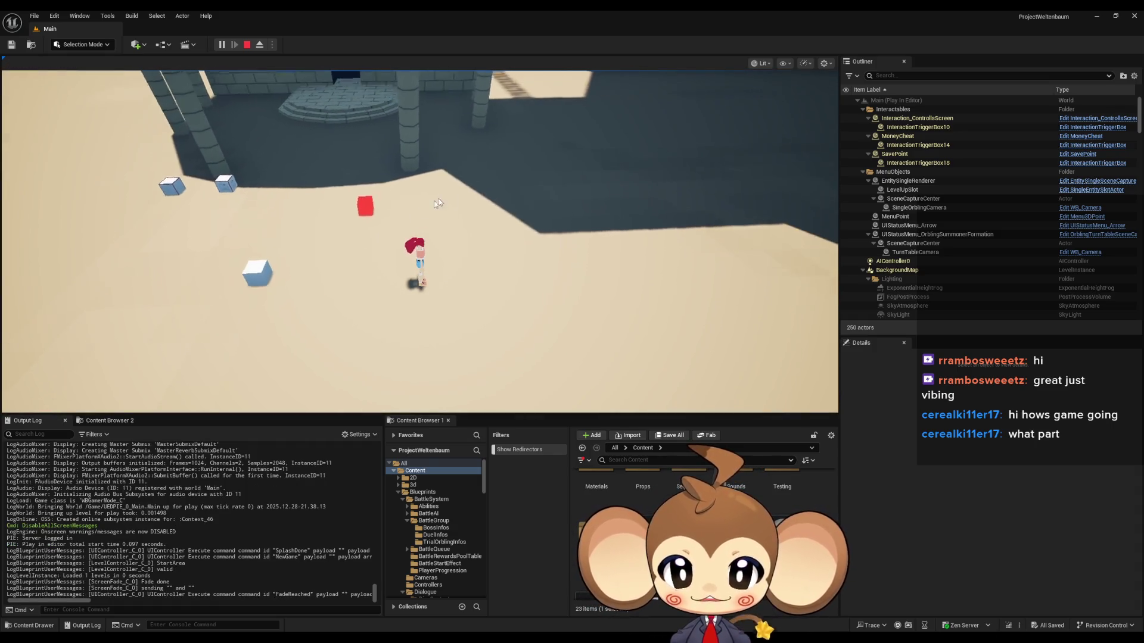
{"action": "key", "text": "e"}
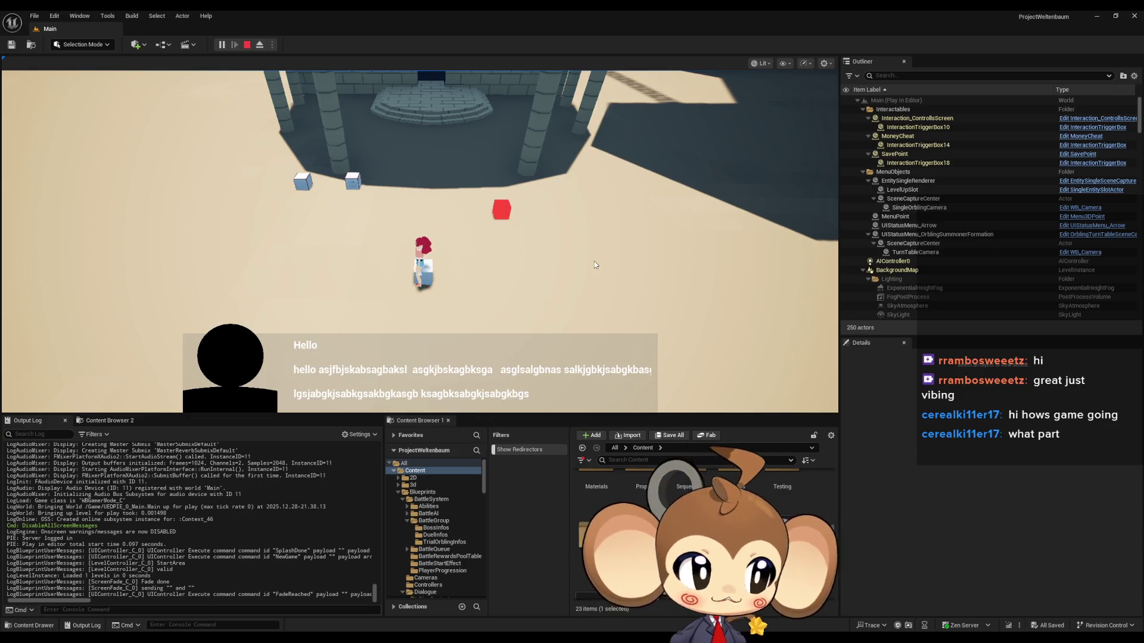
{"action": "key", "text": "e"}
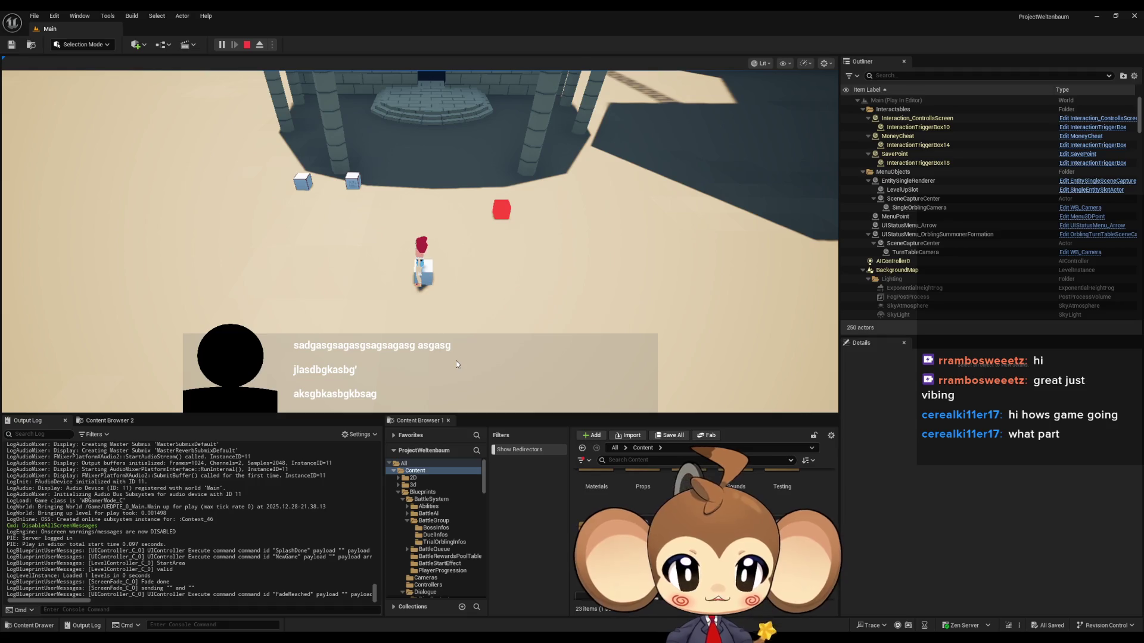
{"action": "key", "text": "e"}
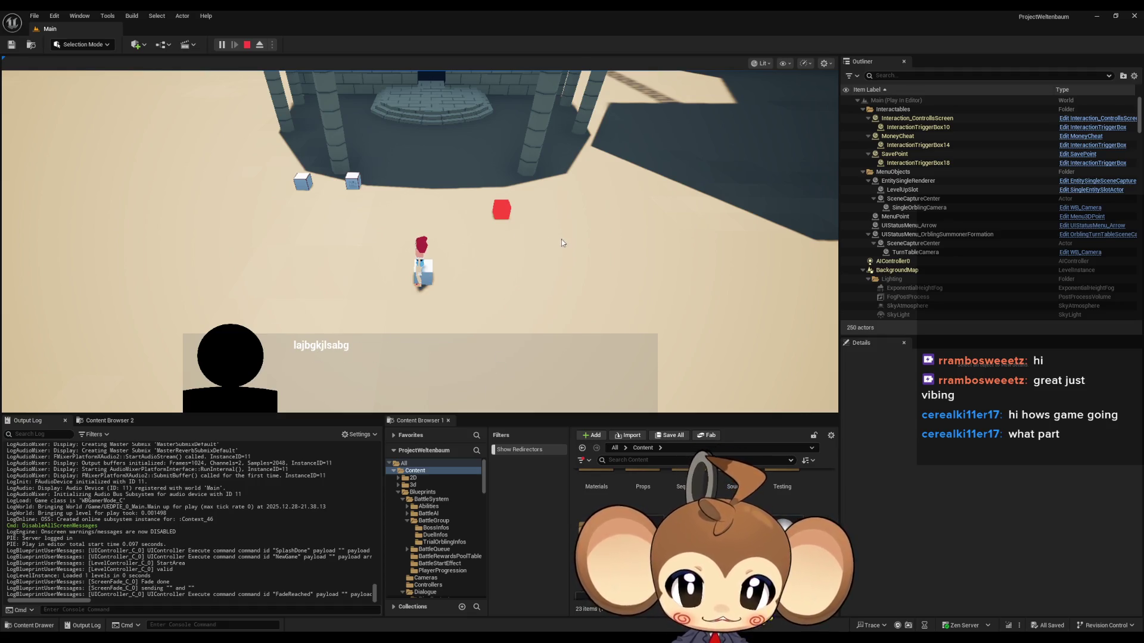
{"action": "key", "text": "e"}
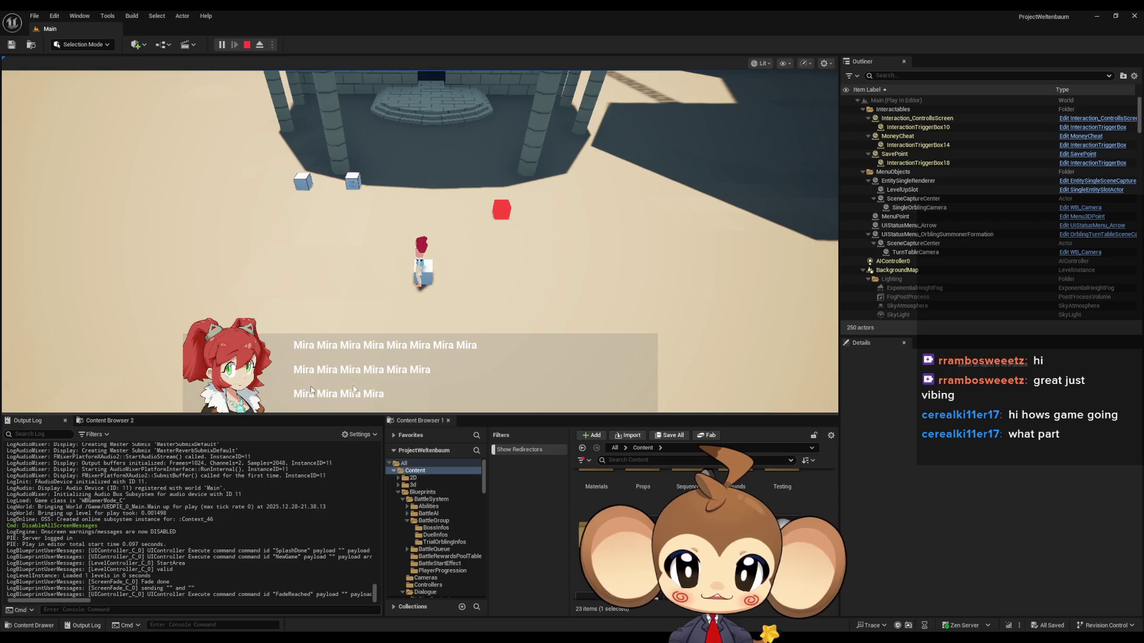
{"action": "key", "text": "e"}
{"action": "key", "text": "e"}
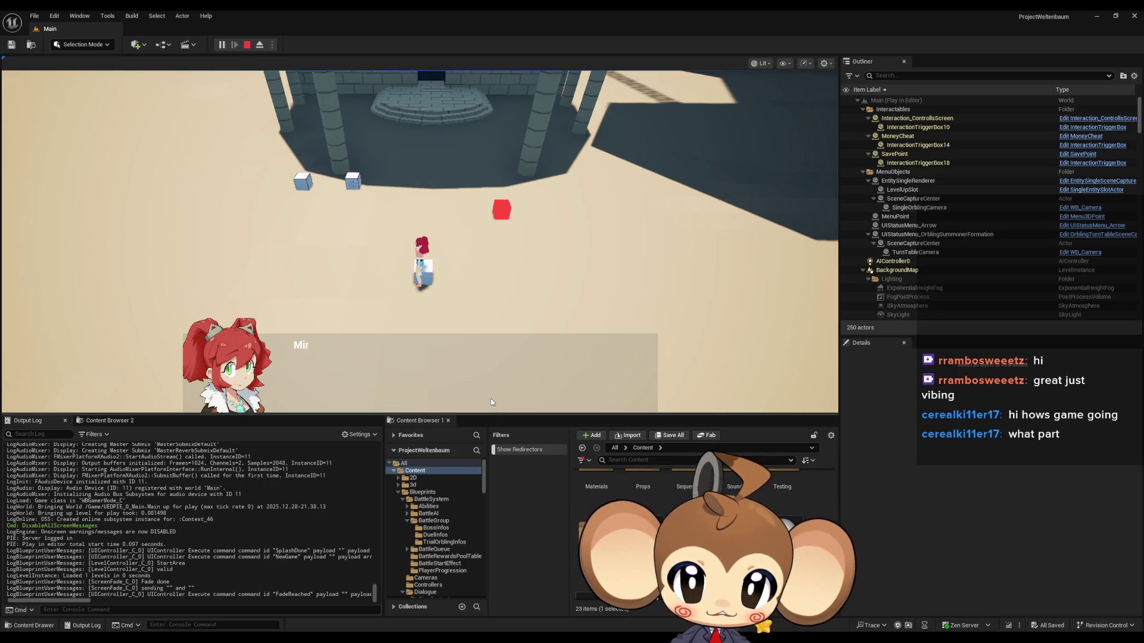
{"action": "key", "text": "e"}
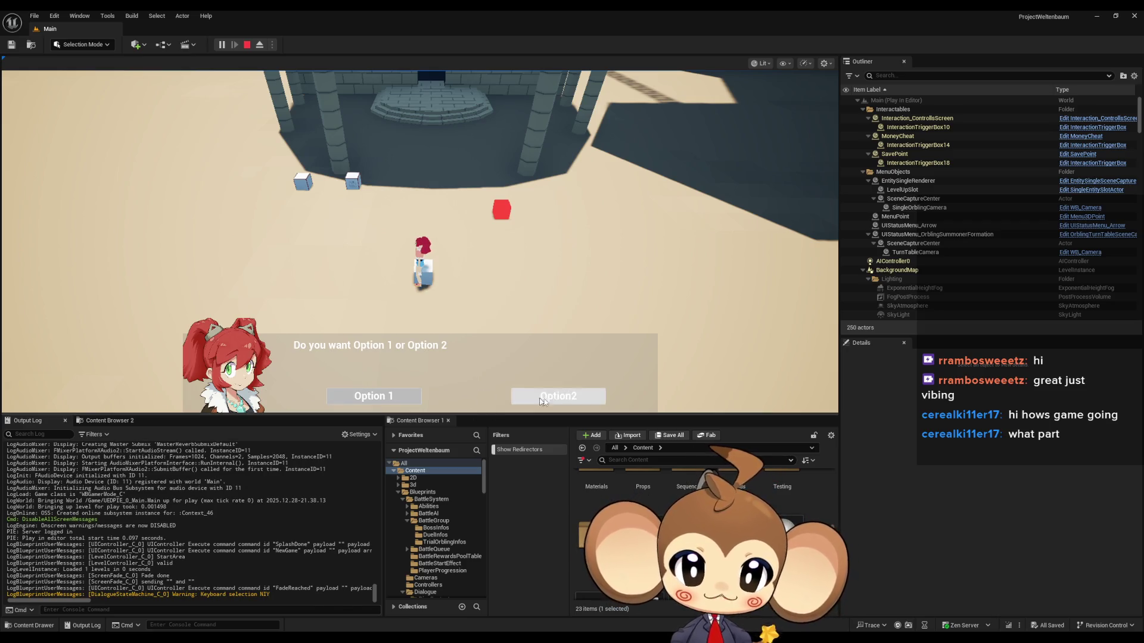
{"action": "left_click", "coordinate": [381, 402]}
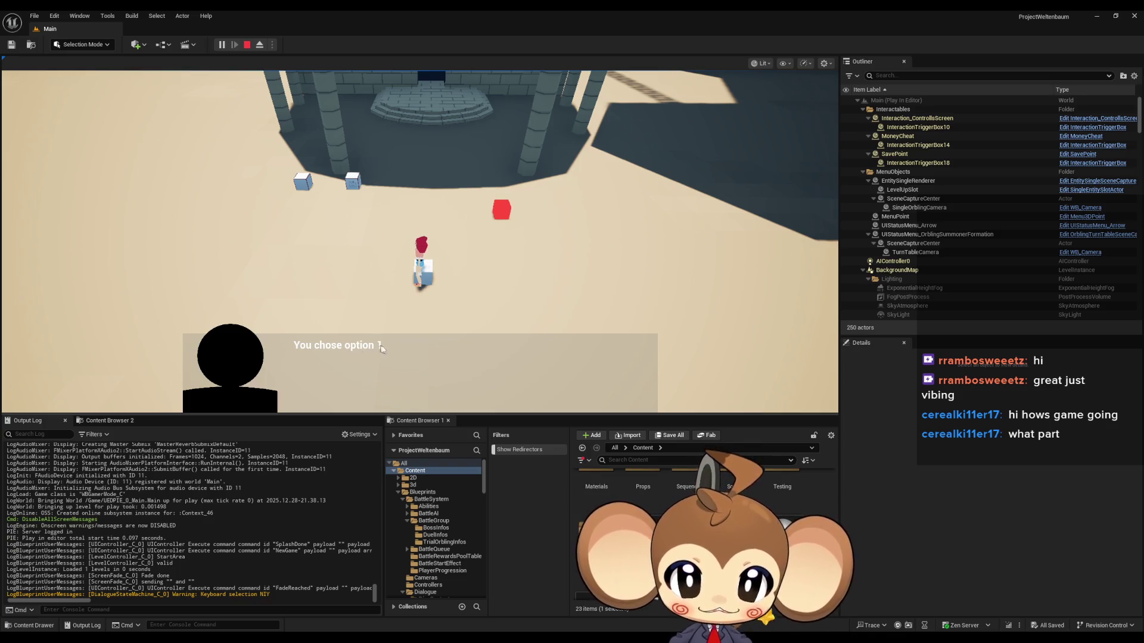
{"action": "key", "text": "e"}
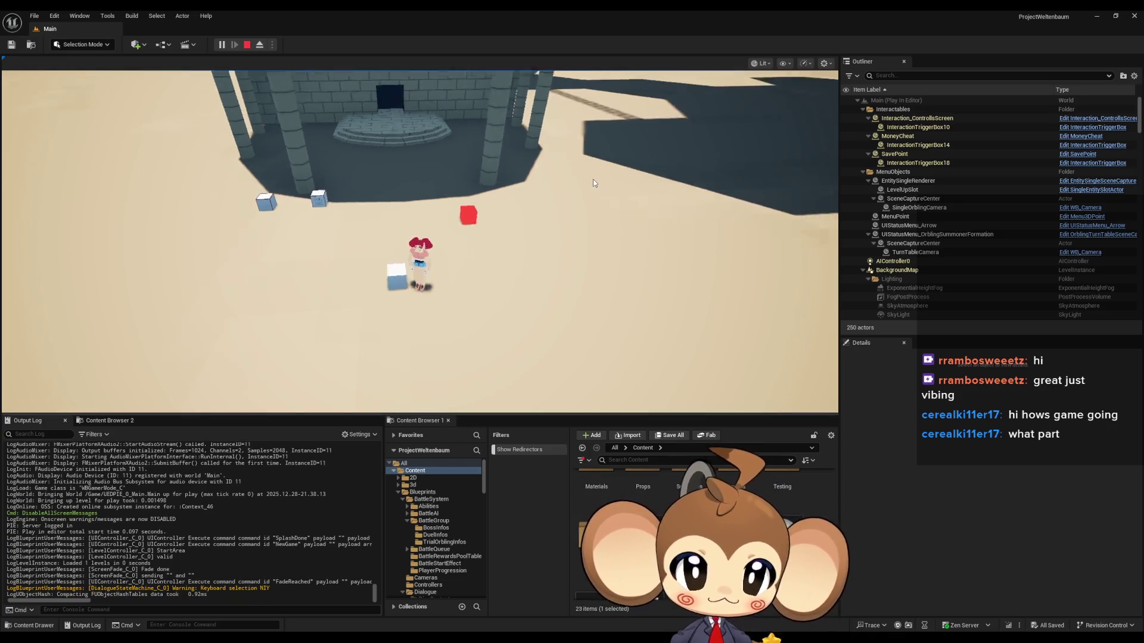
Walk the character to the building and through its door
{"action": "key", "text": "d"}
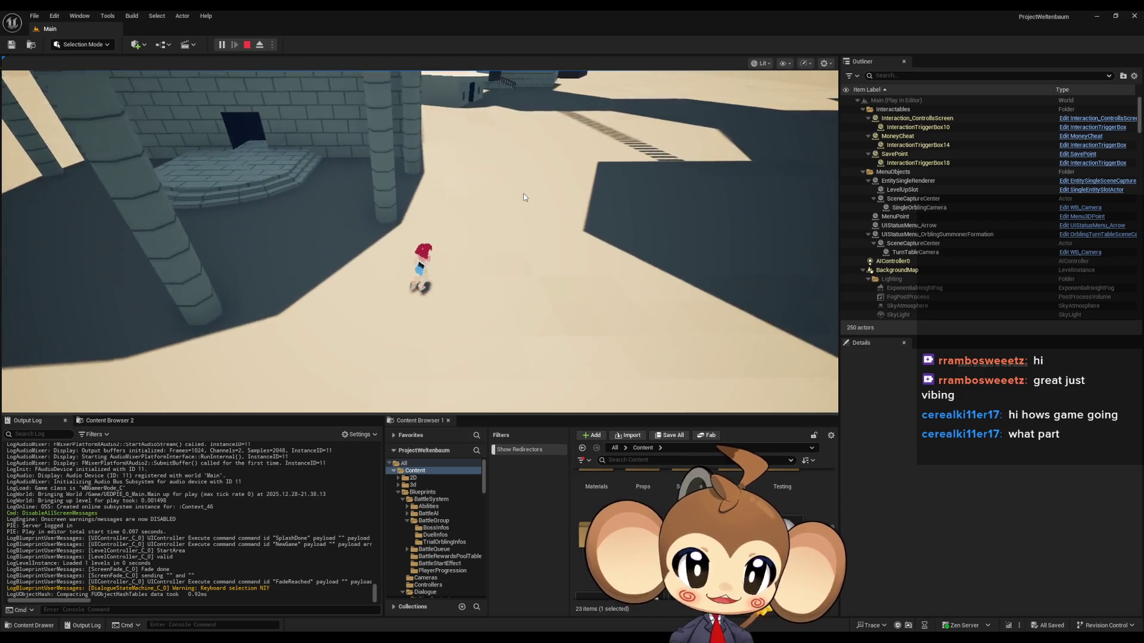
{"action": "key", "text": "w"}
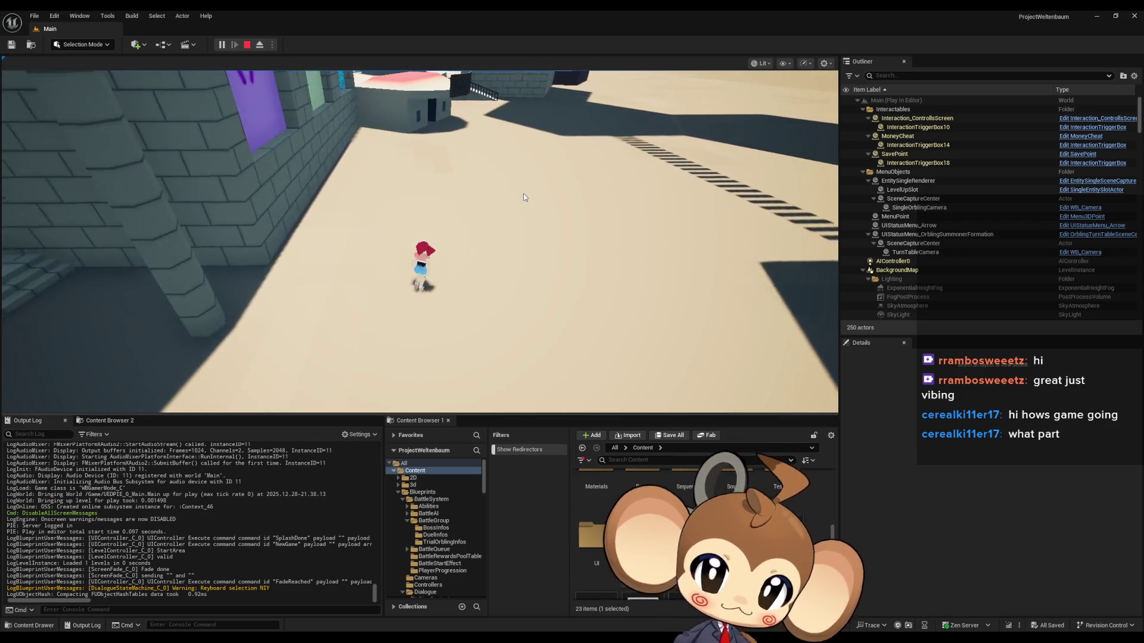
{"action": "key", "text": "w"}
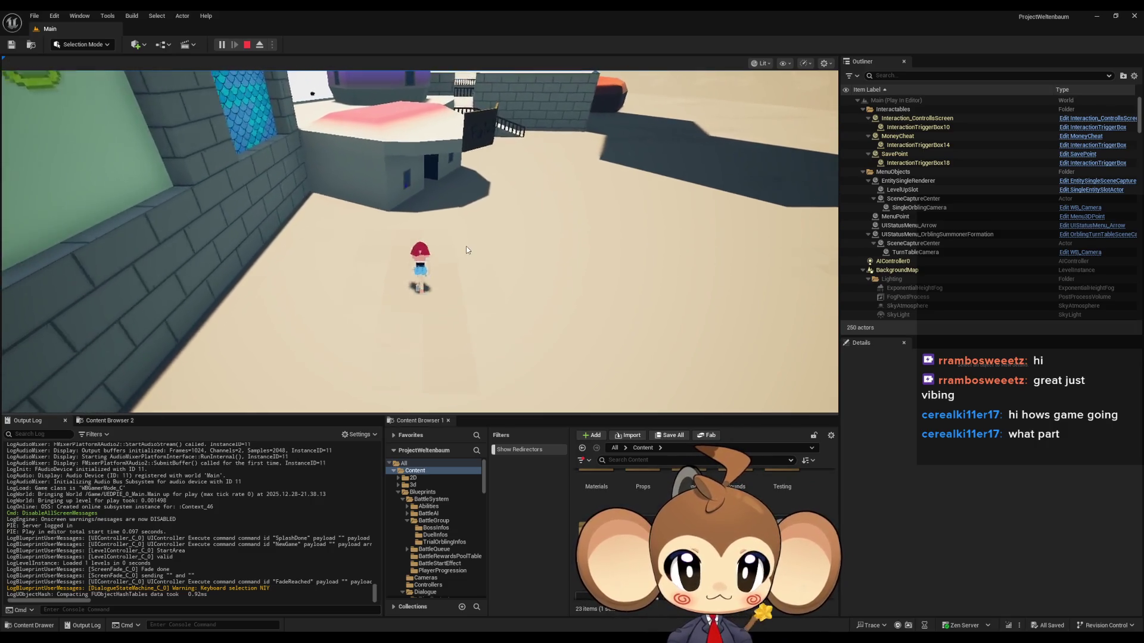
{"action": "key", "text": "w"}
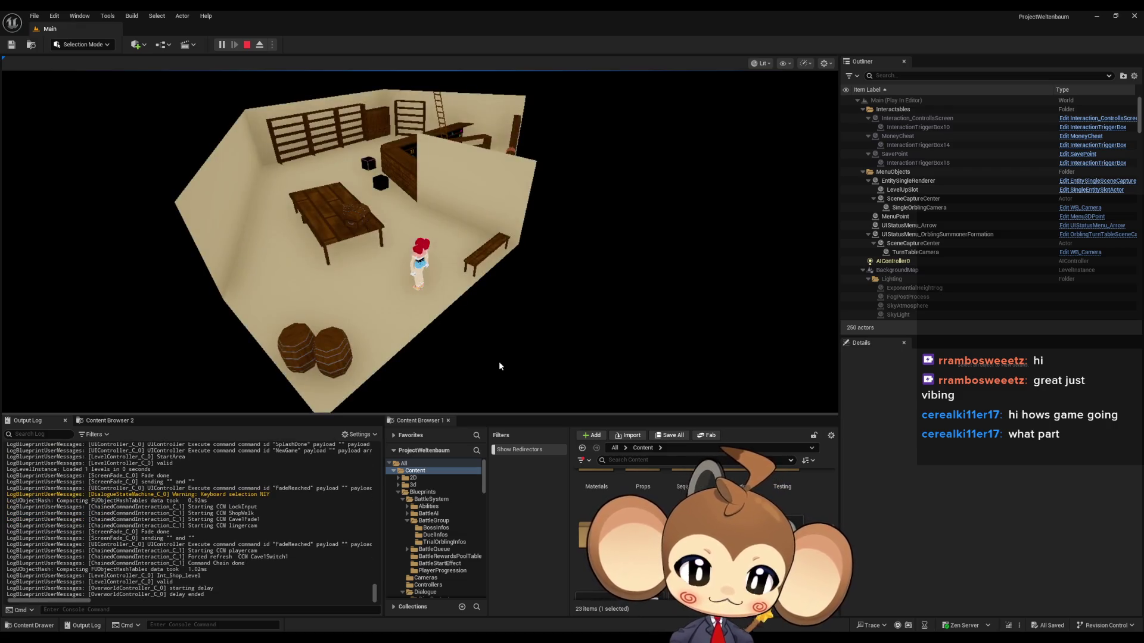
Read through the shopkeeper's greeting, choose Leave and dismiss the farewell
{"action": "left_click", "coordinate": [499, 363]}
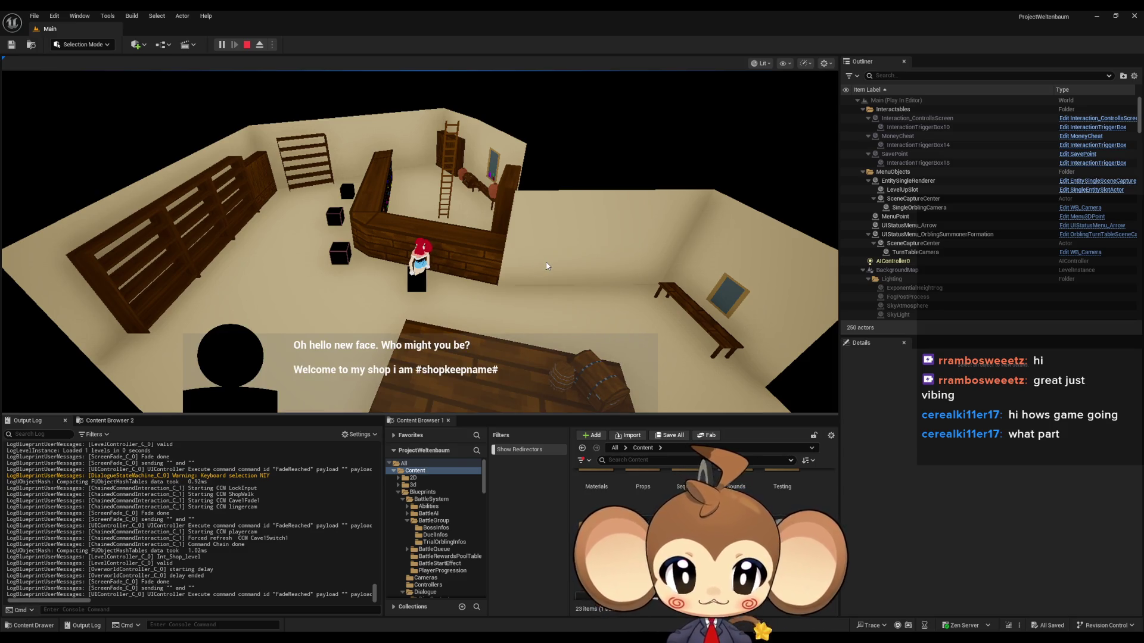
{"action": "left_click", "coordinate": [547, 266]}
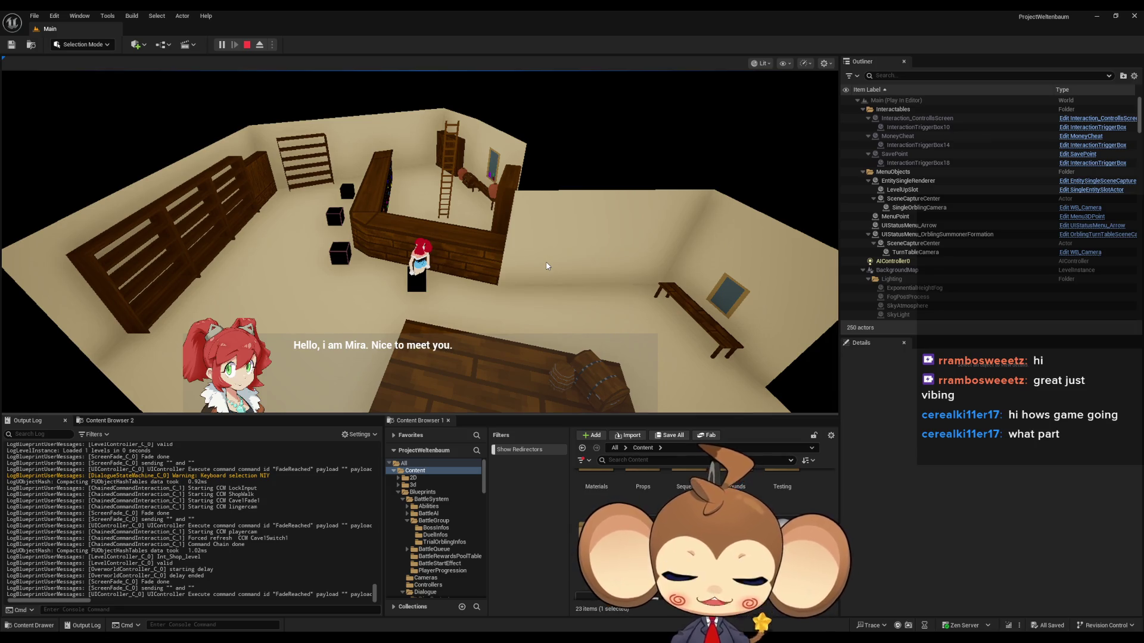
{"action": "left_click", "coordinate": [547, 266]}
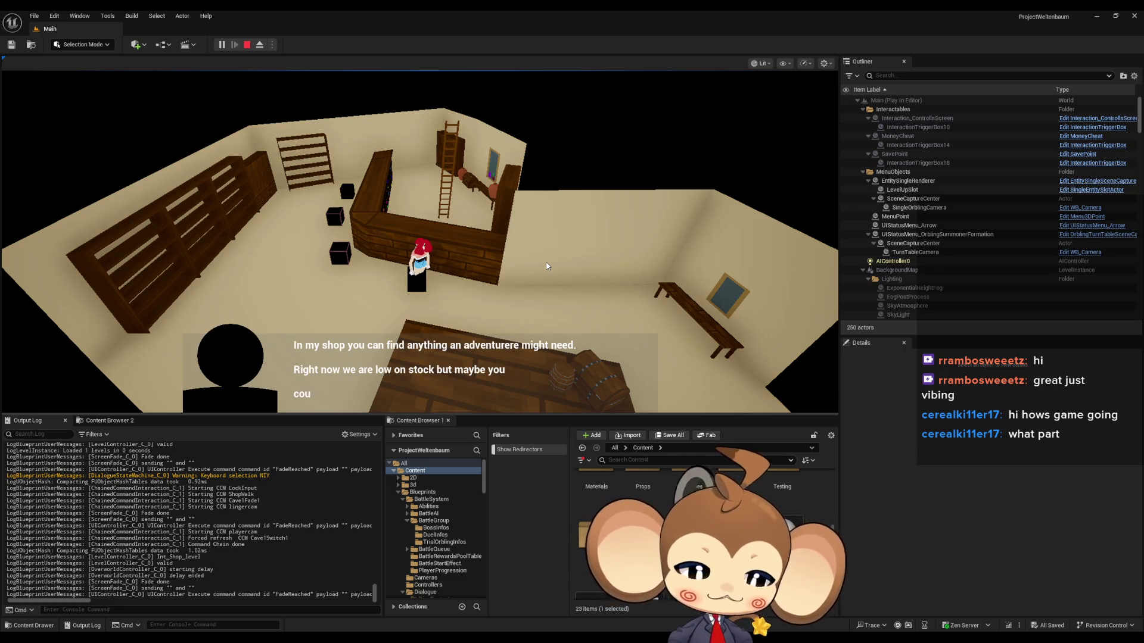
{"action": "left_click", "coordinate": [547, 267]}
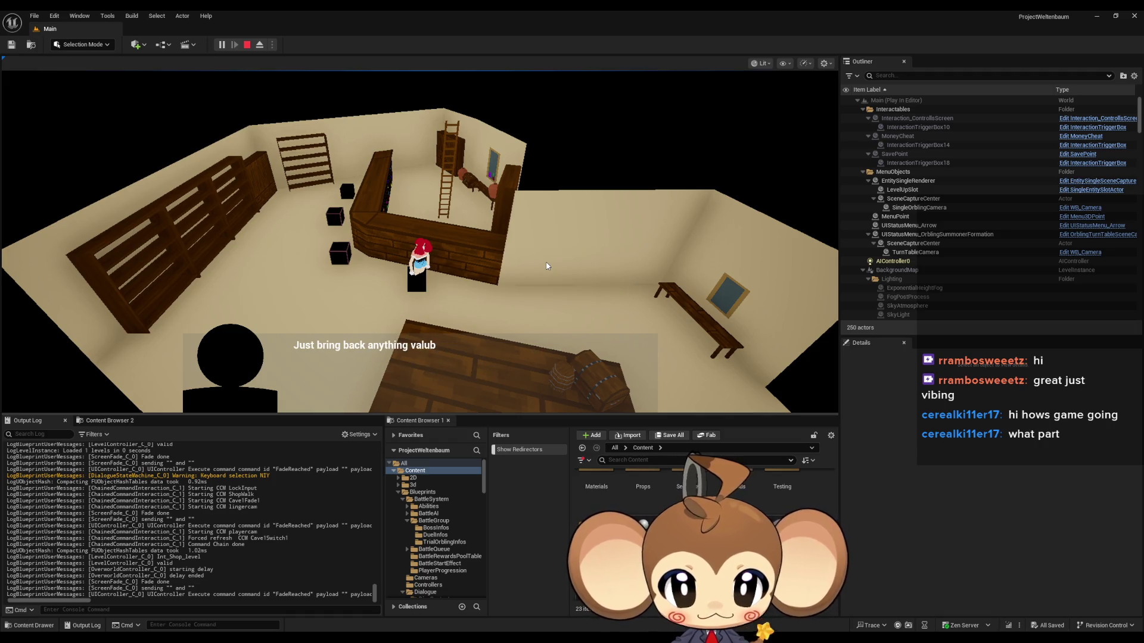
{"action": "left_click", "coordinate": [548, 267]}
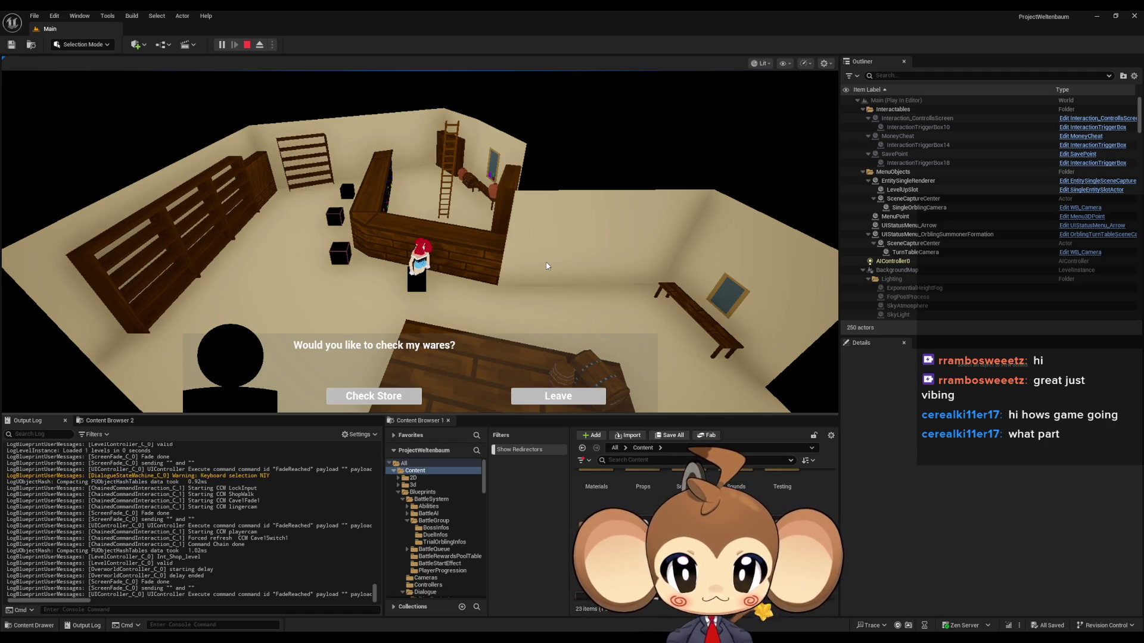
{"action": "left_click", "coordinate": [563, 394]}
{"action": "left_click", "coordinate": [555, 368]}
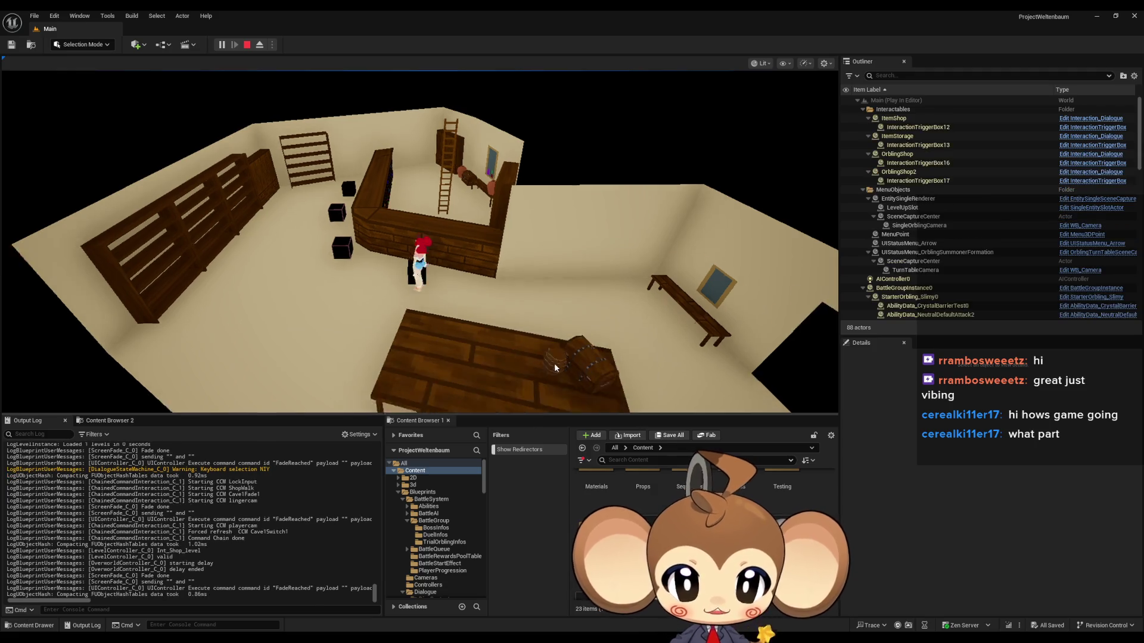
Talk to the shopkeeper three more times, declining the store each time
{"action": "key", "text": "e"}
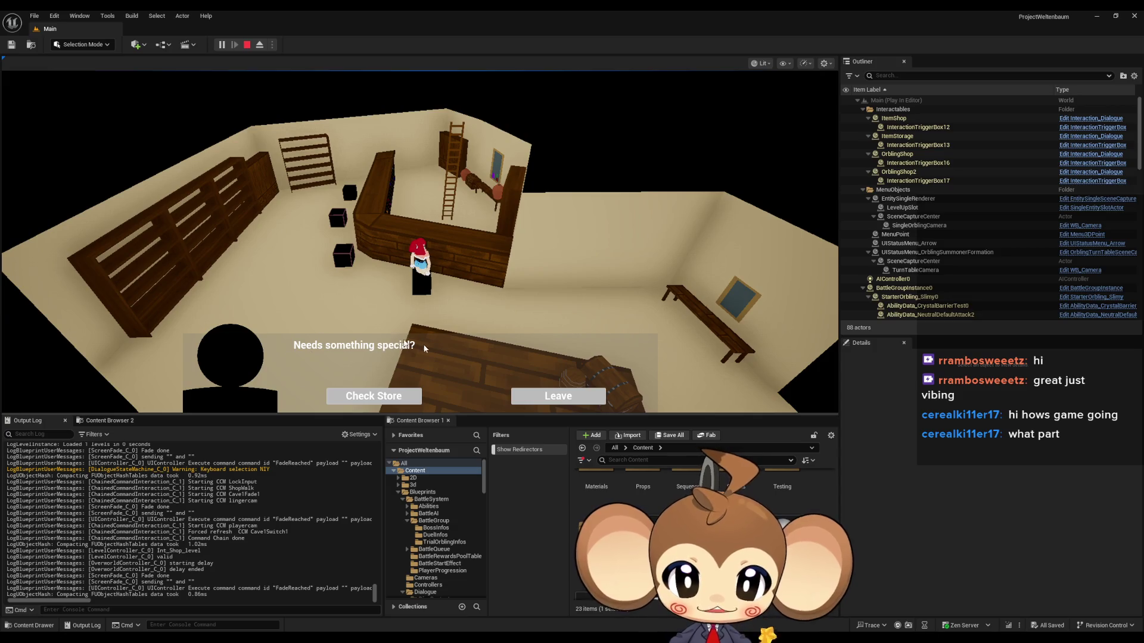
{"action": "left_click", "coordinate": [550, 399]}
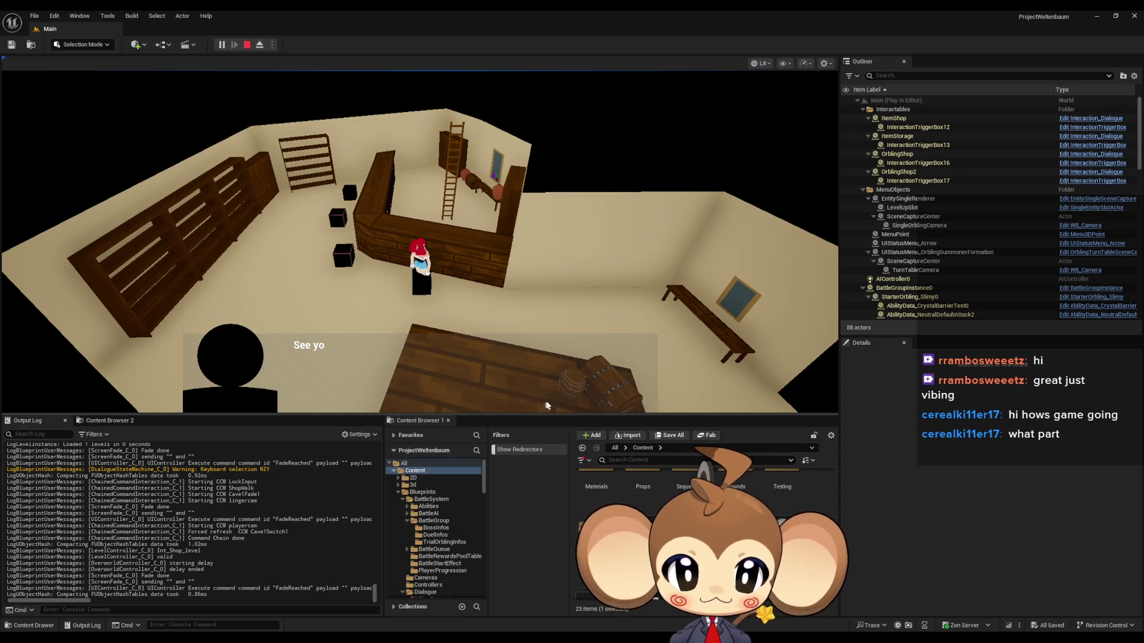
{"action": "left_click", "coordinate": [557, 368]}
{"action": "key", "text": "e"}
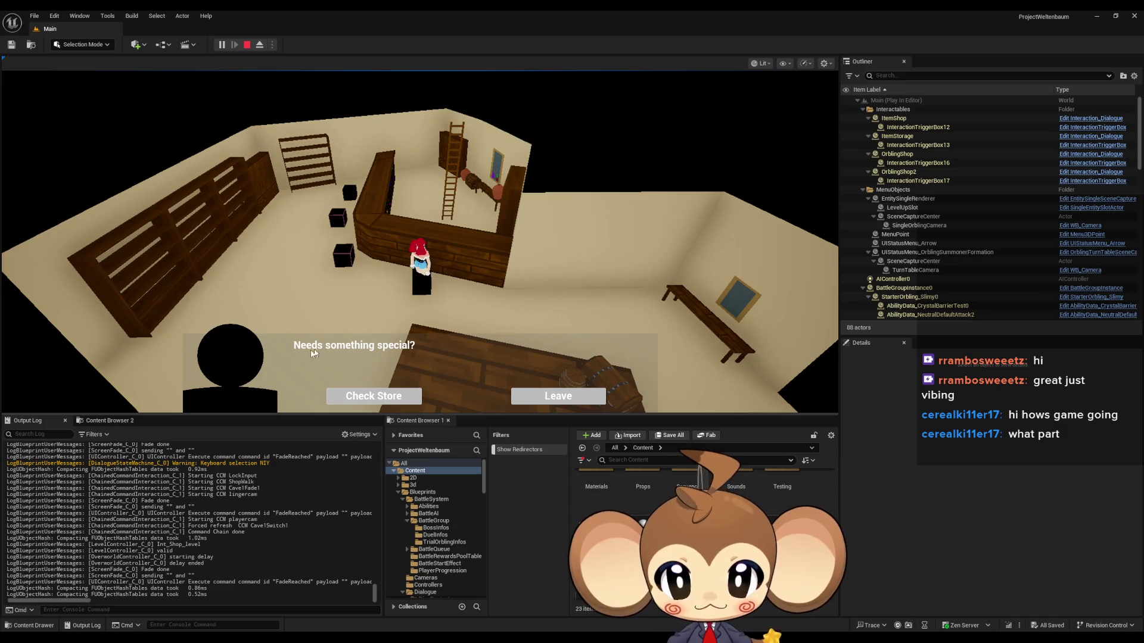
{"action": "left_click", "coordinate": [544, 395]}
{"action": "left_click", "coordinate": [545, 392]}
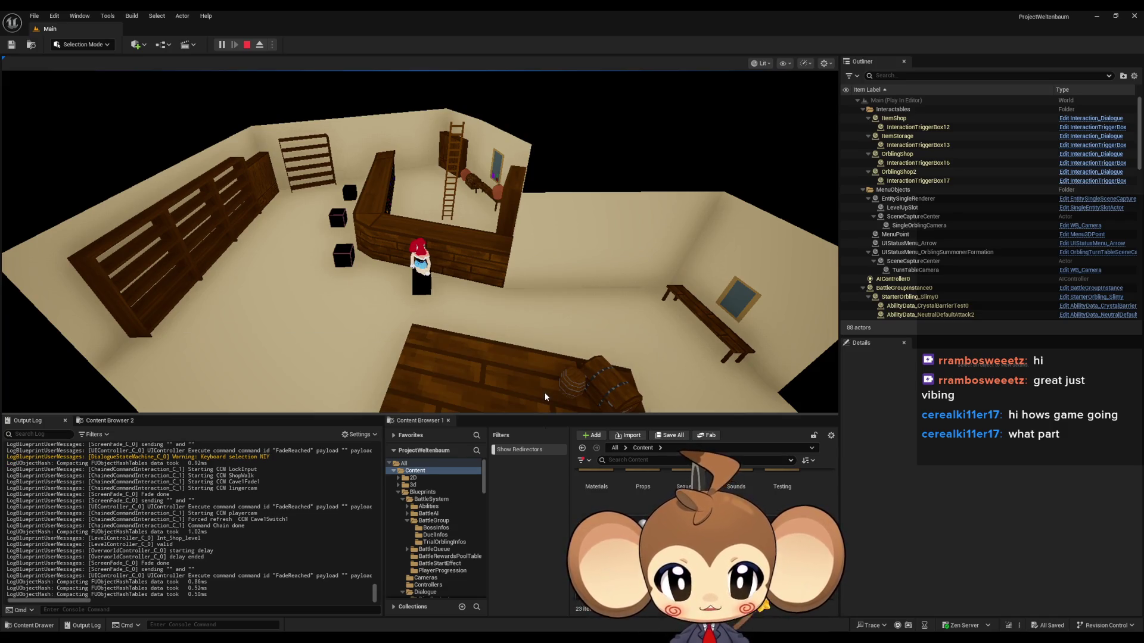
{"action": "key", "text": "e"}
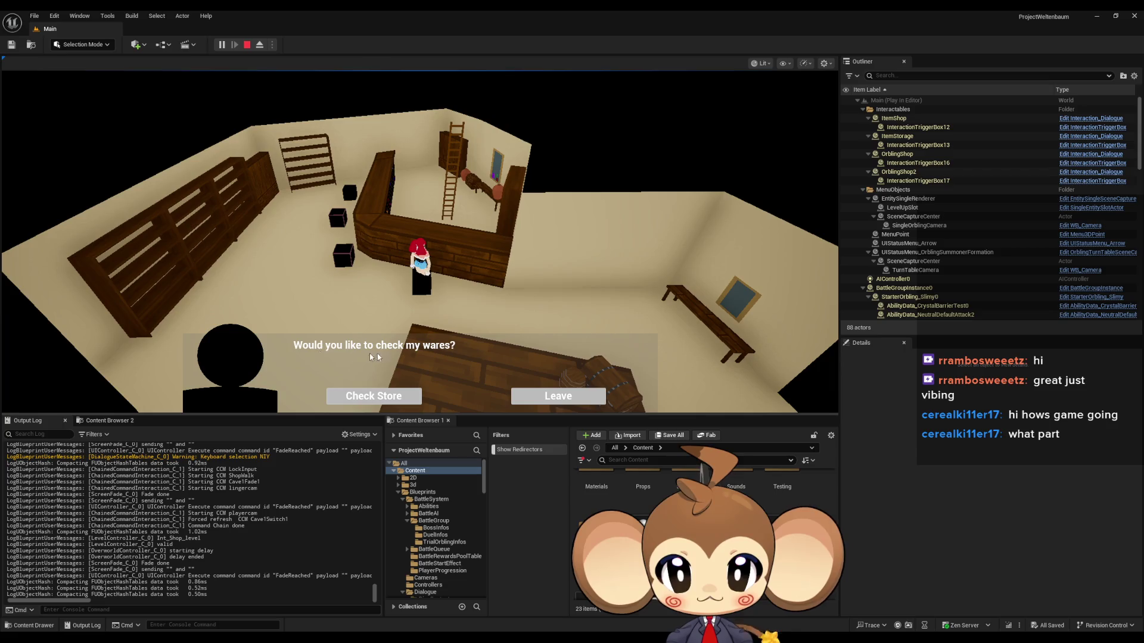
{"action": "left_click", "coordinate": [559, 397]}
Repeat the talk-and-decline exchange several times, then close the farewell and walk away
{"action": "key", "text": "e"}
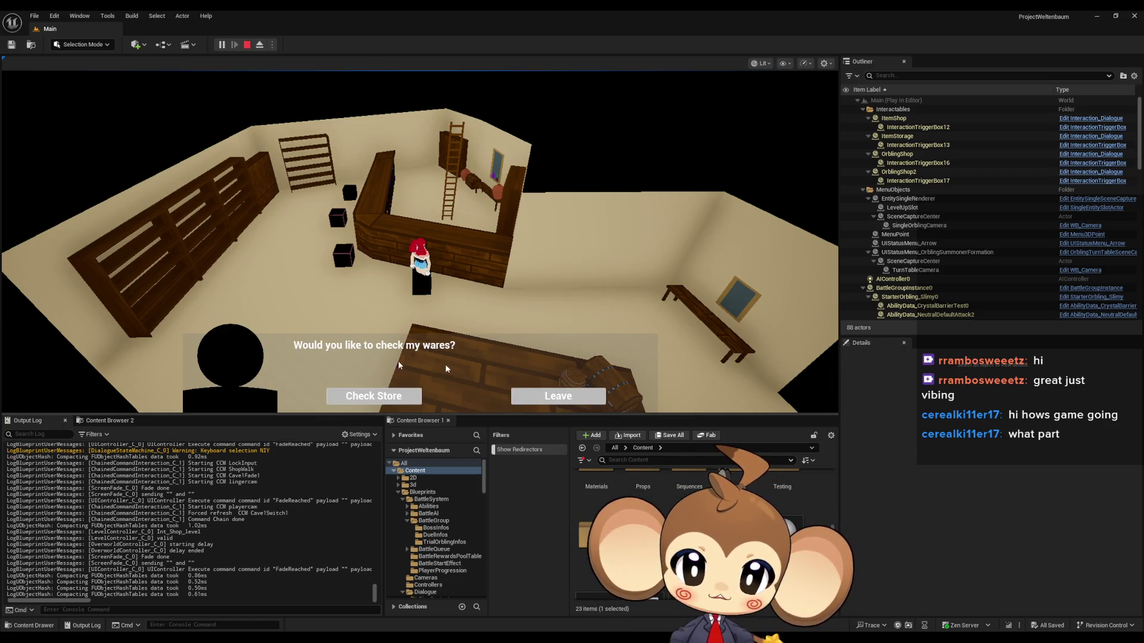
{"action": "left_click", "coordinate": [558, 396]}
{"action": "key", "text": "e"}
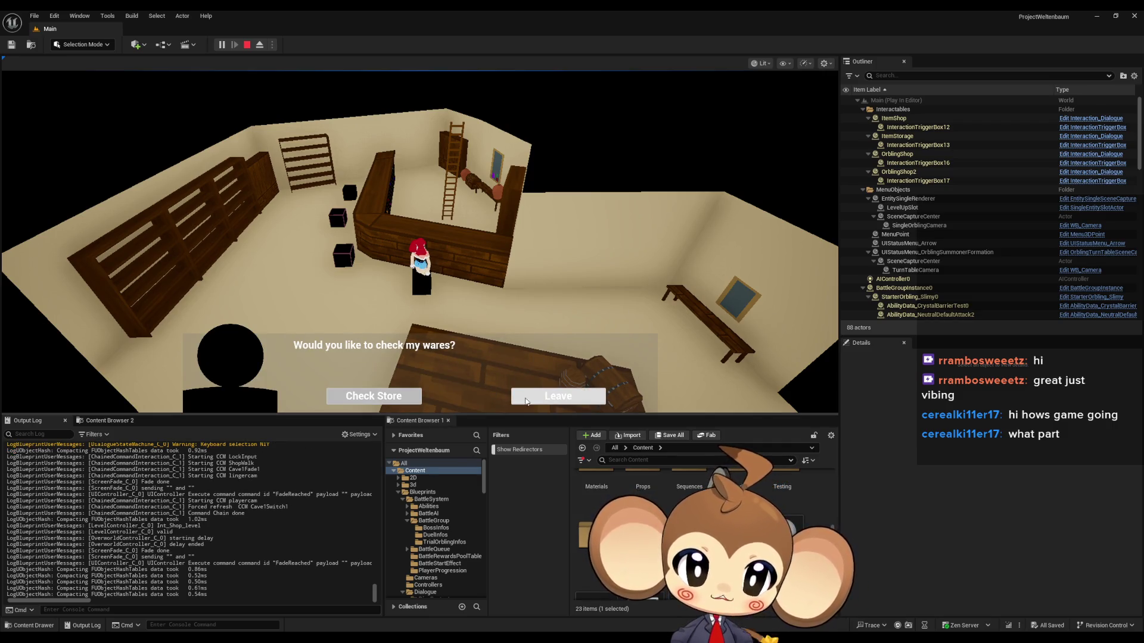
{"action": "left_click", "coordinate": [535, 397]}
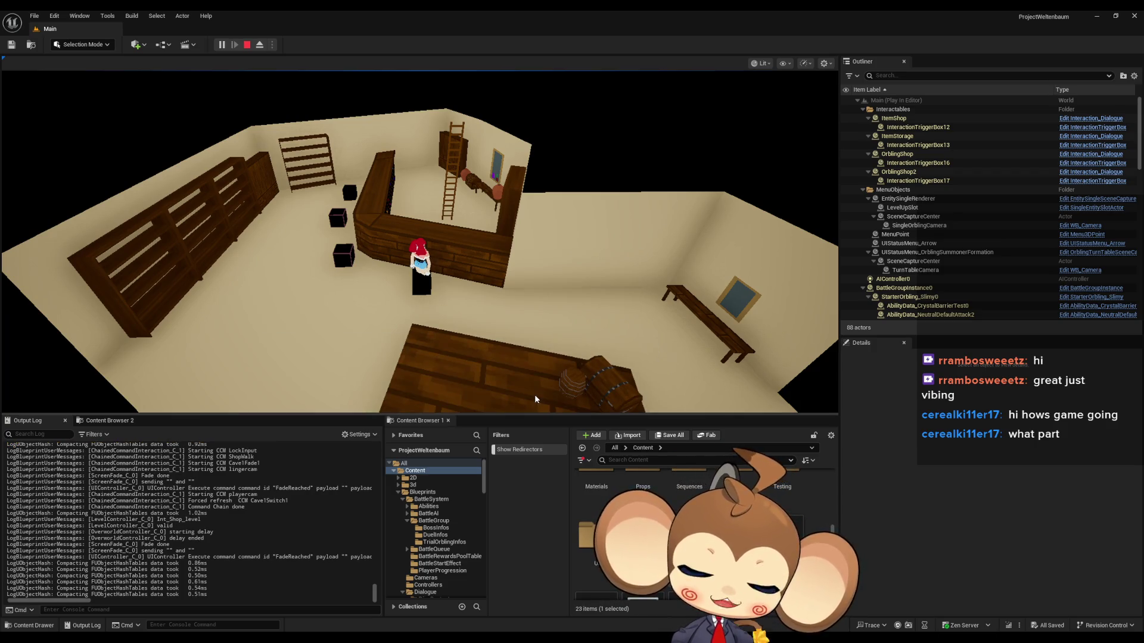
{"action": "key", "text": "e"}
{"action": "left_click", "coordinate": [540, 396]}
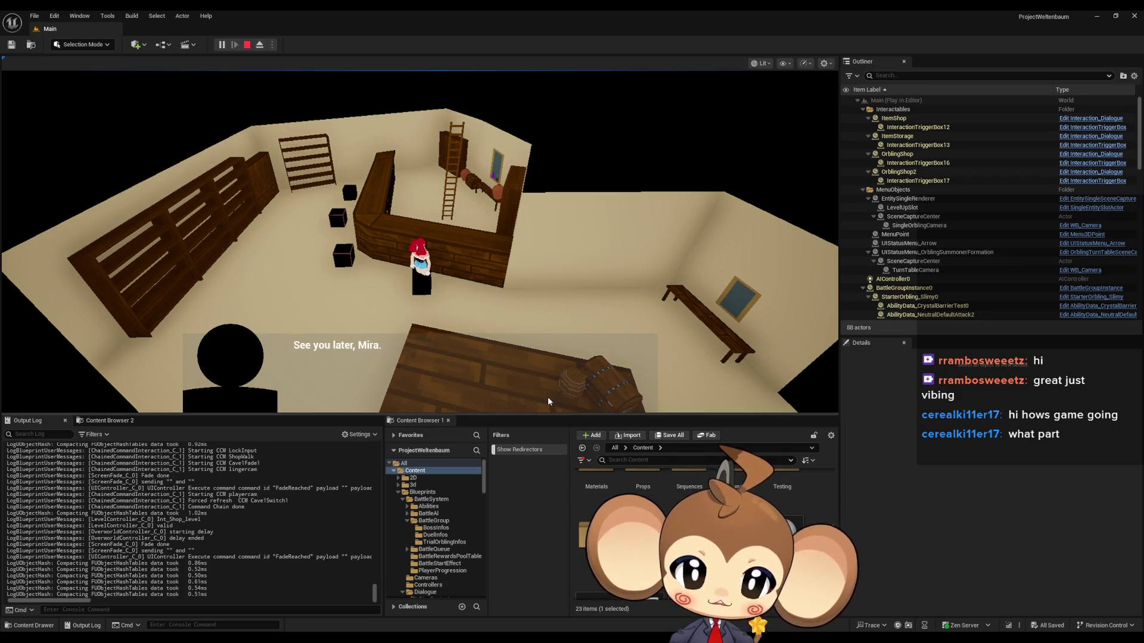
{"action": "key", "text": "e"}
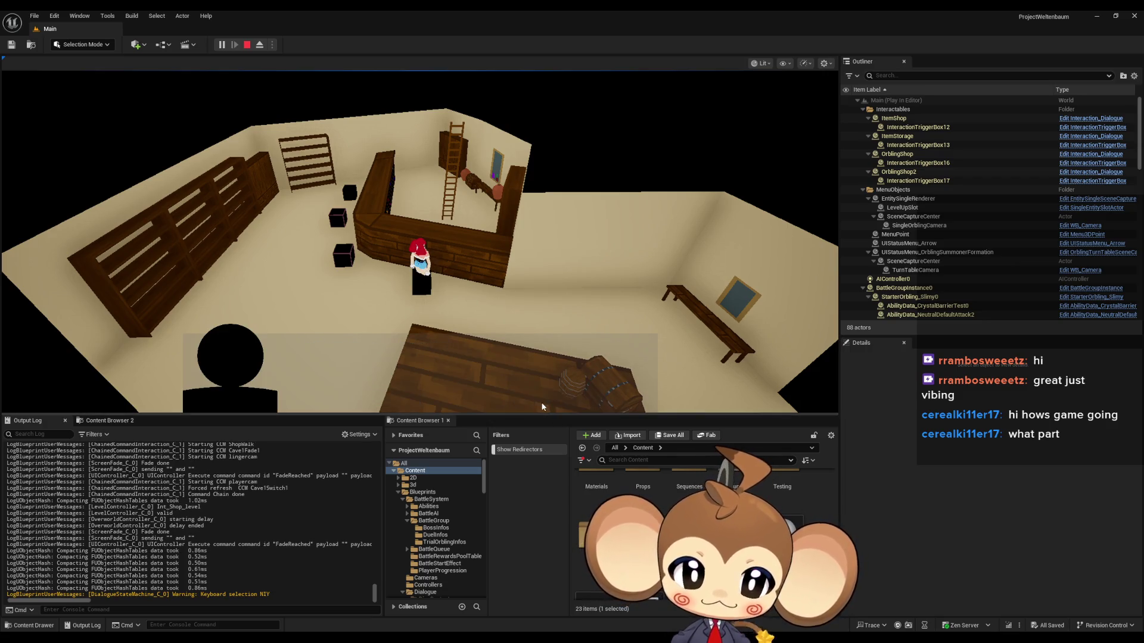
{"action": "key", "text": "s"}
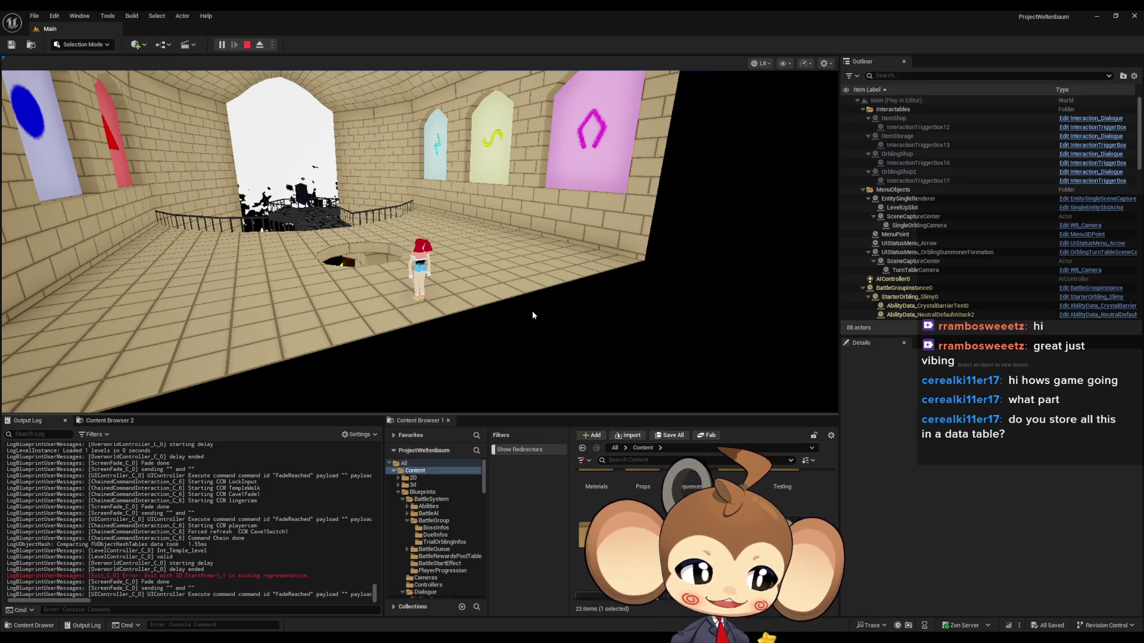
Run out of the shop and drop the character through the temple's floor hole
{"action": "key", "text": "w"}
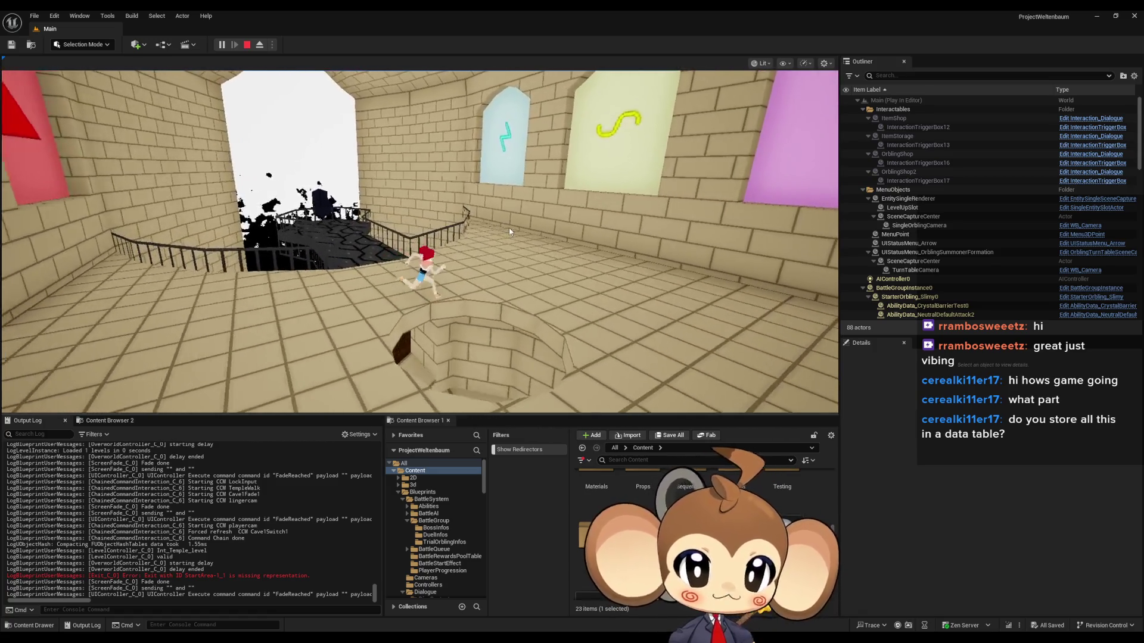
{"action": "key", "text": "s"}
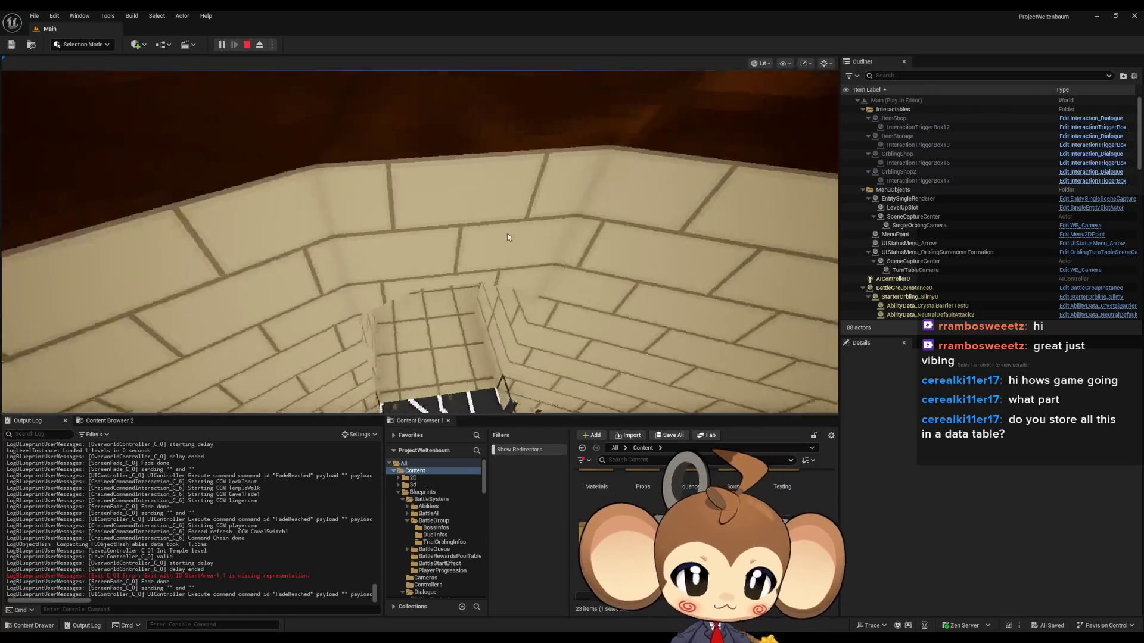
{"action": "key", "text": "w"}
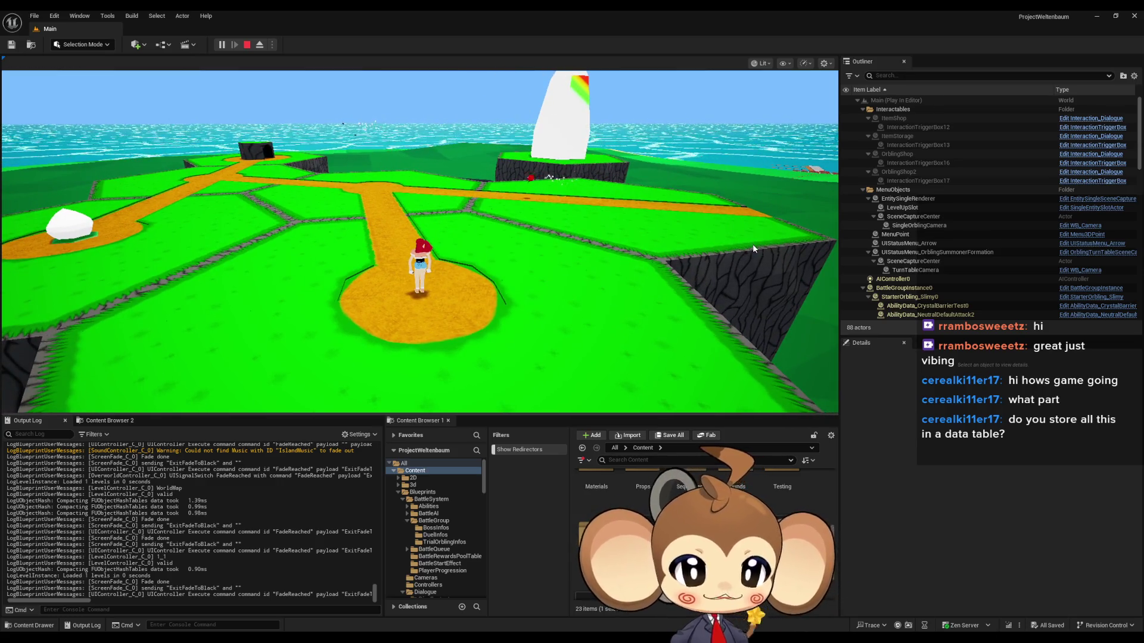
Cheat in the exit key and flow energy, then step onto the white flower
{"action": "key", "text": "w"}
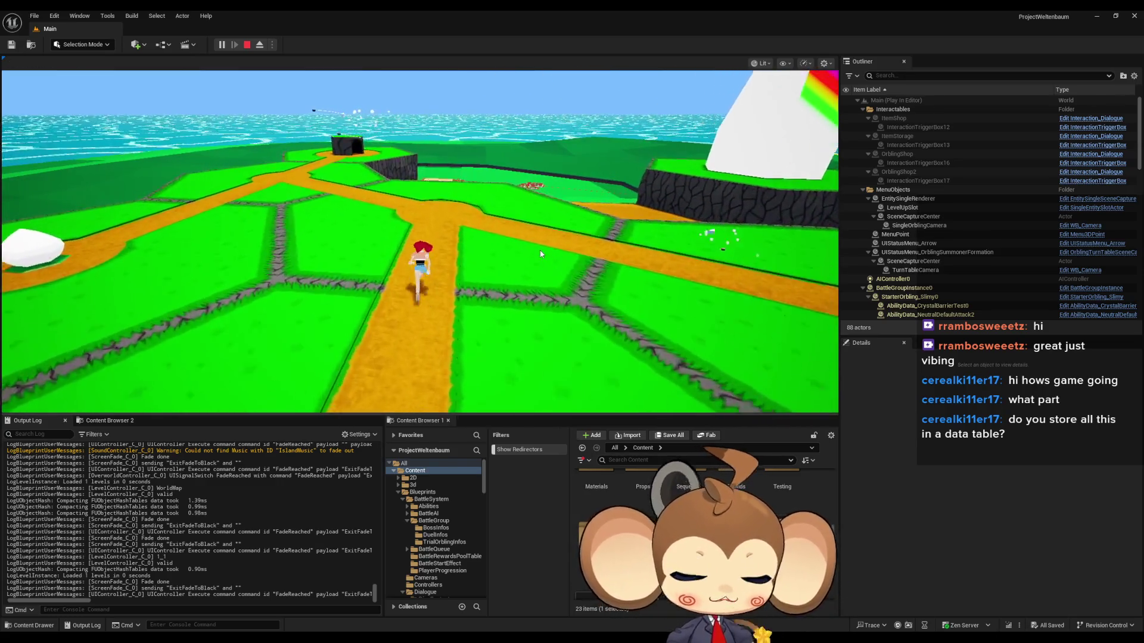
{"action": "key", "text": "a"}
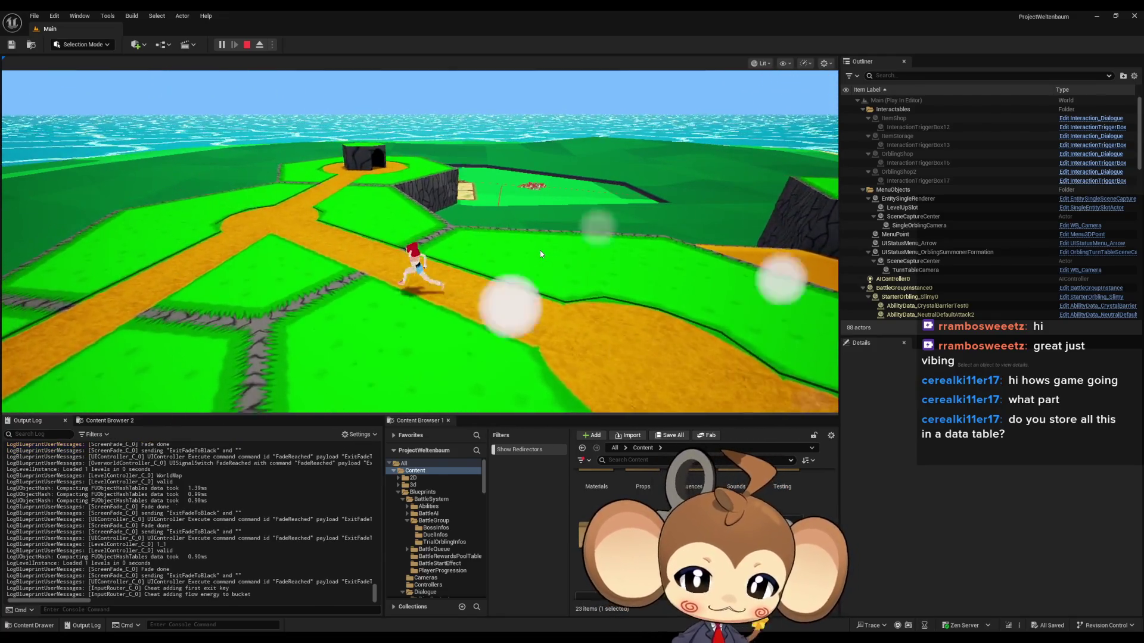
{"action": "key", "text": "w"}
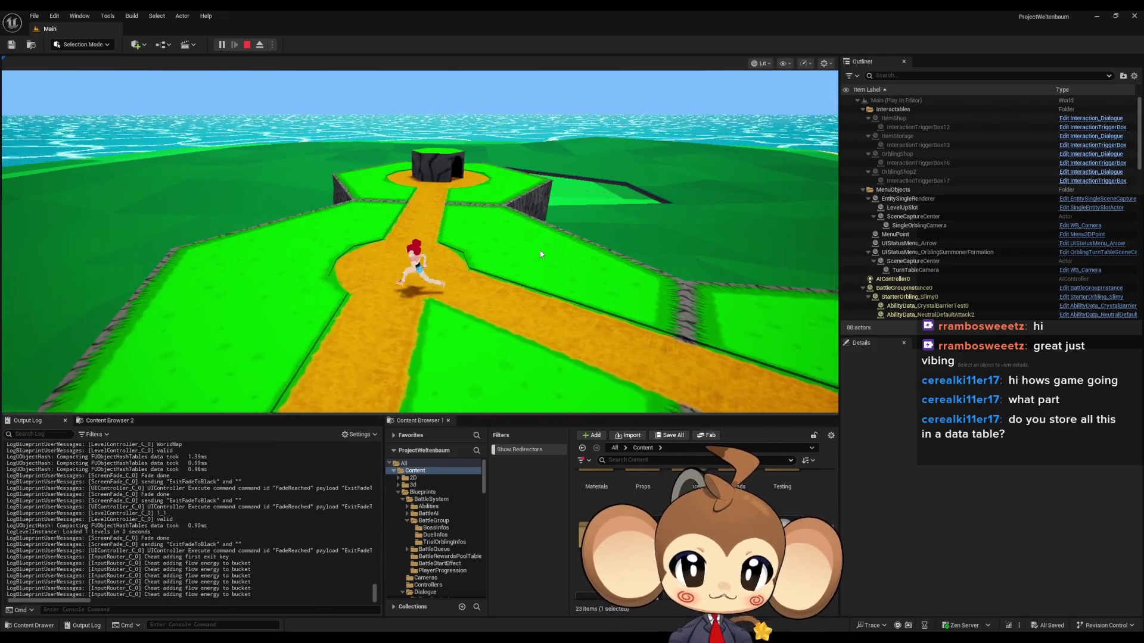
{"action": "key", "text": "w"}
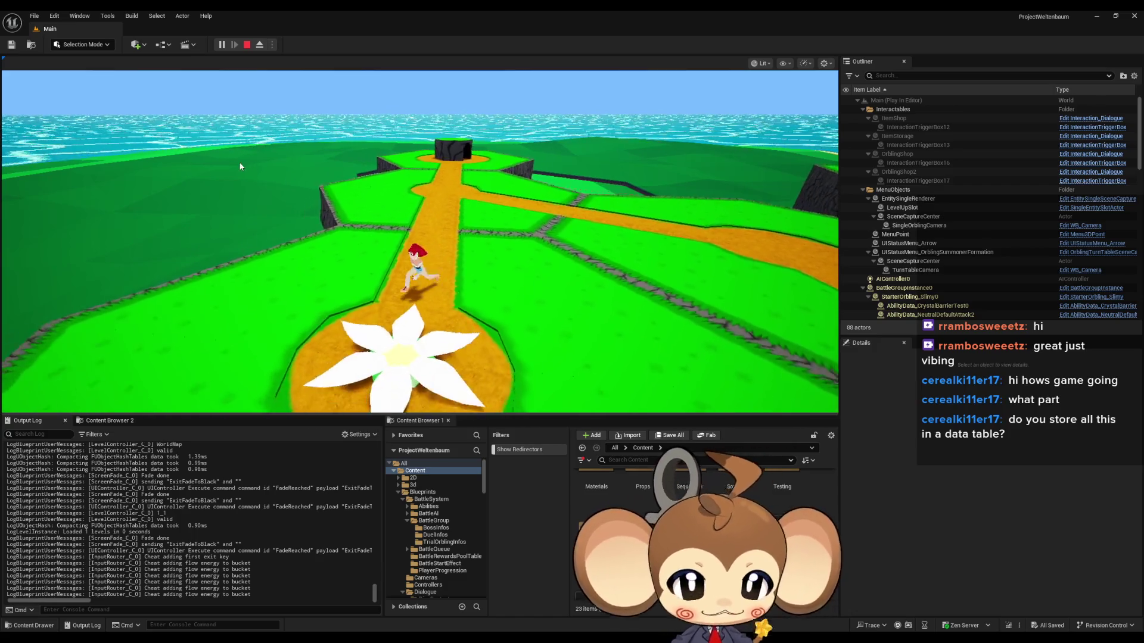
{"action": "key", "text": "w"}
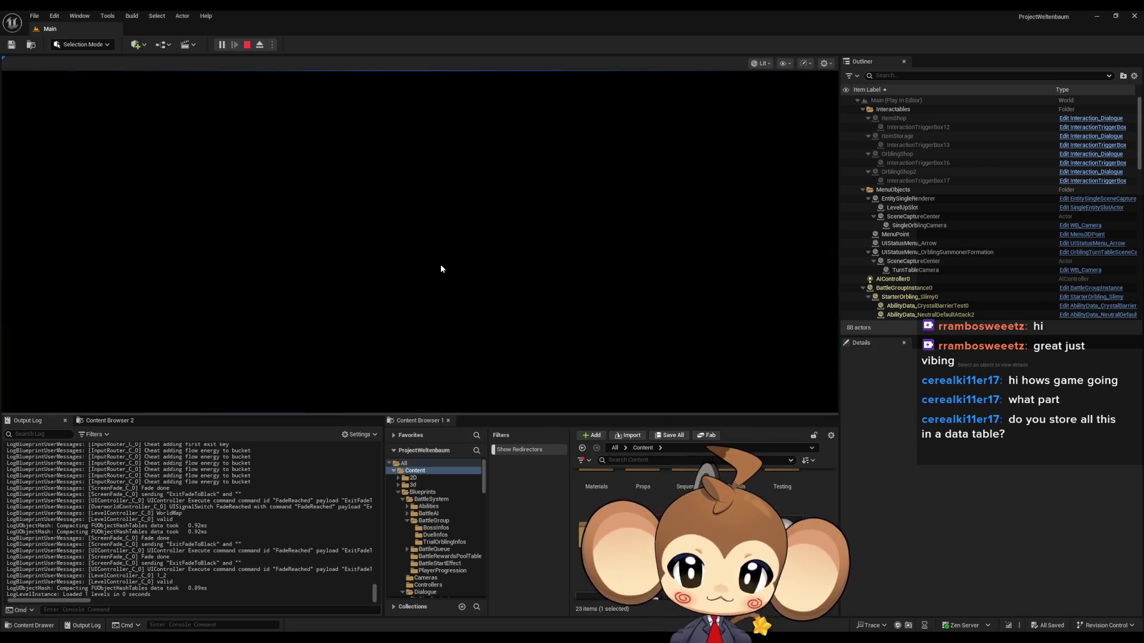
Run down the path, climb the stairs and enter the cave
{"action": "key", "text": "w"}
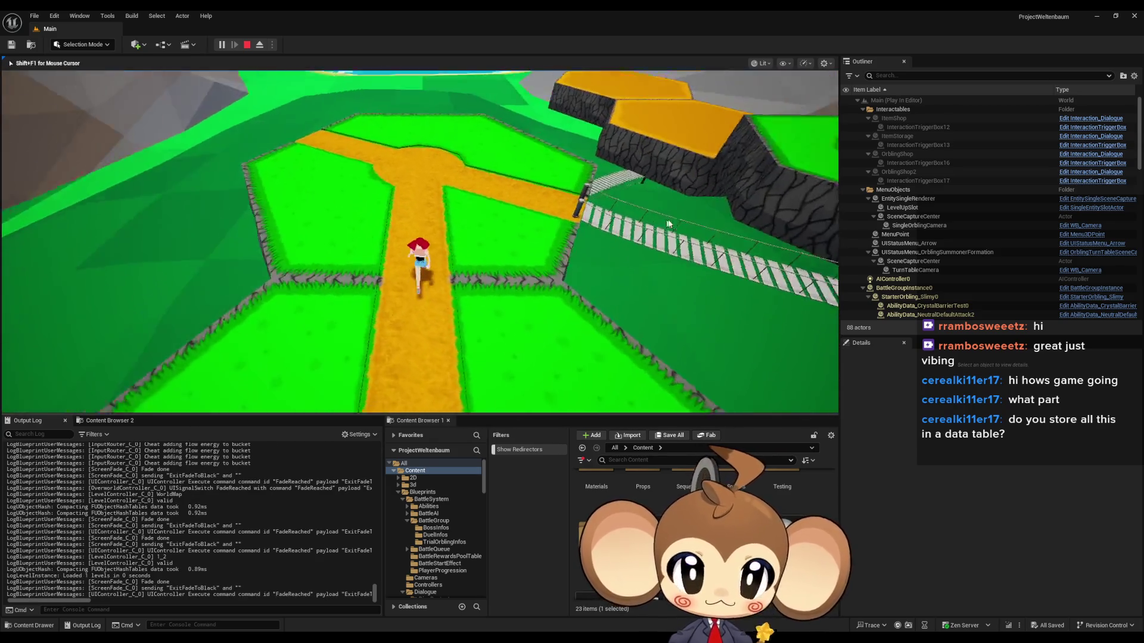
{"action": "key", "text": "w"}
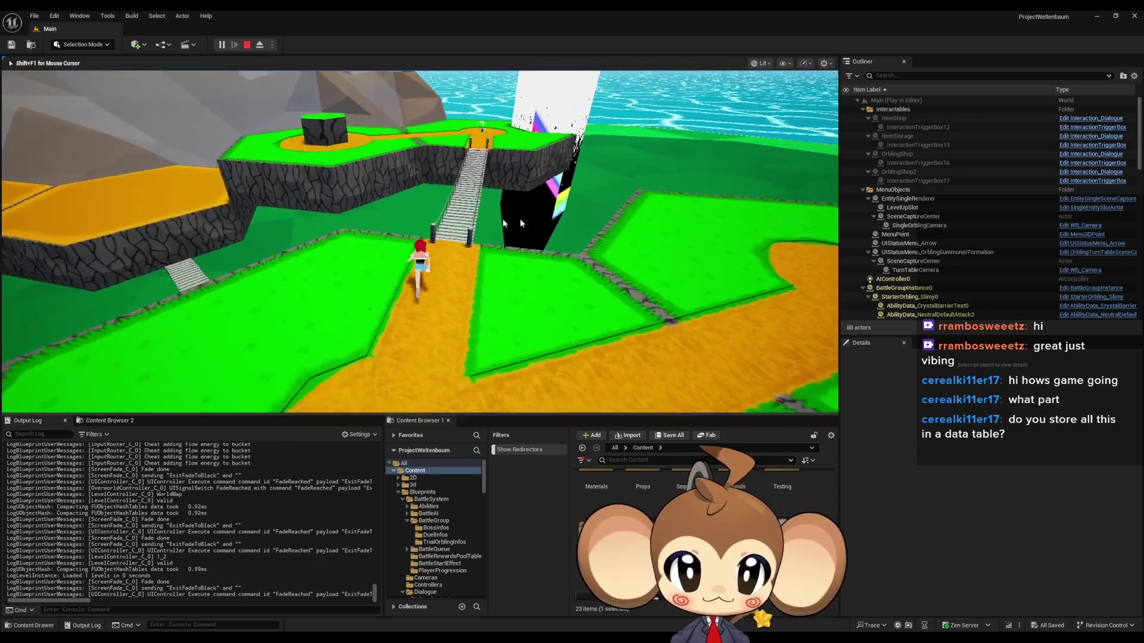
{"action": "key", "text": "w"}
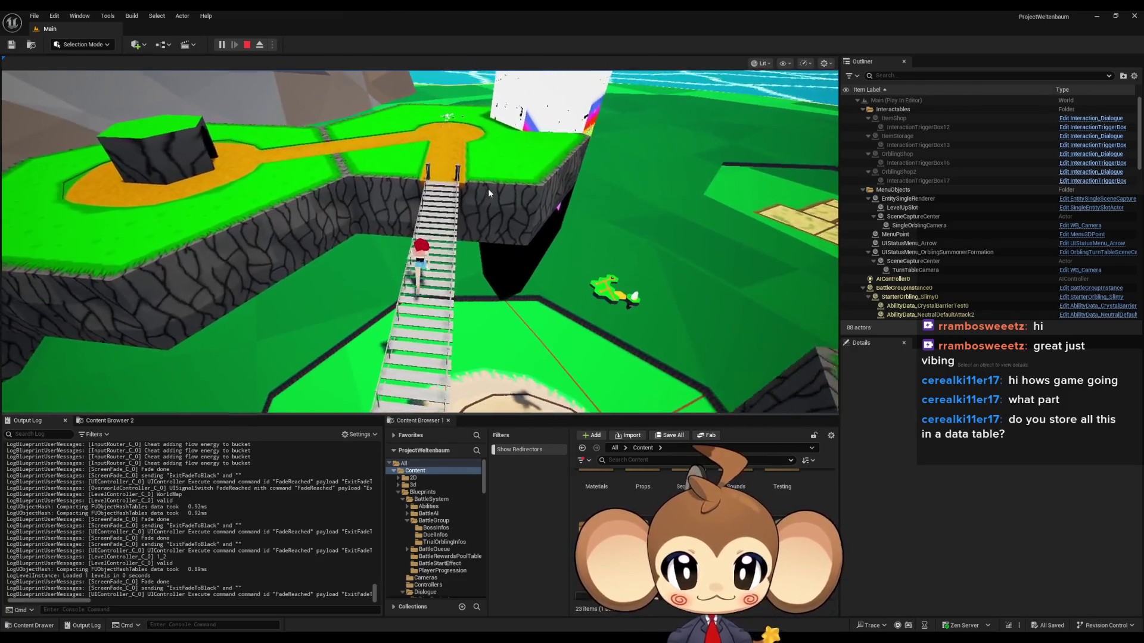
{"action": "key", "text": "w"}
{"action": "left_click", "coordinate": [477, 187]}
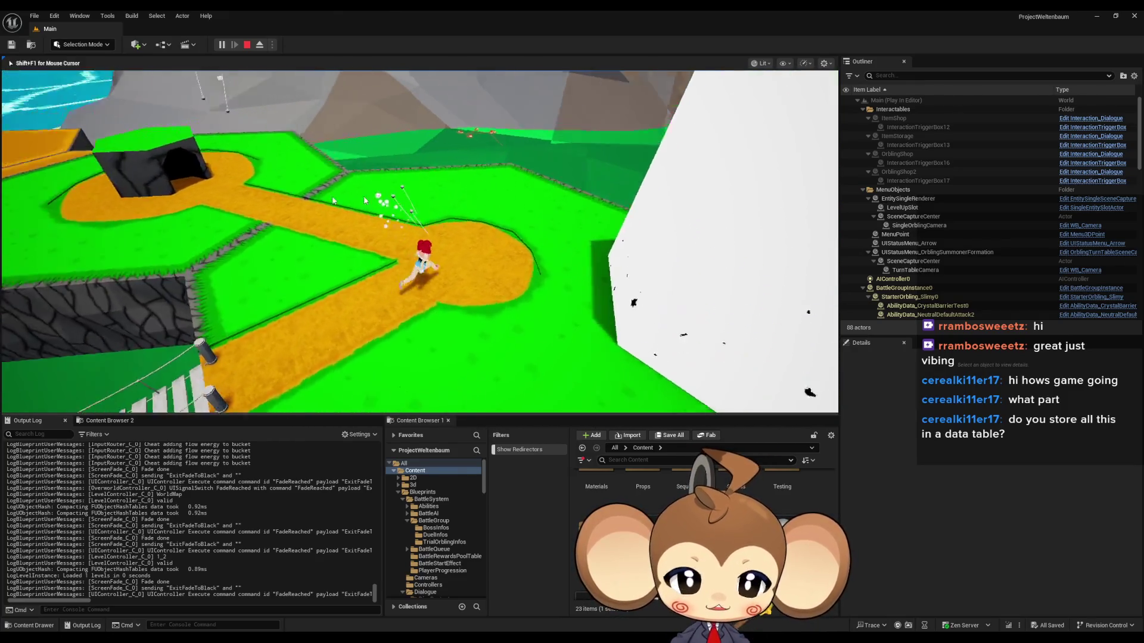
{"action": "key", "text": "w"}
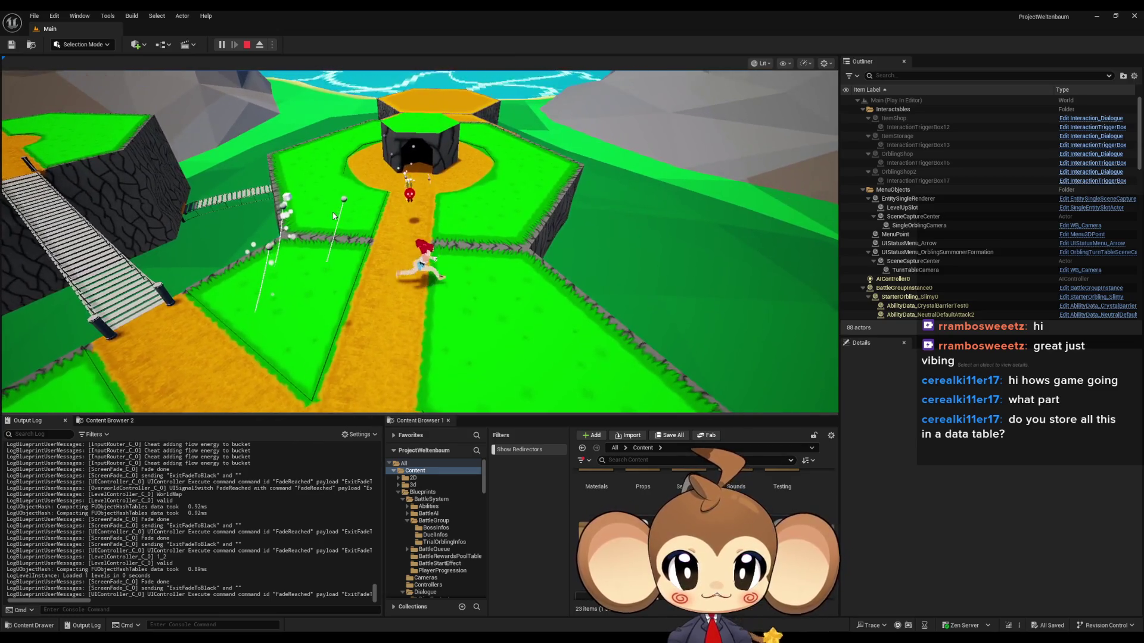
{"action": "key", "text": "w"}
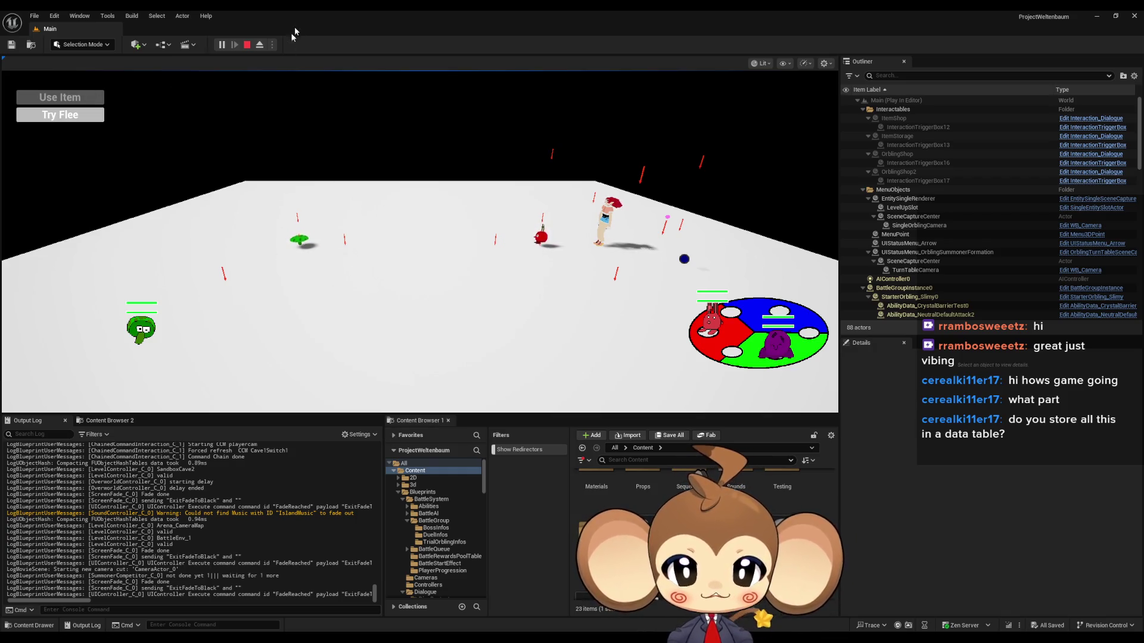
Stop the Play In Editor boss battle test and return to the StartCCM graph
{"action": "key", "text": "Escape"}
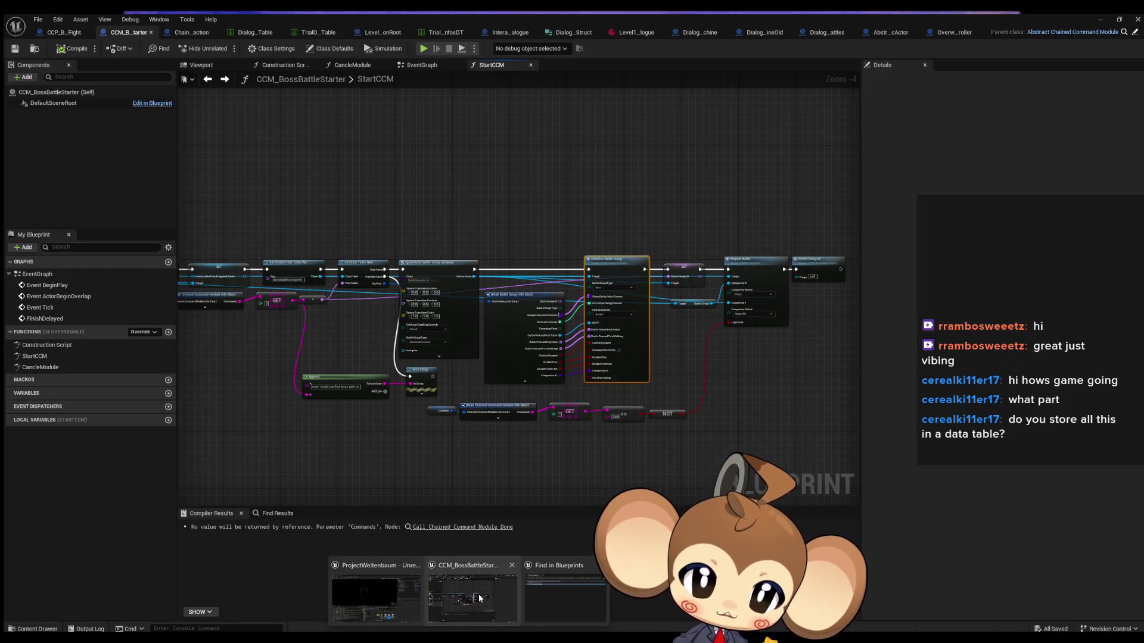
Center the data-table GET node in CCM_BossBattleStarter's StartCCM graph, then bring up the dialogue data asset
{"action": "left_click", "coordinate": [479, 597]}
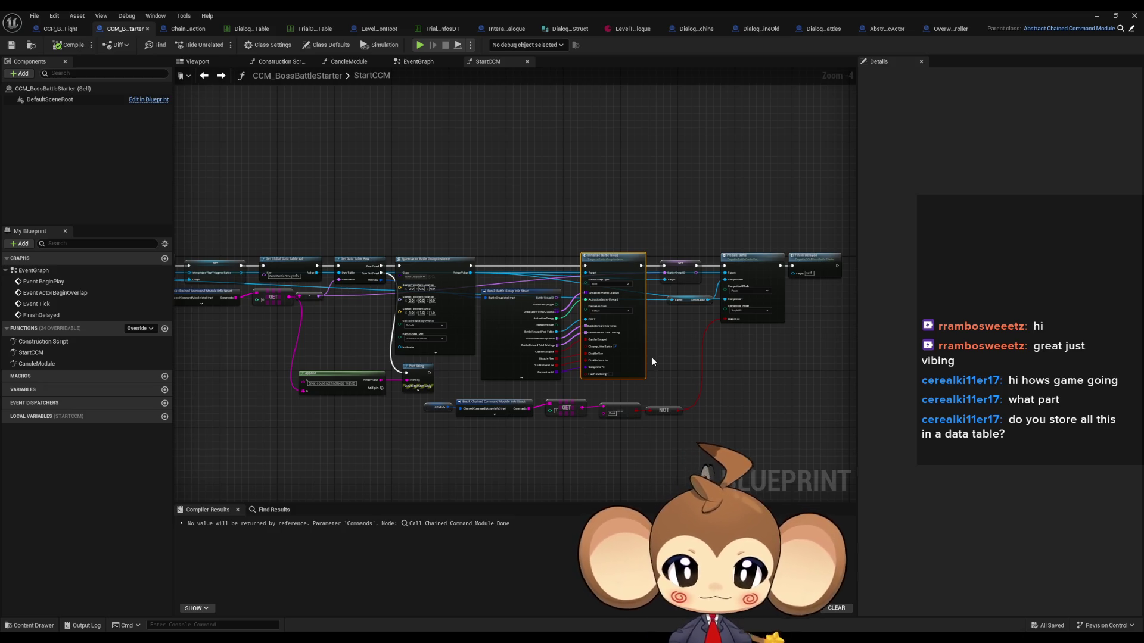
{"action": "scroll", "coordinate": [554, 405], "scroll_direction": "up", "scroll_amount": 2}
{"action": "mouse_move", "coordinate": [539, 408]}
{"action": "left_mouse_down"}
{"action": "mouse_move", "coordinate": [643, 354]}
{"action": "mouse_move", "coordinate": [618, 370]}
{"action": "left_mouse_up"}
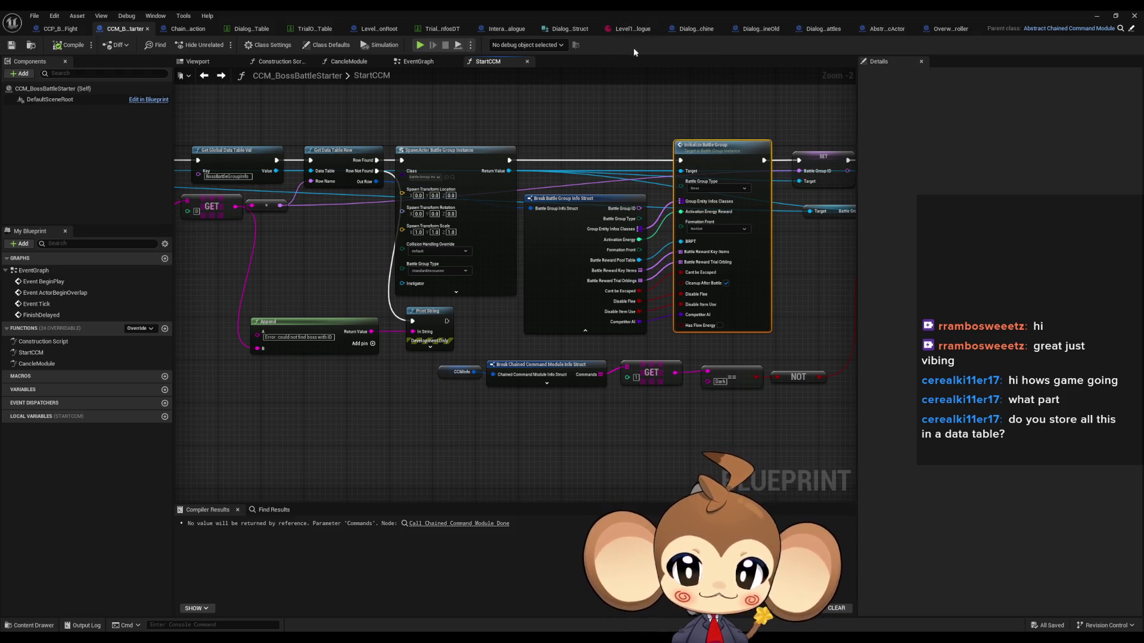
{"action": "left_click", "coordinate": [632, 29]}
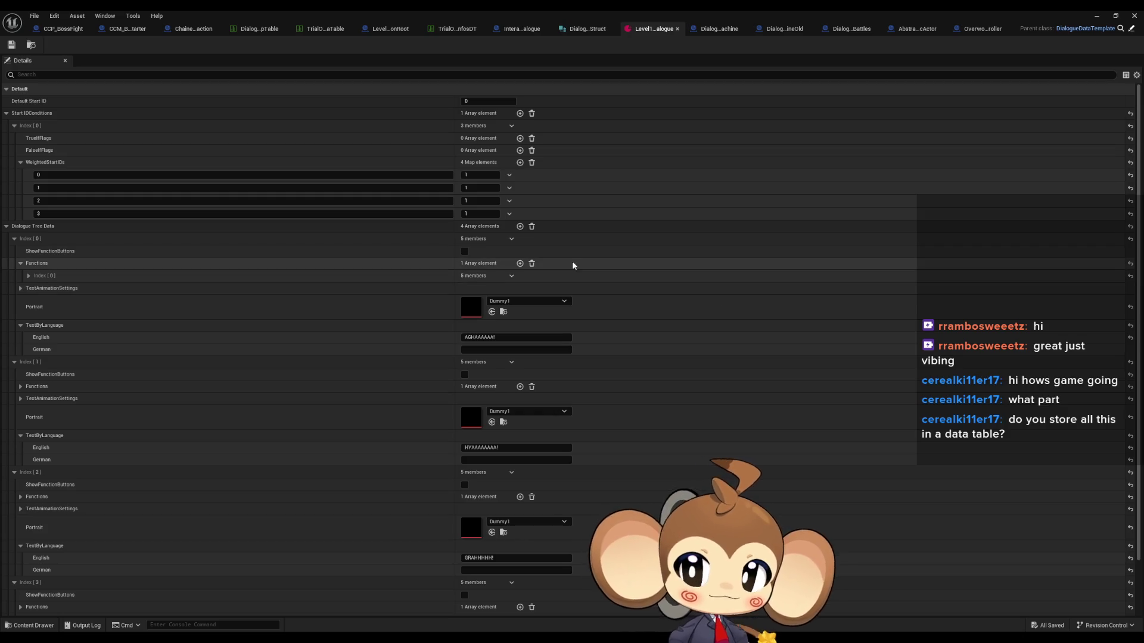
Fold away Dialogue Tree Data, leaving Start IDConditions and its Index [0] entry expanded
{"action": "left_click", "coordinate": [7, 226]}
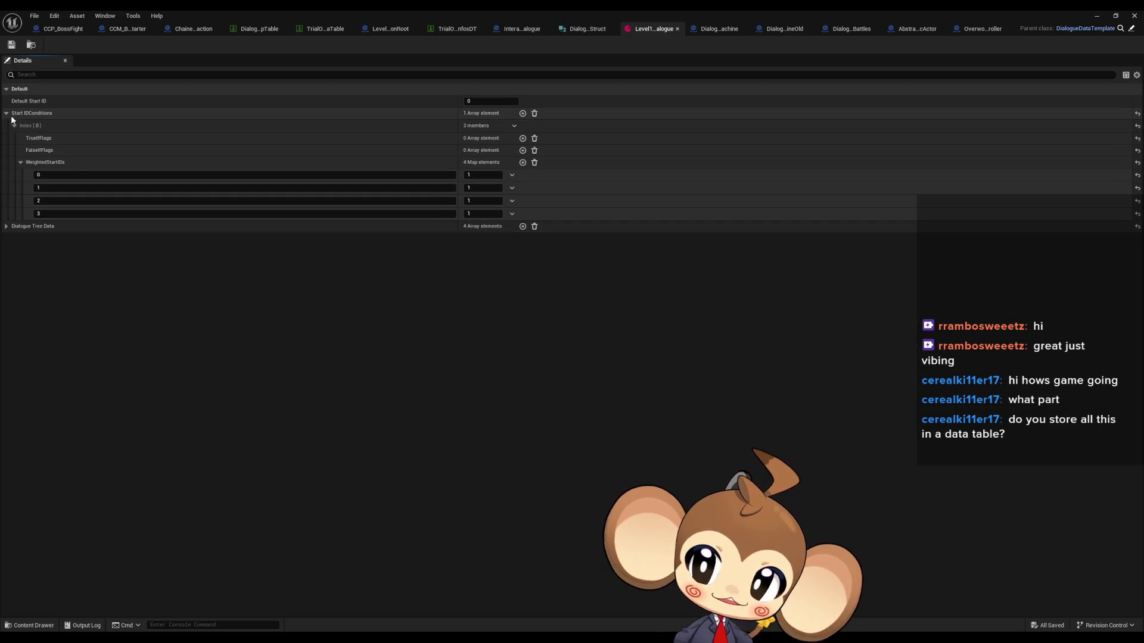
{"action": "left_click", "coordinate": [6, 113]}
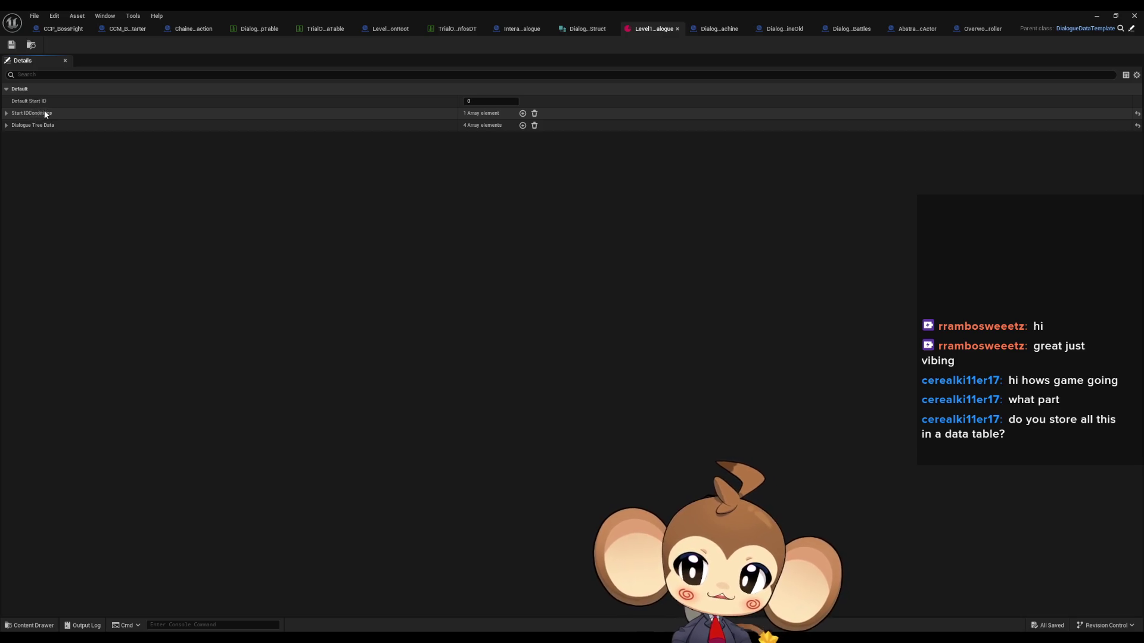
{"action": "left_click", "coordinate": [7, 114]}
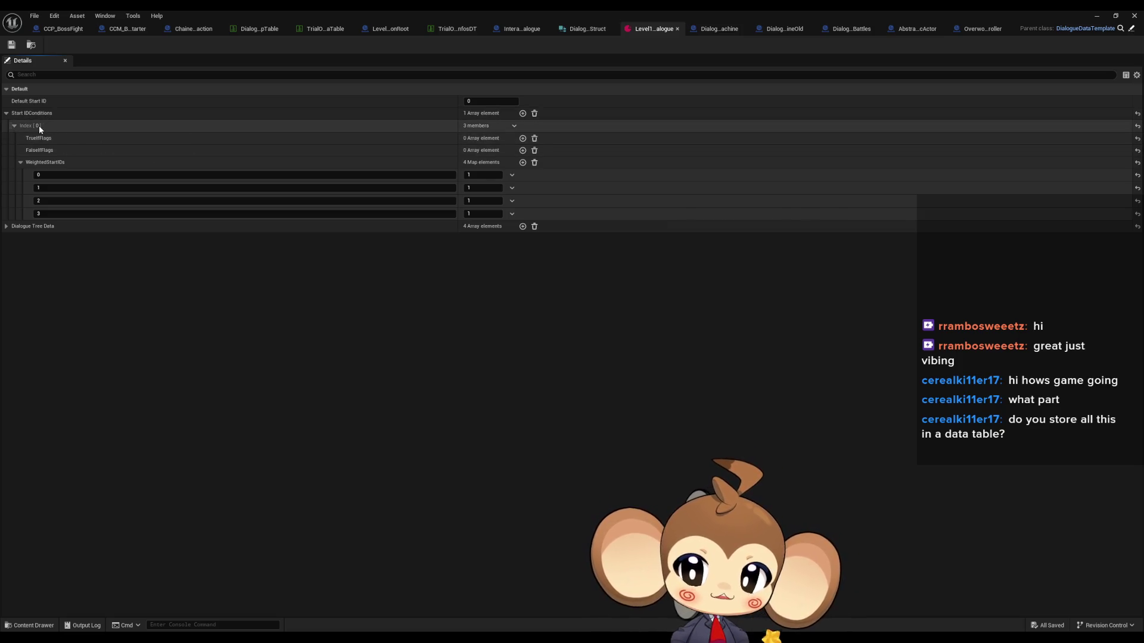
{"action": "left_click", "coordinate": [15, 126]}
{"action": "left_click", "coordinate": [14, 126]}
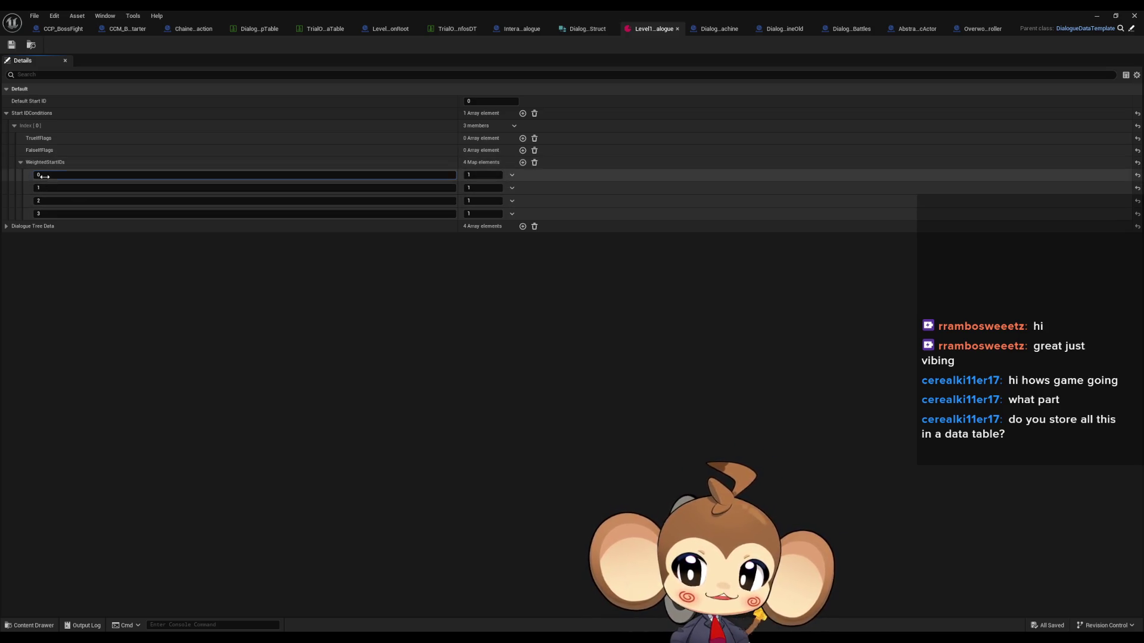
Inspect the weights (1) for start IDs 0 and 1, then fold the WeightedStartIDs map
{"action": "left_click", "coordinate": [468, 175]}
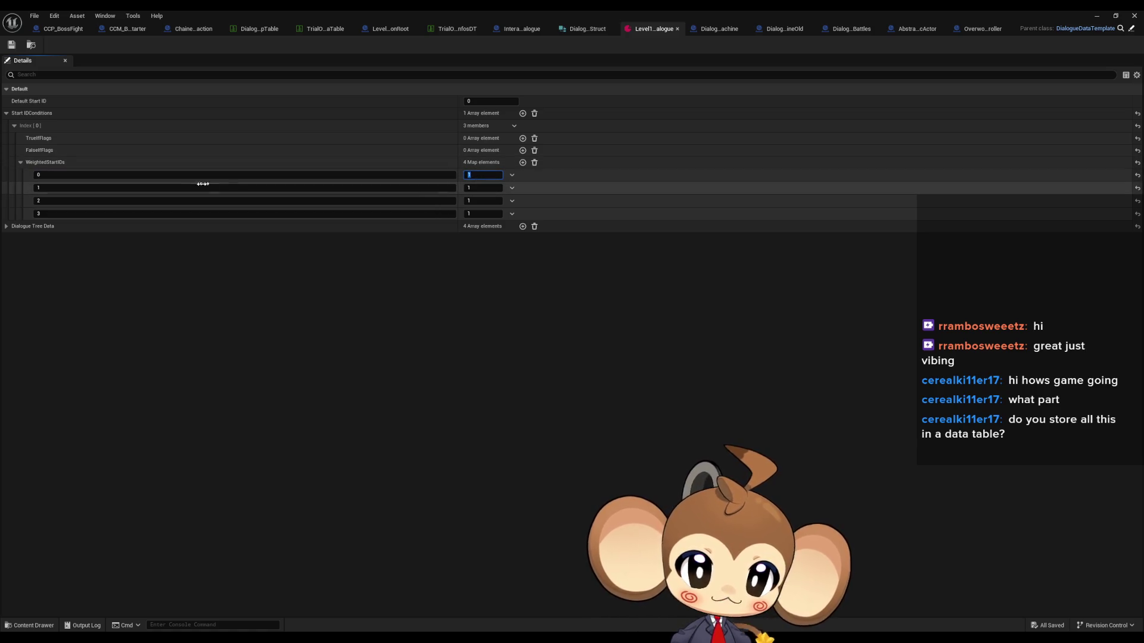
{"action": "left_click", "coordinate": [485, 187]}
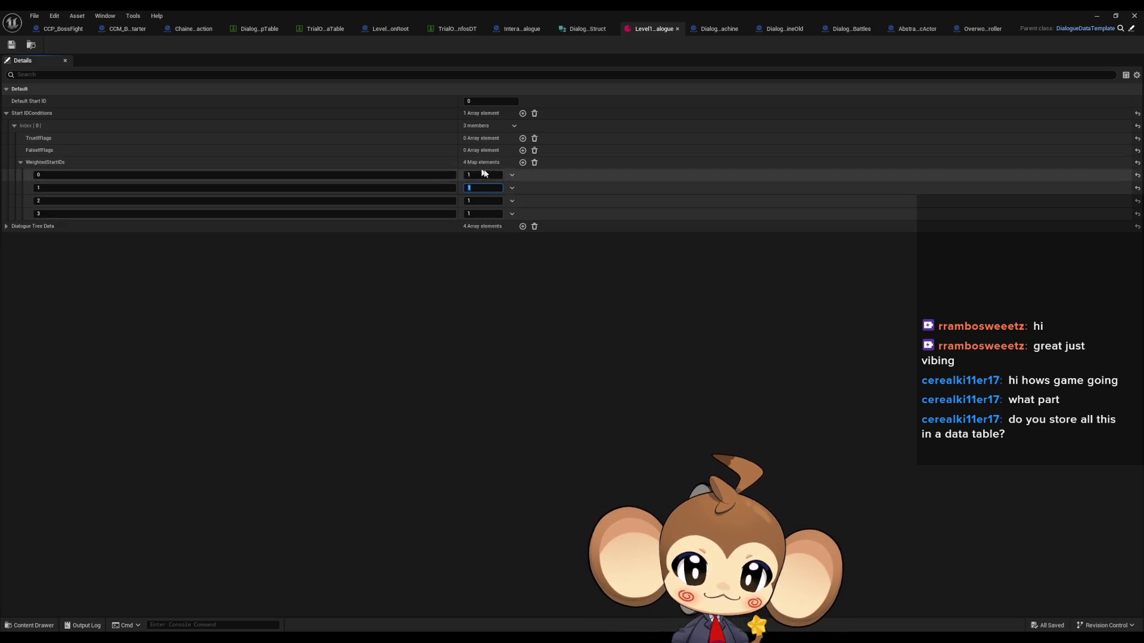
{"action": "left_click", "coordinate": [21, 162]}
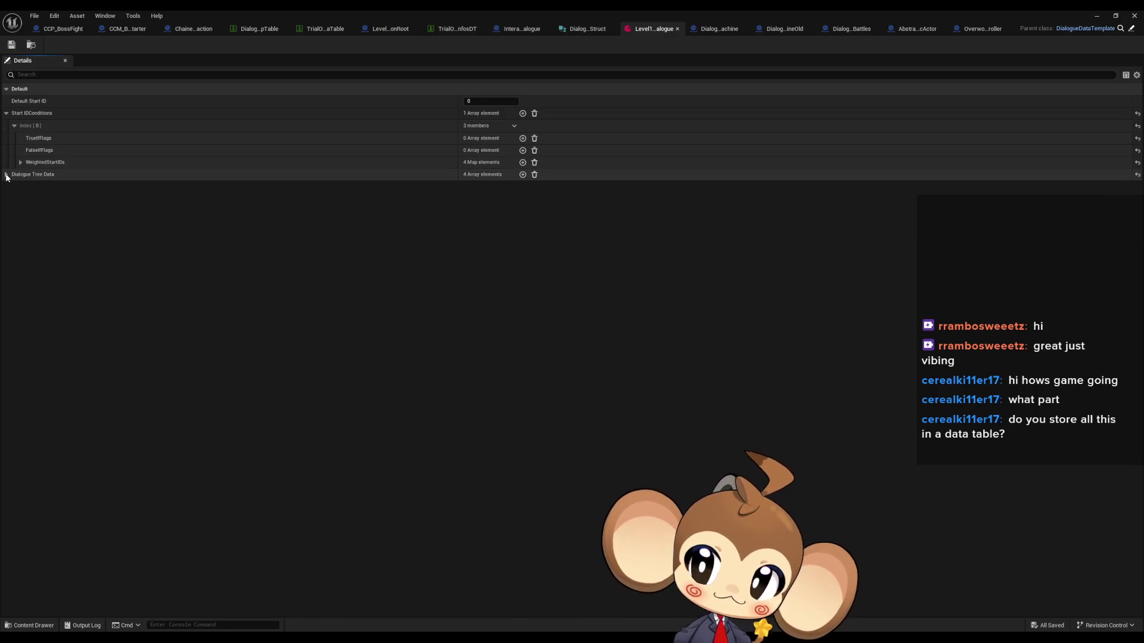
{"action": "left_click", "coordinate": [6, 175]}
{"action": "left_click", "coordinate": [15, 186]}
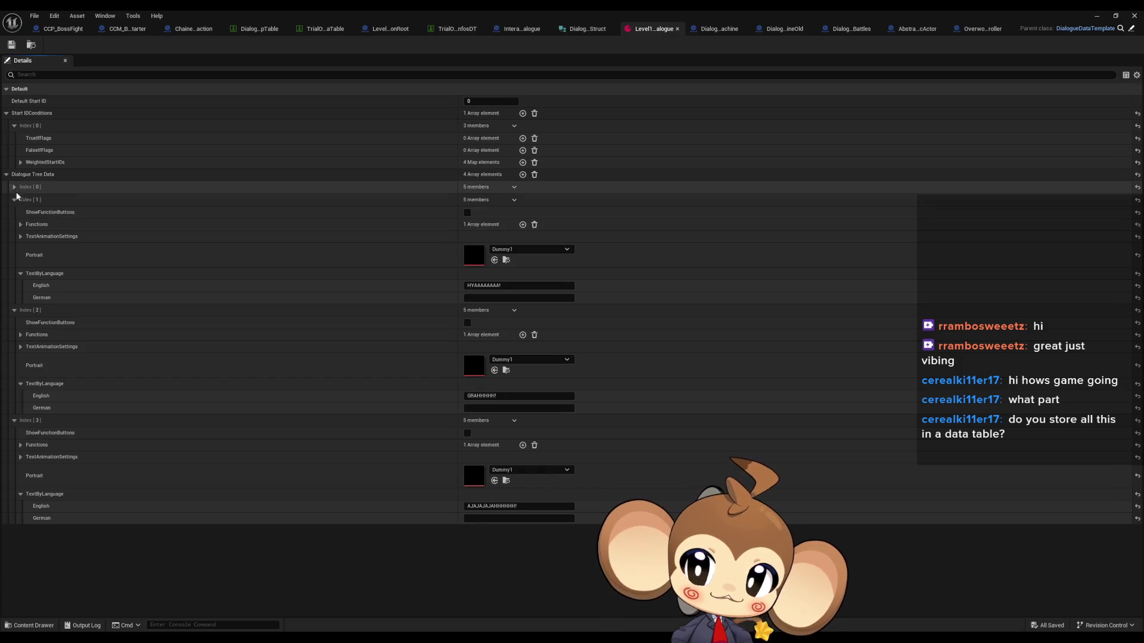
{"action": "left_click", "coordinate": [15, 200]}
{"action": "left_click", "coordinate": [14, 323]}
{"action": "left_click", "coordinate": [14, 212]}
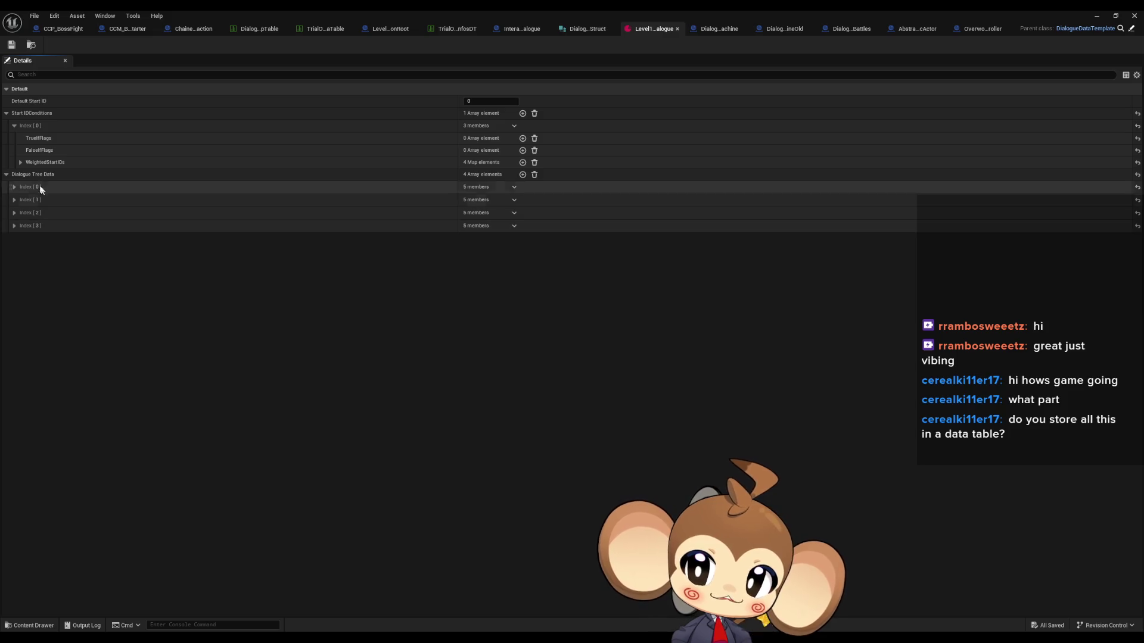
{"action": "left_click", "coordinate": [20, 162]}
{"action": "left_click", "coordinate": [20, 162]}
{"action": "left_click", "coordinate": [15, 186]}
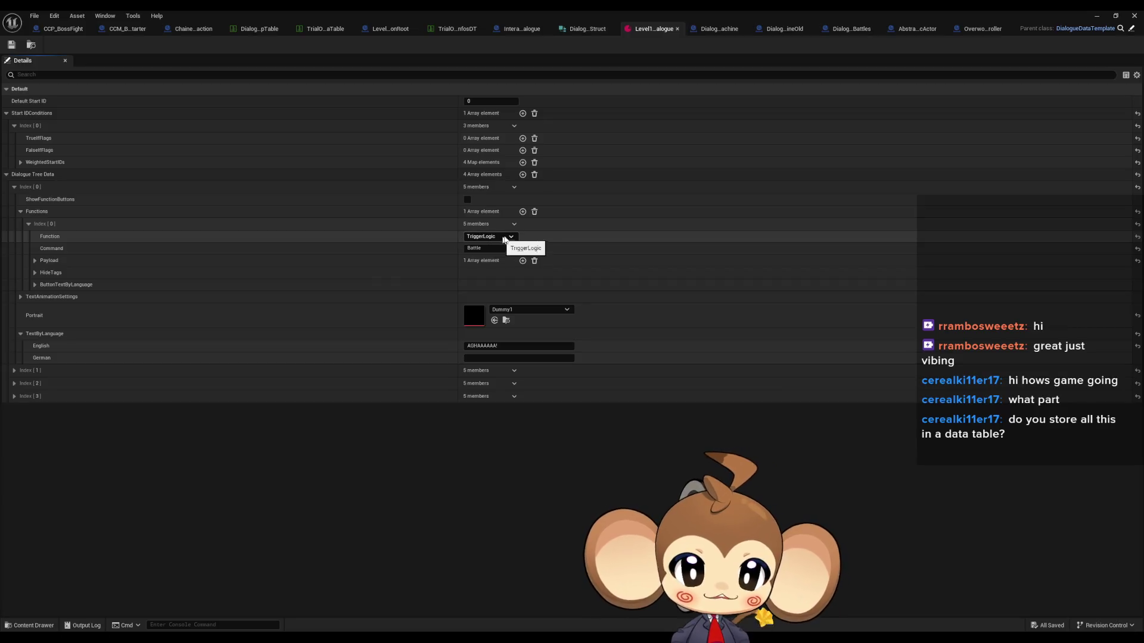
{"action": "left_click", "coordinate": [483, 247]}
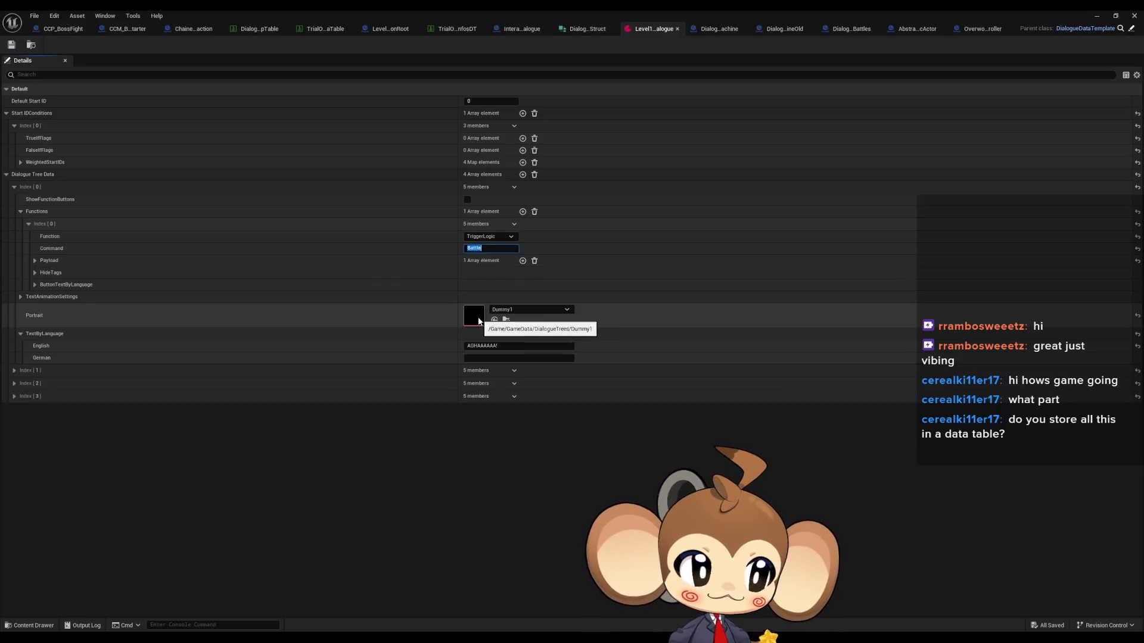
{"action": "left_click", "coordinate": [34, 260]}
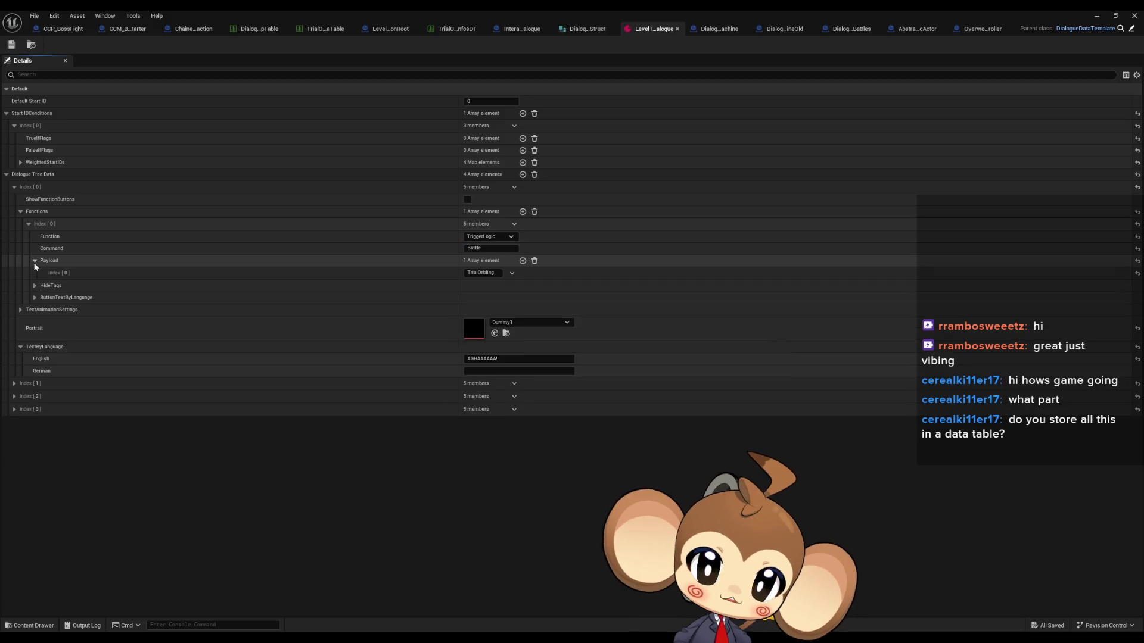
{"action": "left_click", "coordinate": [37, 260]}
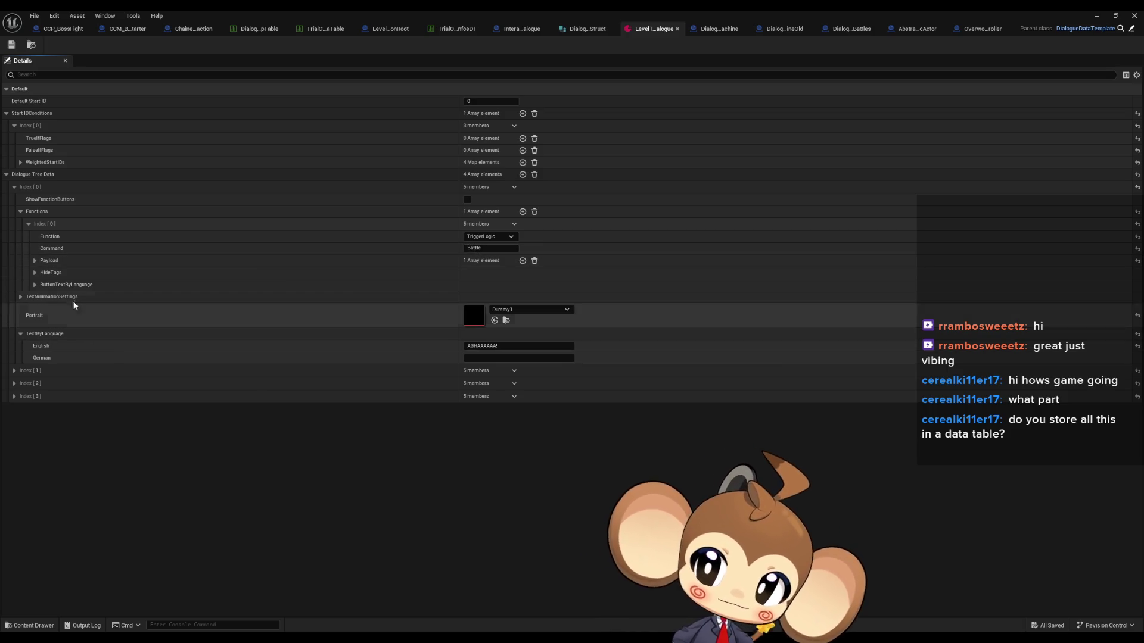
{"action": "left_click", "coordinate": [20, 212]}
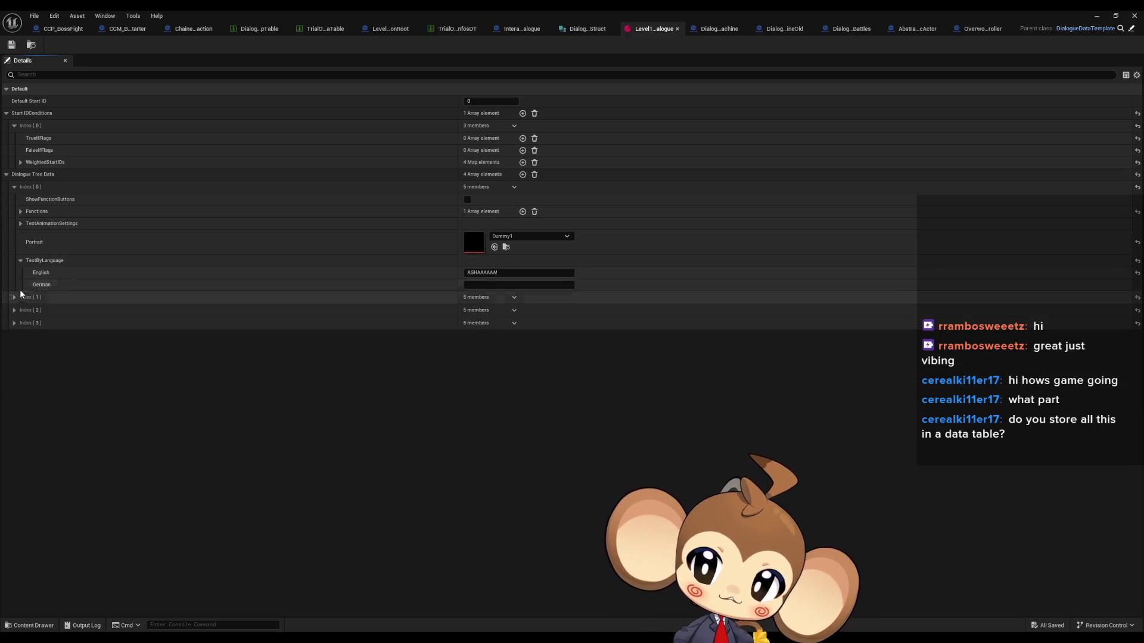
{"action": "left_click", "coordinate": [486, 273]}
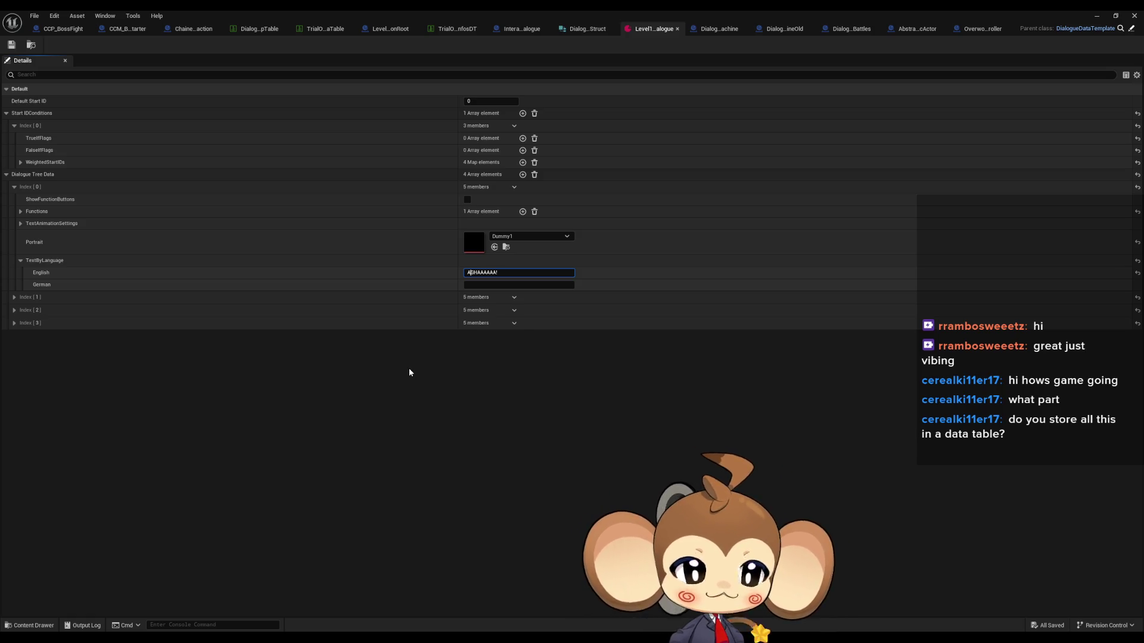
{"action": "left_click", "coordinate": [21, 261]}
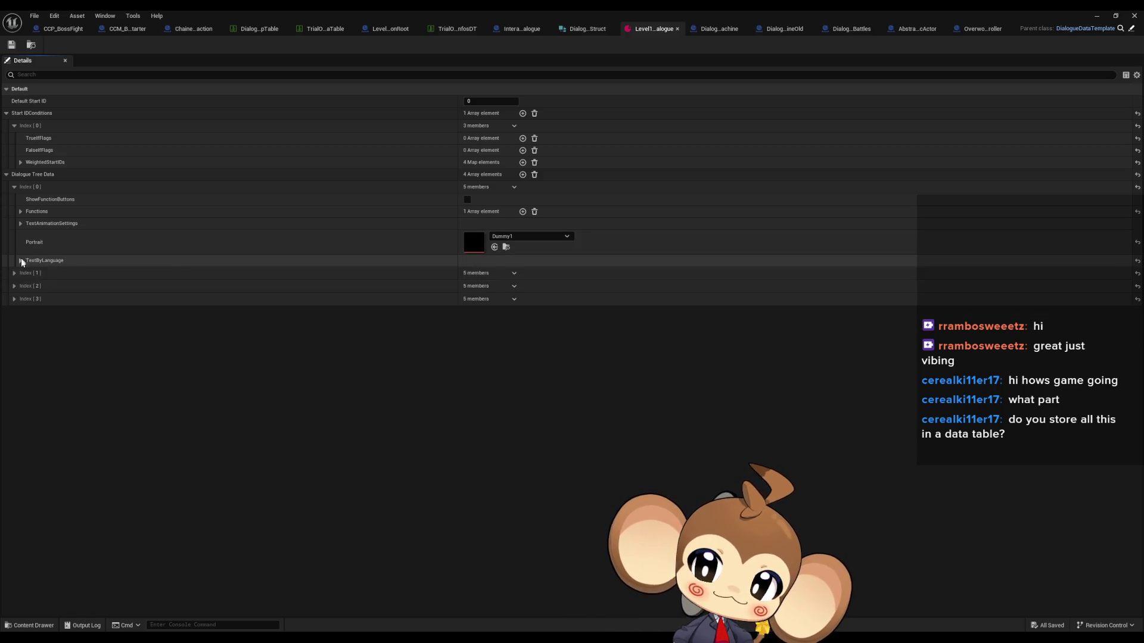
{"action": "left_click", "coordinate": [14, 273]}
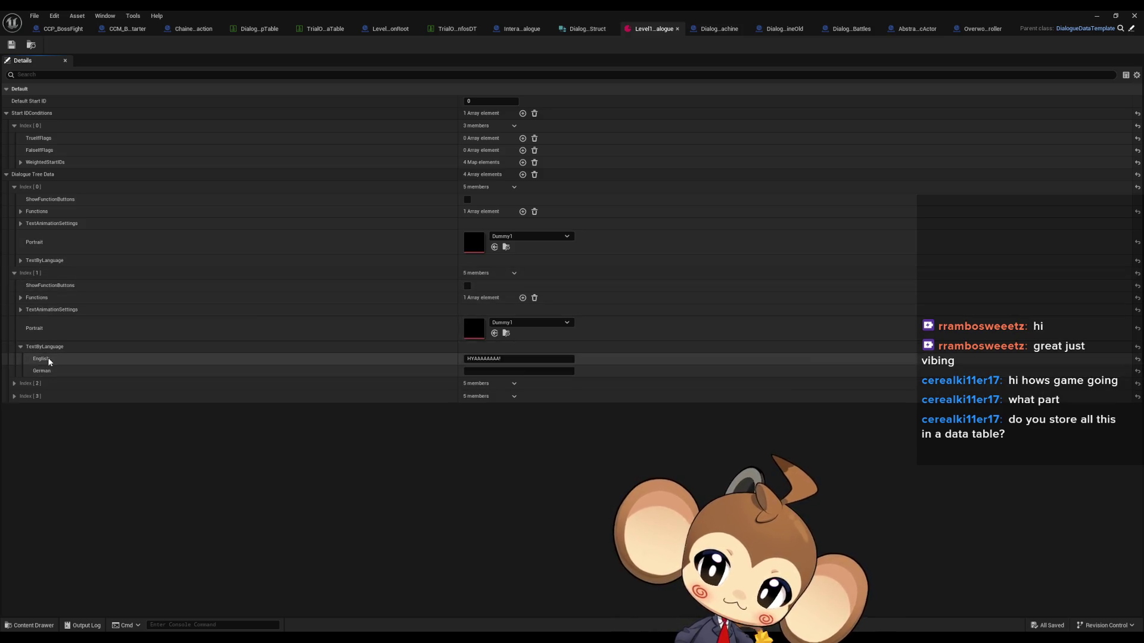
{"action": "left_click", "coordinate": [14, 383]}
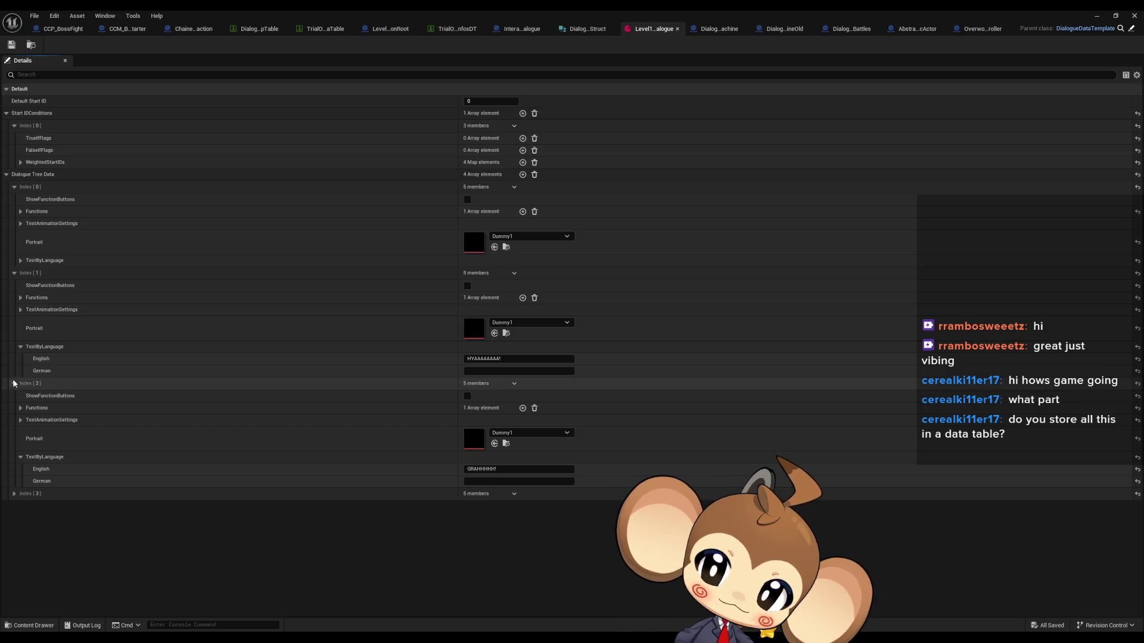
{"action": "left_click", "coordinate": [14, 384]}
{"action": "left_click", "coordinate": [14, 272]}
{"action": "left_click", "coordinate": [14, 187]}
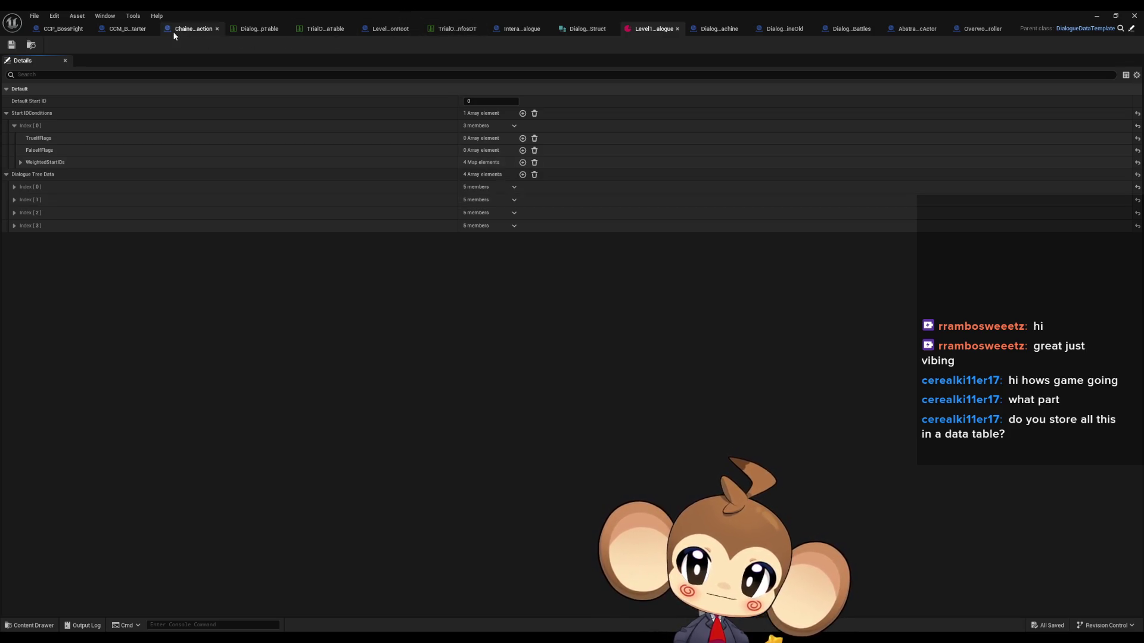
{"action": "left_click", "coordinate": [126, 28]}
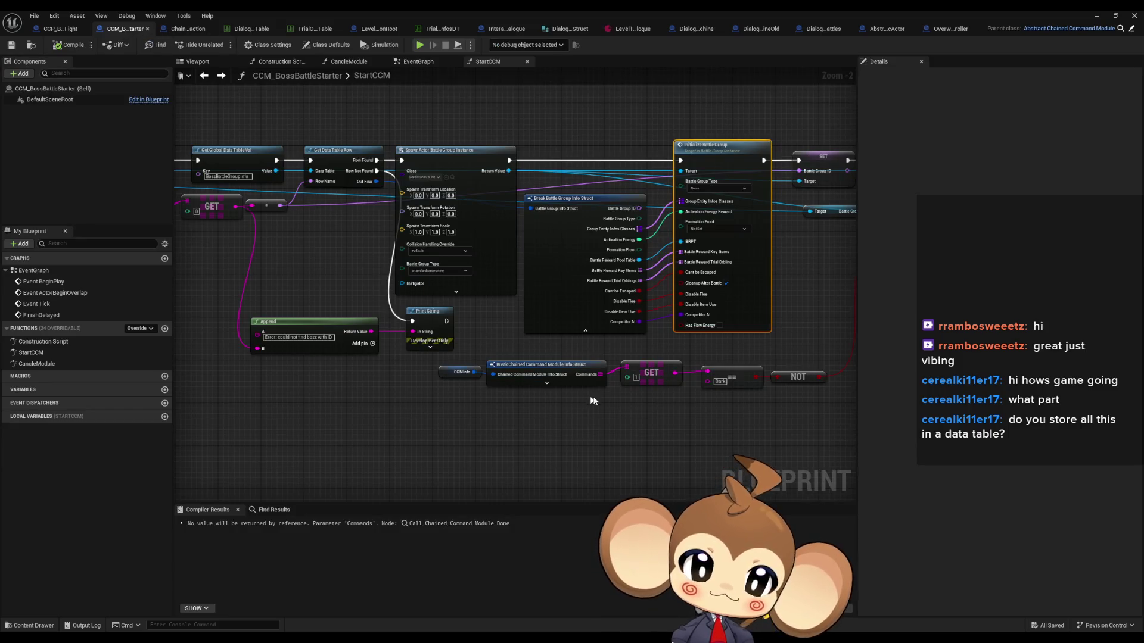
Pan and zoom across StartCCM's chain from Initialize Battle Group through Prepare Battle to Print Delayed
{"action": "left_click_drag", "start_coordinate": [630, 394], "coordinate": [559, 399]}
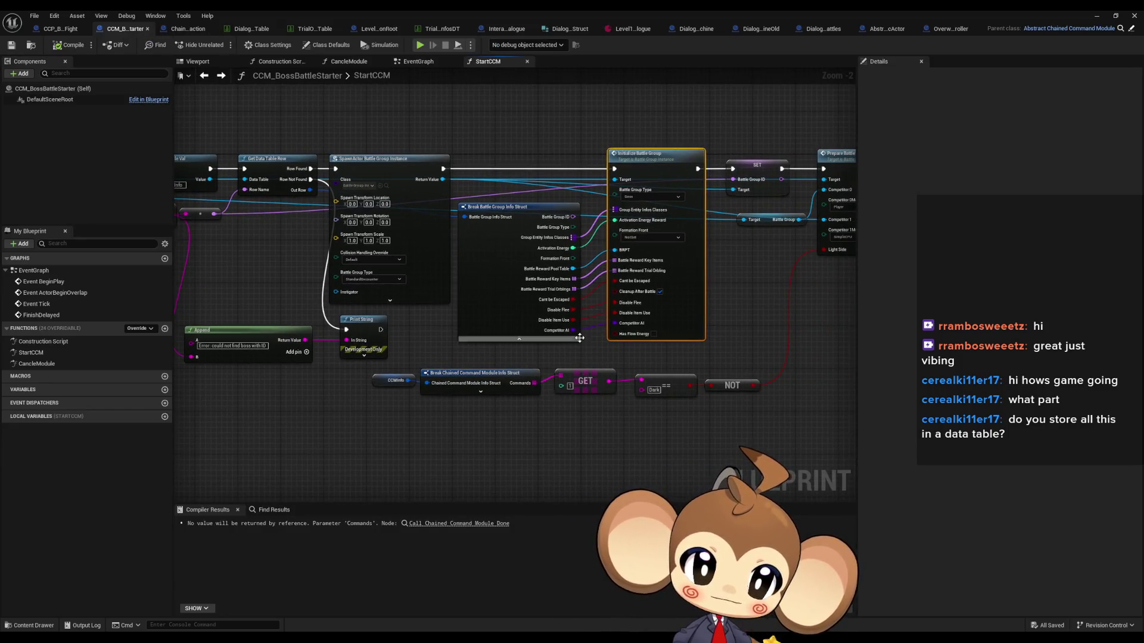
{"action": "scroll", "coordinate": [465, 420], "scroll_direction": "up", "scroll_amount": 2}
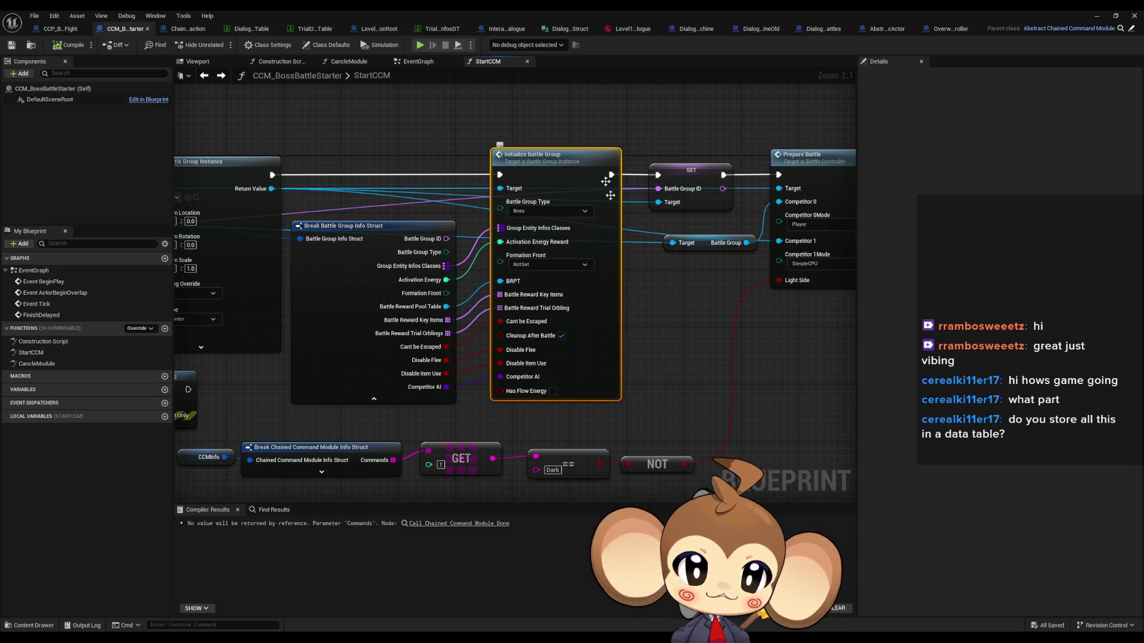
{"action": "left_click_drag", "start_coordinate": [726, 288], "coordinate": [566, 305]}
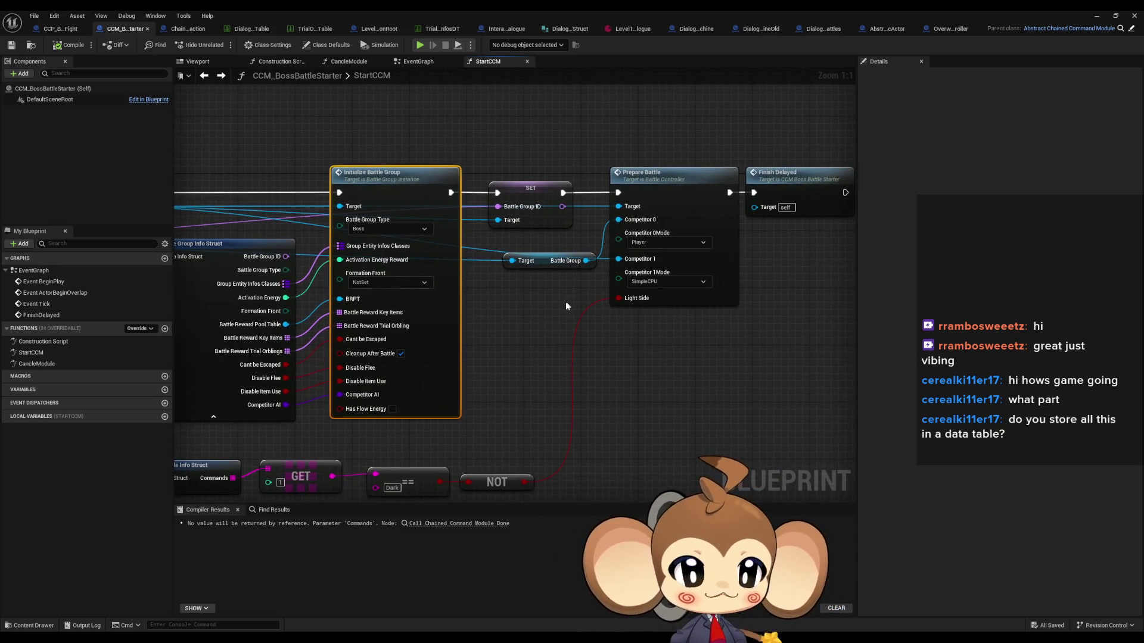
{"action": "scroll", "coordinate": [564, 312], "scroll_direction": "down", "scroll_amount": 3}
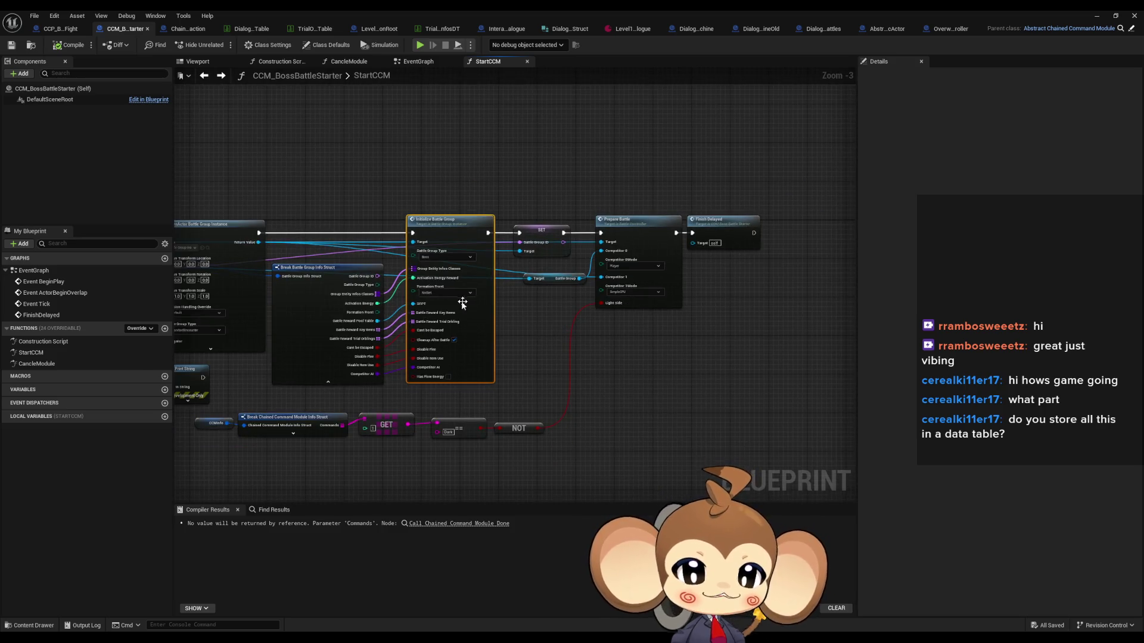
{"action": "left_click_drag", "start_coordinate": [462, 304], "coordinate": [645, 312]}
{"action": "scroll", "coordinate": [594, 320], "scroll_direction": "down", "scroll_amount": 5}
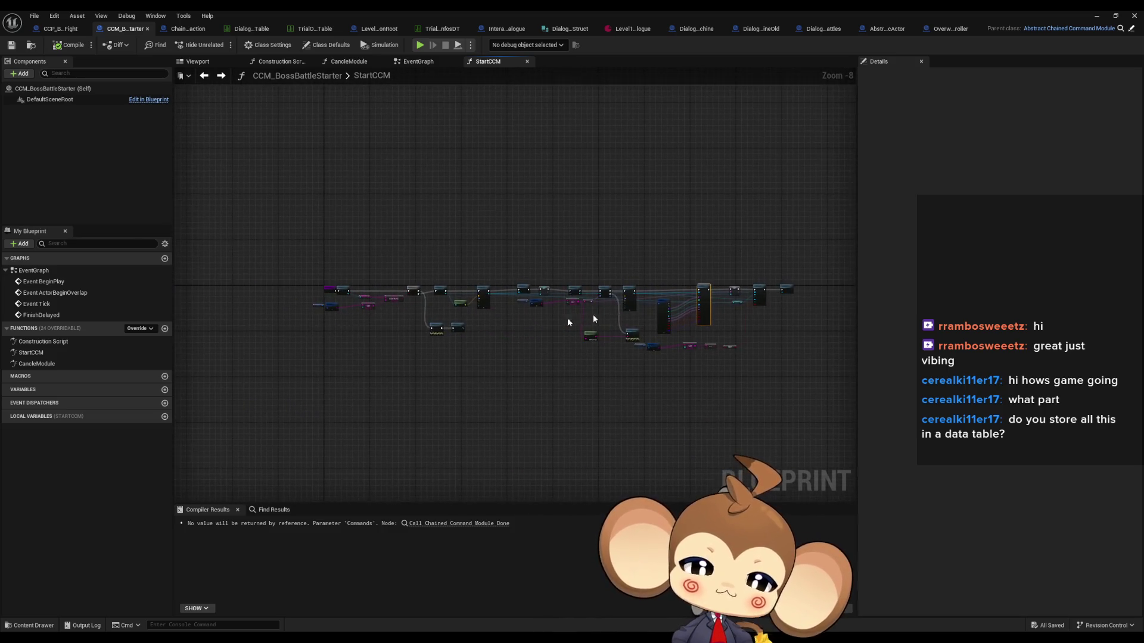
{"action": "scroll", "coordinate": [346, 311], "scroll_direction": "up", "scroll_amount": 4}
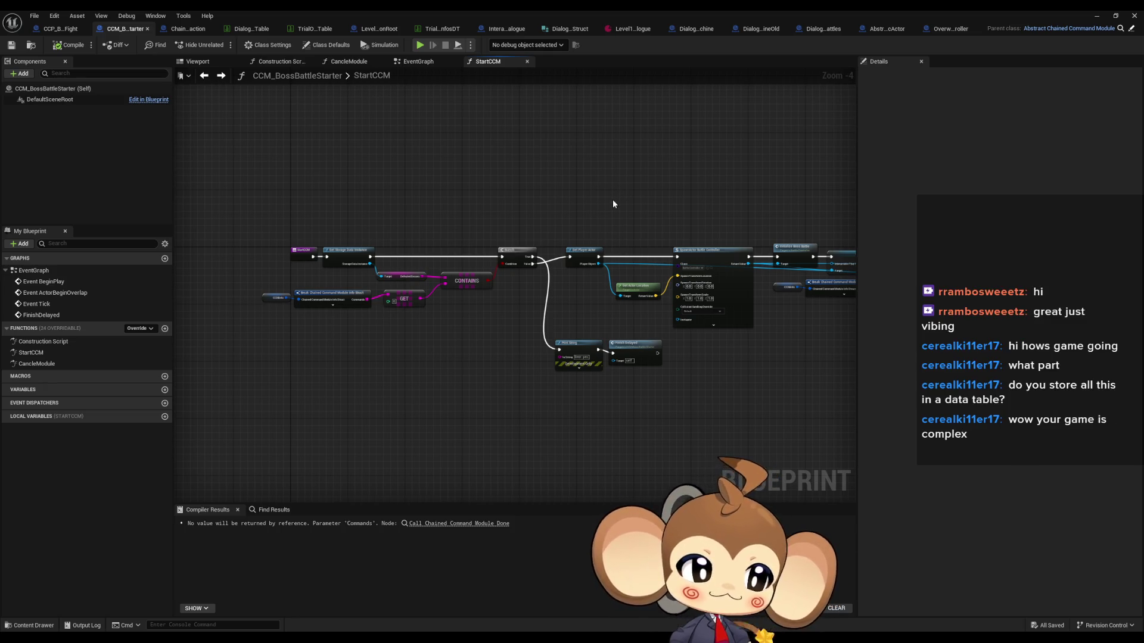
{"action": "scroll", "coordinate": [573, 289], "scroll_direction": "down", "scroll_amount": 3}
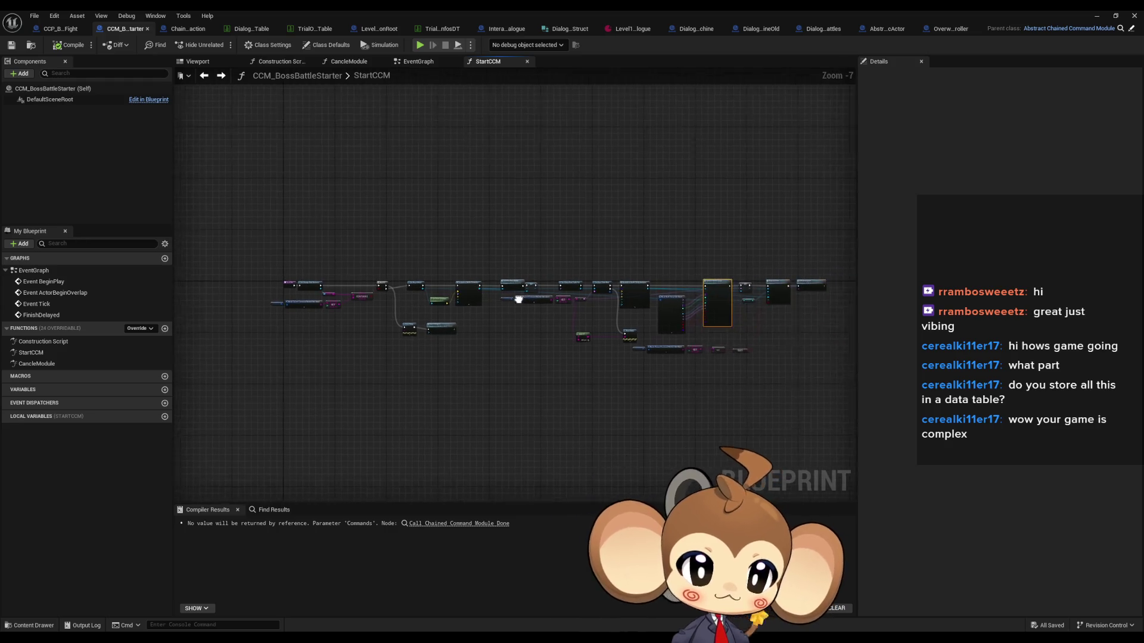
{"action": "left_click_drag", "start_coordinate": [518, 300], "coordinate": [510, 302]}
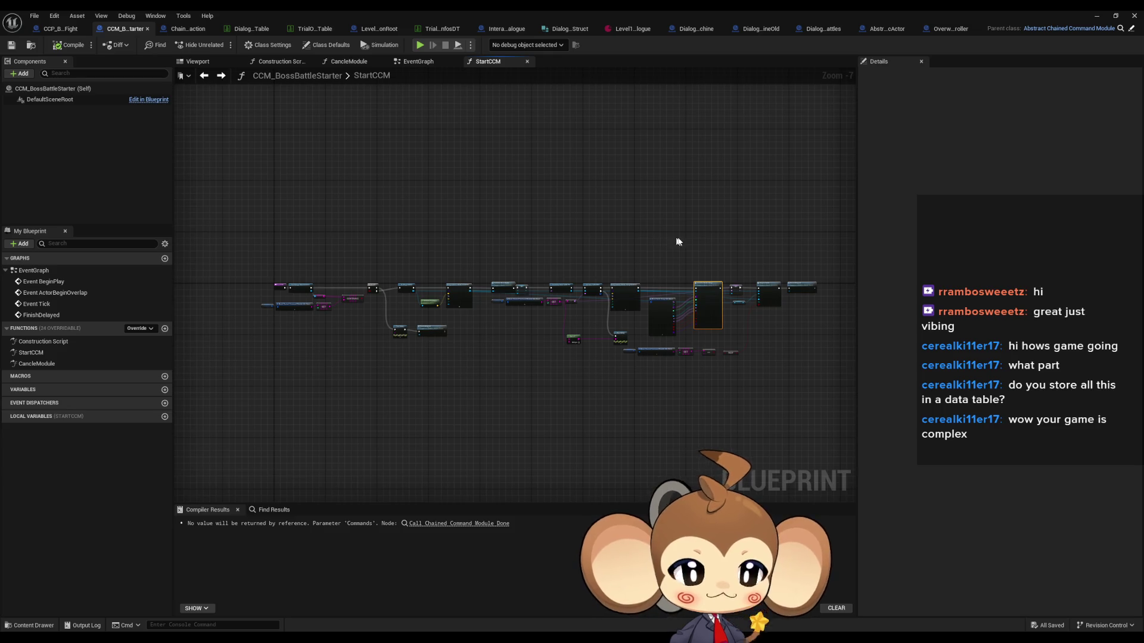
{"action": "scroll", "coordinate": [721, 286], "scroll_direction": "up", "scroll_amount": 3}
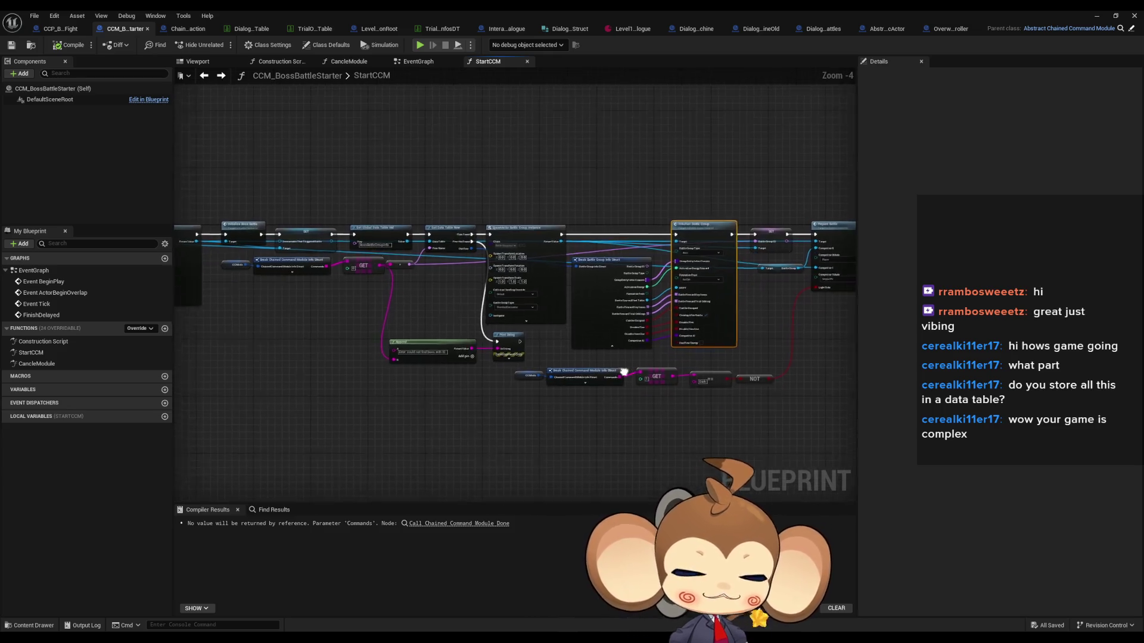
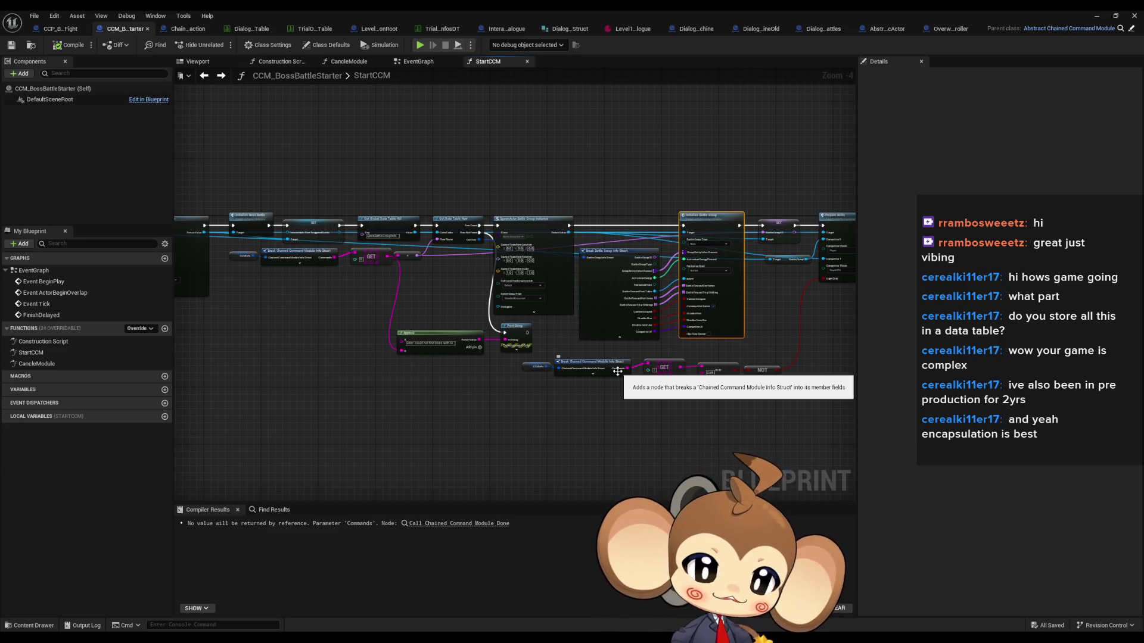
Inspect the StartCCM graph around the Prepare Battle and Finish Delayed nodes
{"action": "scroll", "coordinate": [620, 338], "scroll_direction": "up", "scroll_amount": 5}
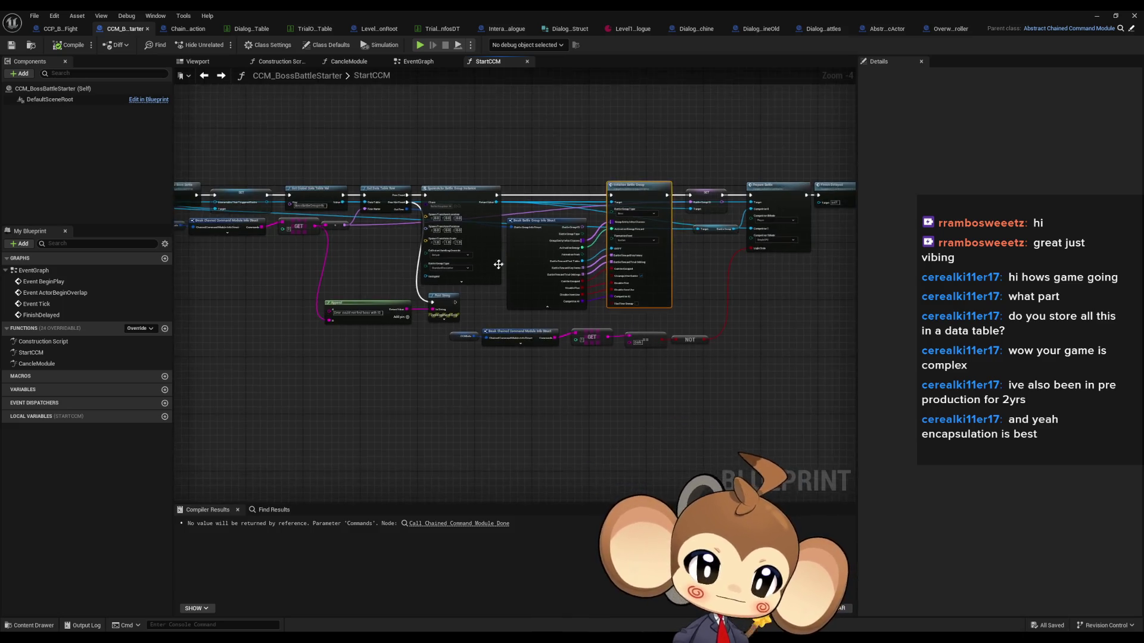
{"action": "right_click", "coordinate": [517, 330]}
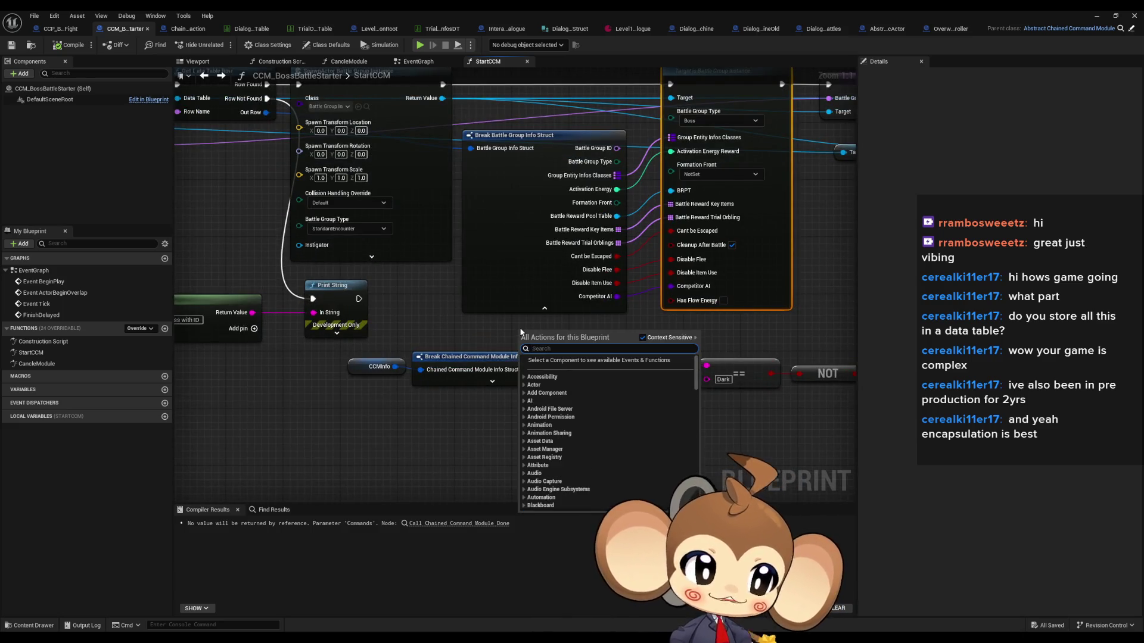
{"action": "left_click", "coordinate": [405, 317]}
{"action": "mouse_move", "coordinate": [502, 324]}
{"action": "left_mouse_down"}
{"action": "mouse_move", "coordinate": [490, 305]}
{"action": "mouse_move", "coordinate": [502, 363]}
{"action": "left_mouse_up"}
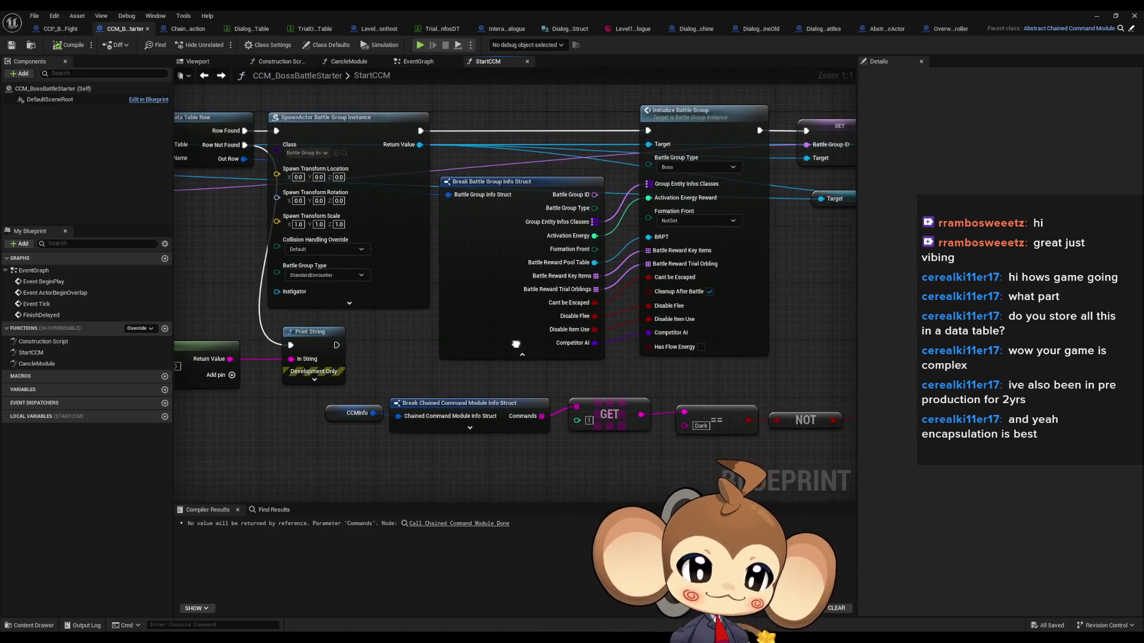
{"action": "left_click_drag", "start_coordinate": [659, 365], "coordinate": [647, 360]}
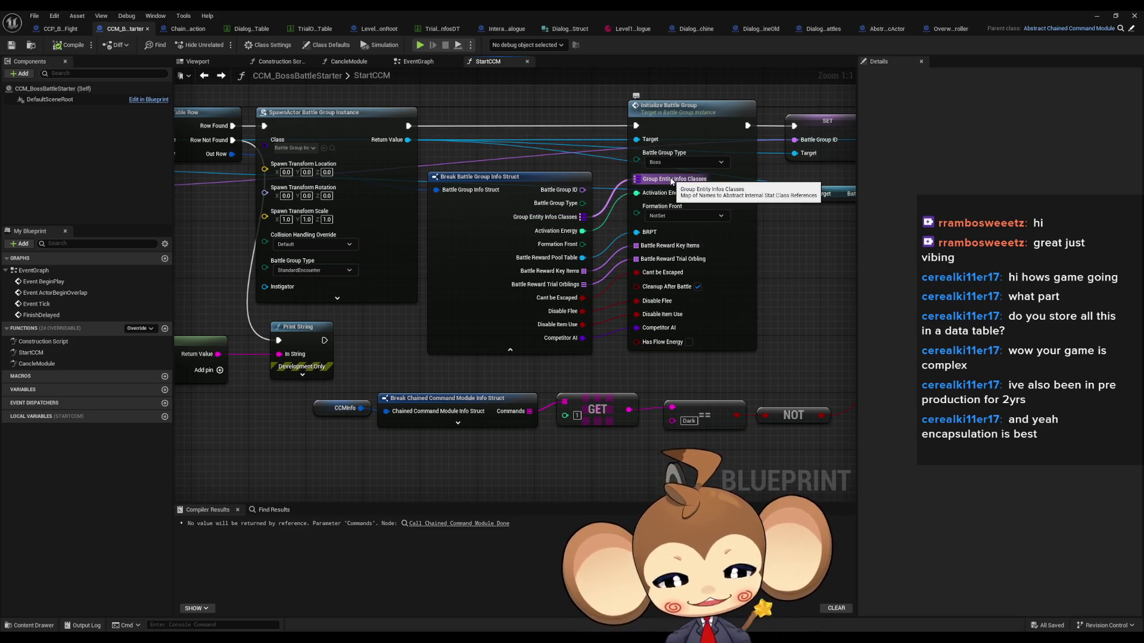
{"action": "mouse_move", "coordinate": [675, 181]}
{"action": "left_mouse_down"}
{"action": "mouse_move", "coordinate": [483, 311]}
{"action": "mouse_move", "coordinate": [607, 316]}
{"action": "mouse_move", "coordinate": [635, 276]}
{"action": "left_mouse_up"}
{"action": "scroll", "coordinate": [634, 276], "scroll_direction": "down", "scroll_amount": 1}
Review the SpawnActor, Get Data Table Row and StartCCM entry nodes
{"action": "left_click_drag", "start_coordinate": [453, 298], "coordinate": [620, 310]}
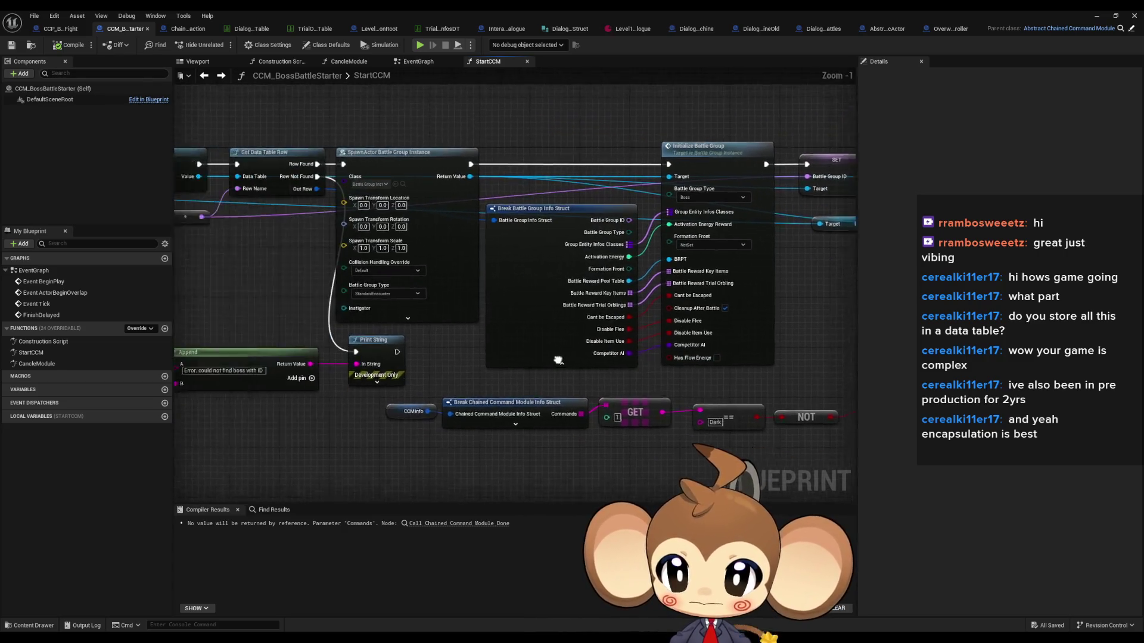
{"action": "left_click_drag", "start_coordinate": [536, 333], "coordinate": [625, 361]}
{"action": "scroll", "coordinate": [548, 375], "scroll_direction": "down", "scroll_amount": 5}
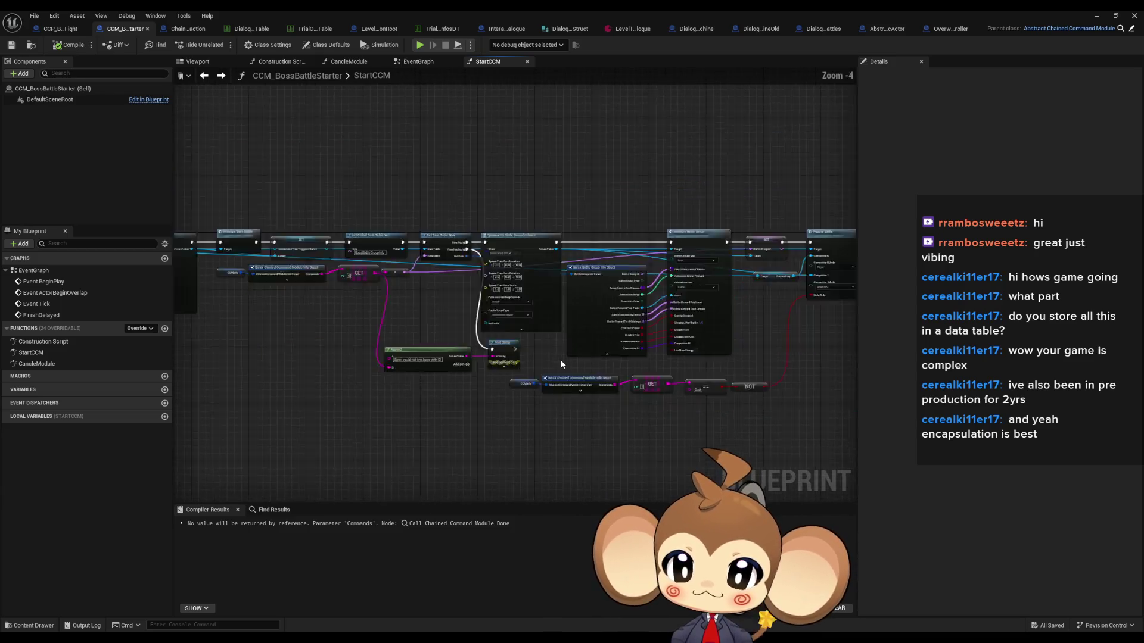
{"action": "scroll", "coordinate": [528, 355], "scroll_direction": "up", "scroll_amount": 2}
{"action": "left_click_drag", "start_coordinate": [528, 356], "coordinate": [760, 317]}
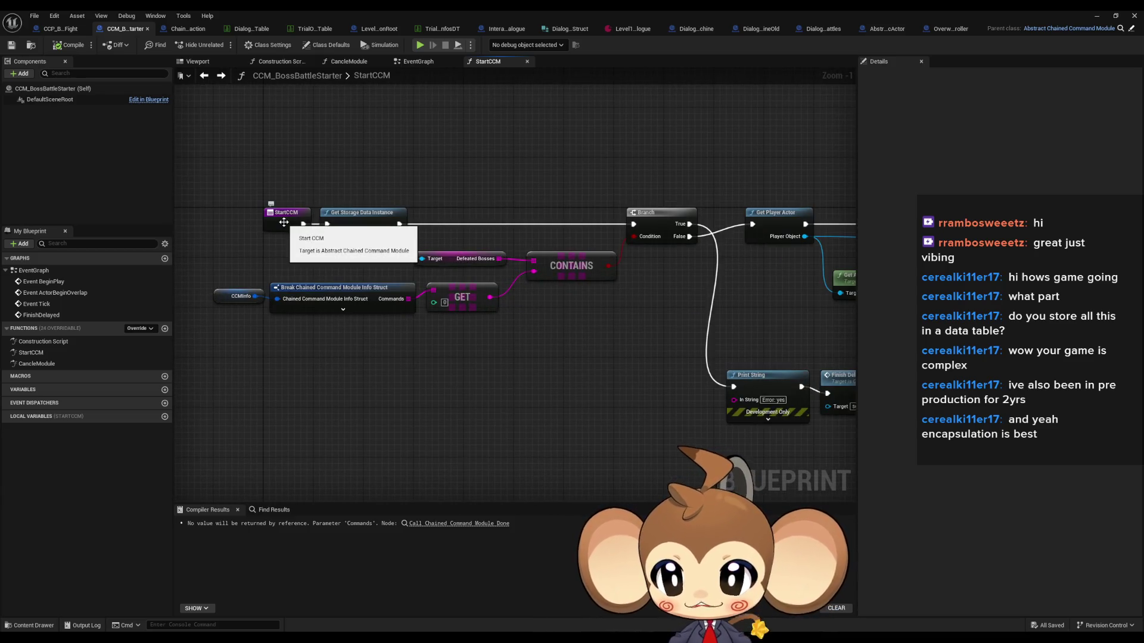
{"action": "mouse_move", "coordinate": [290, 227]}
{"action": "left_mouse_down"}
{"action": "mouse_move", "coordinate": [357, 269]}
{"action": "mouse_move", "coordinate": [387, 310]}
{"action": "mouse_move", "coordinate": [495, 372]}
{"action": "left_mouse_up"}
Restore the Blueprint editor to a floating window positioned toward the upper left
{"action": "scroll", "coordinate": [494, 371], "scroll_direction": "up", "scroll_amount": 4}
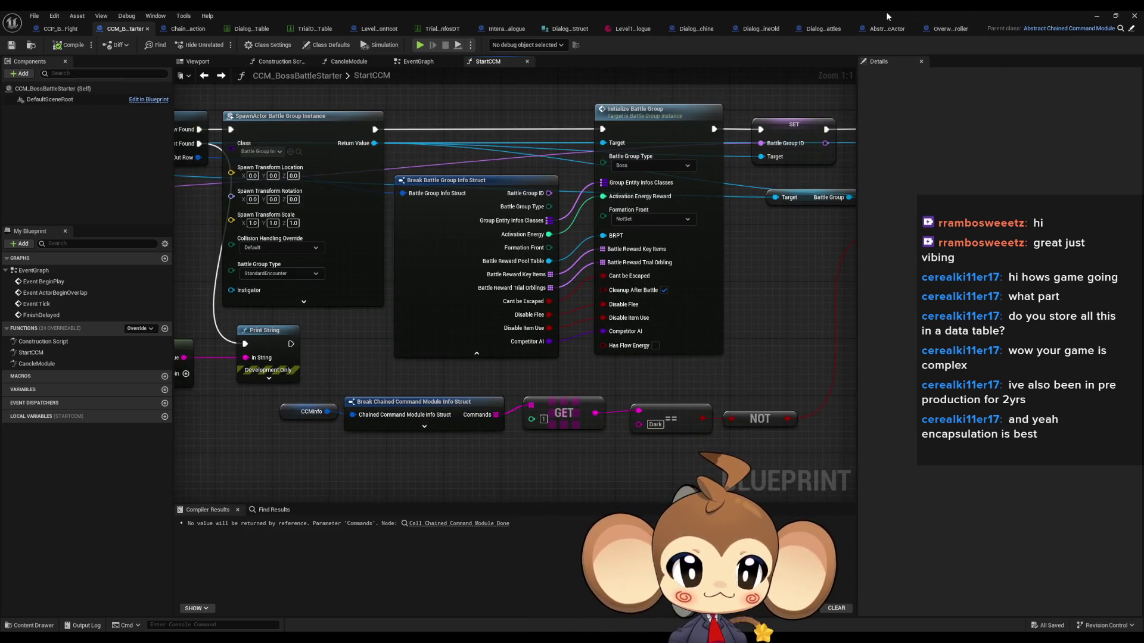
{"action": "double_click", "coordinate": [886, 12]}
{"action": "mouse_move", "coordinate": [626, 137]}
{"action": "left_mouse_down"}
{"action": "mouse_move", "coordinate": [458, 72]}
{"action": "mouse_move", "coordinate": [438, 53]}
{"action": "left_mouse_up"}
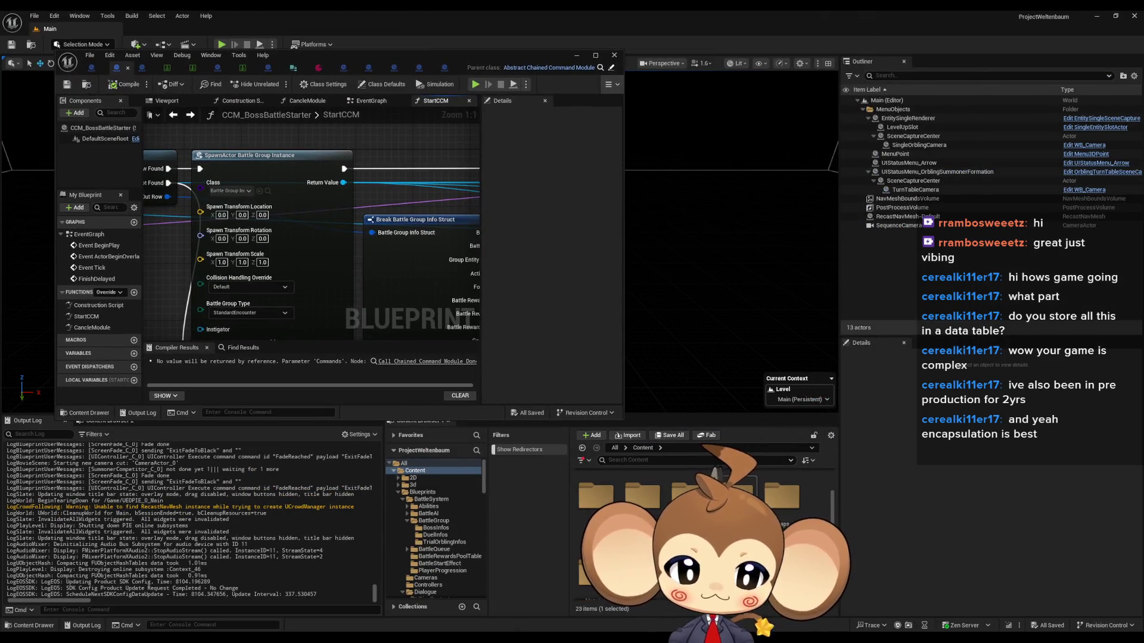
Open the MapC_Island05_C04 level from Maps > Dummy > Island_1_5 > Caves
{"action": "double_click", "coordinate": [784, 480]}
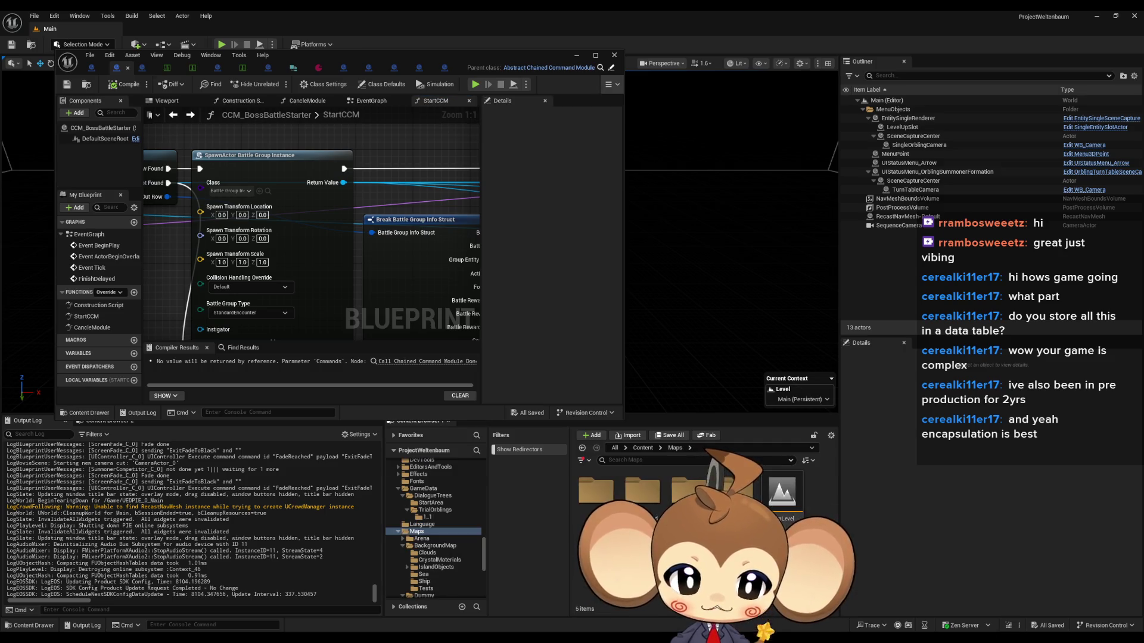
{"action": "double_click", "coordinate": [690, 490]}
{"action": "double_click", "coordinate": [790, 502]}
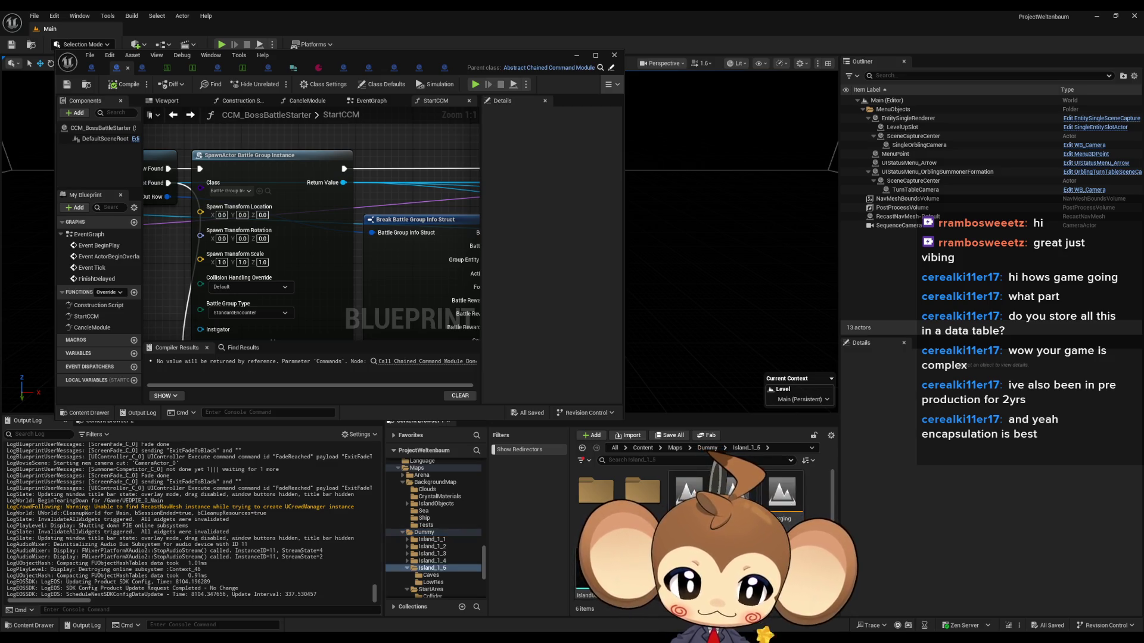
{"action": "double_click", "coordinate": [596, 490]}
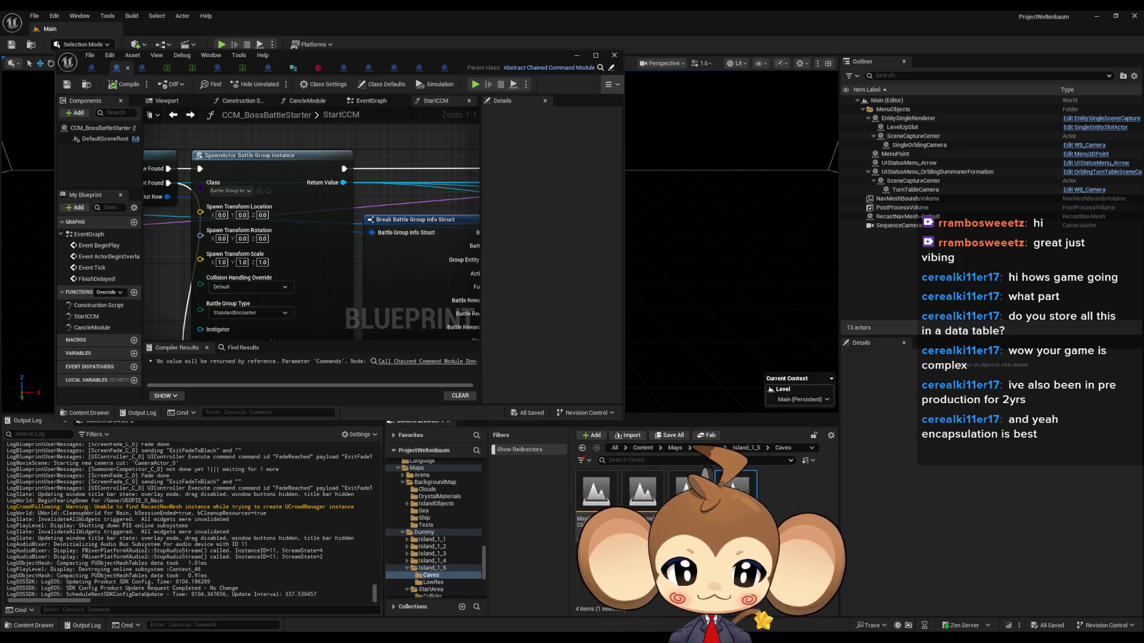
{"action": "double_click", "coordinate": [735, 492]}
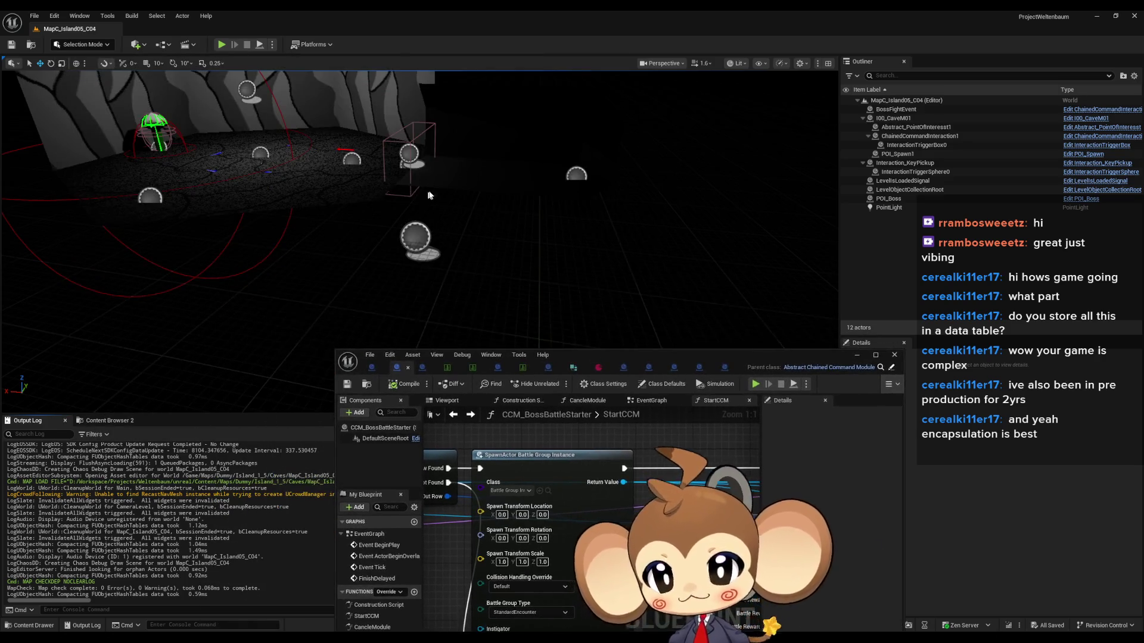
Look around the cave and select LevelObjectCollectionRoot to view its properties
{"action": "left_click_drag", "start_coordinate": [429, 195], "coordinate": [381, 180]}
{"action": "left_click", "coordinate": [535, 295]}
{"action": "left_click_drag", "start_coordinate": [535, 295], "coordinate": [530, 253]}
{"action": "left_click_drag", "start_coordinate": [613, 356], "coordinate": [464, 345]}
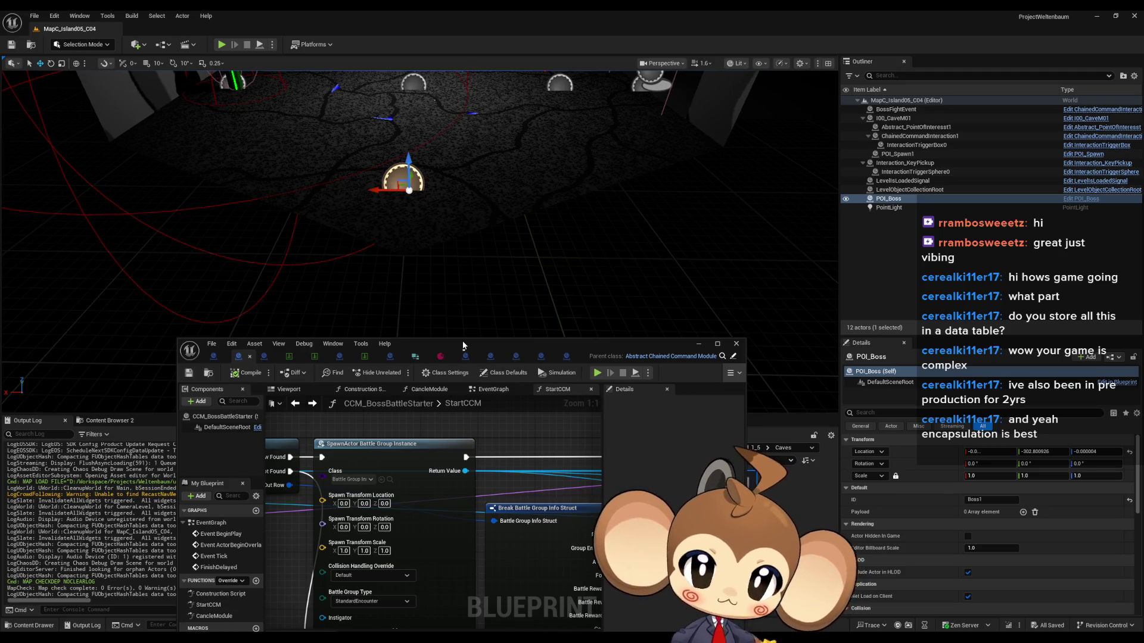
{"action": "left_click", "coordinate": [918, 181]}
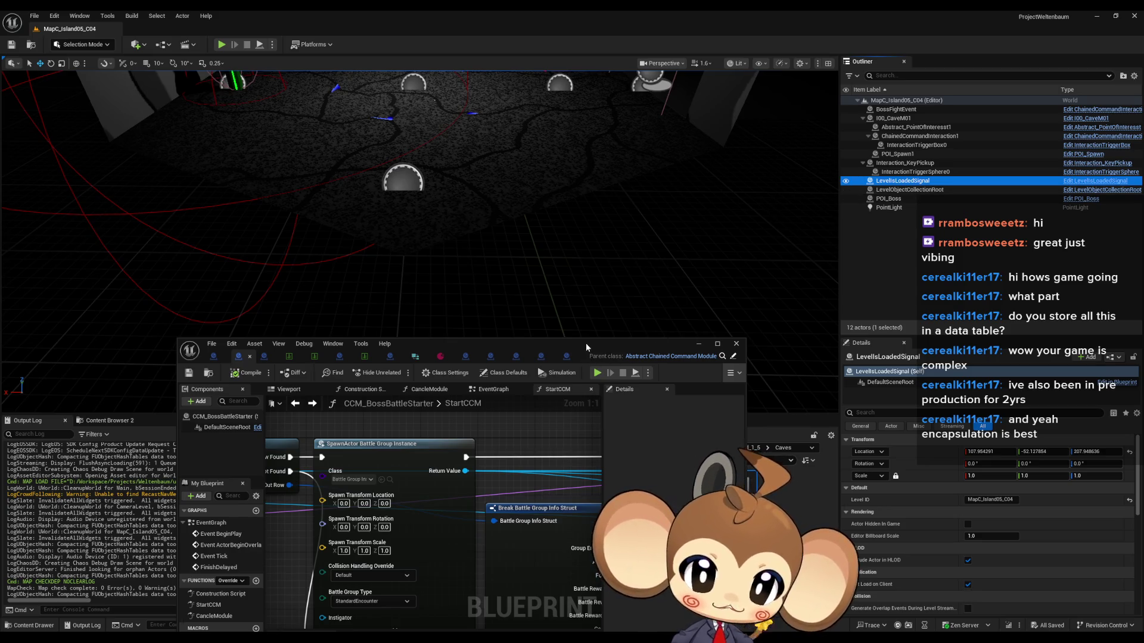
{"action": "left_click_drag", "start_coordinate": [585, 343], "coordinate": [618, 235]}
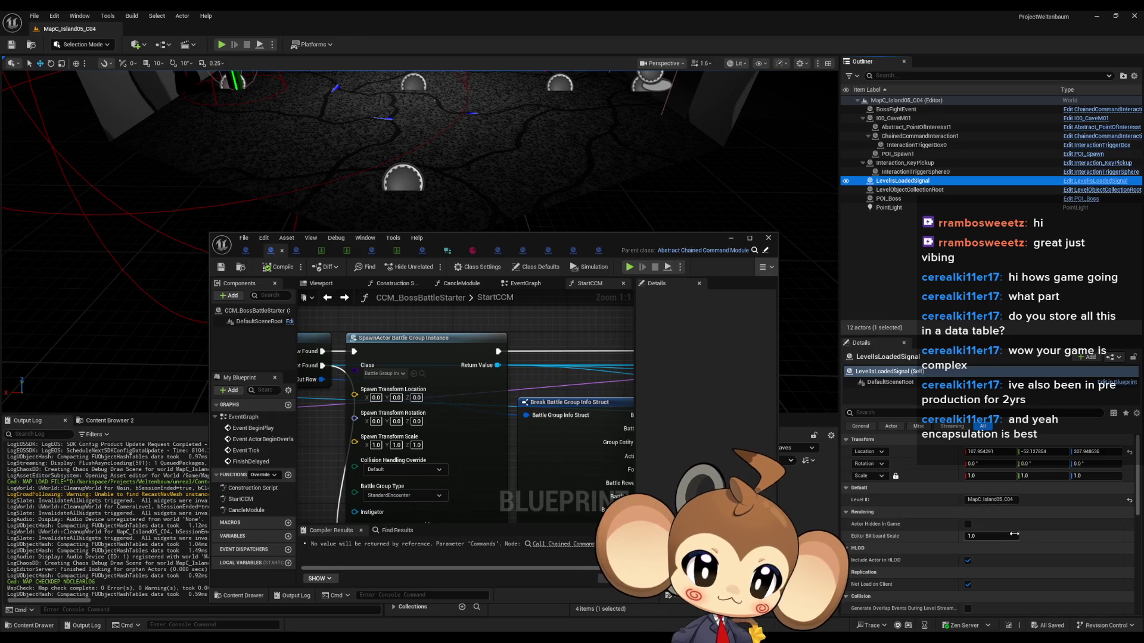
{"action": "left_click", "coordinate": [929, 190]}
{"action": "scroll", "coordinate": [931, 551], "scroll_direction": "down", "scroll_amount": 3}
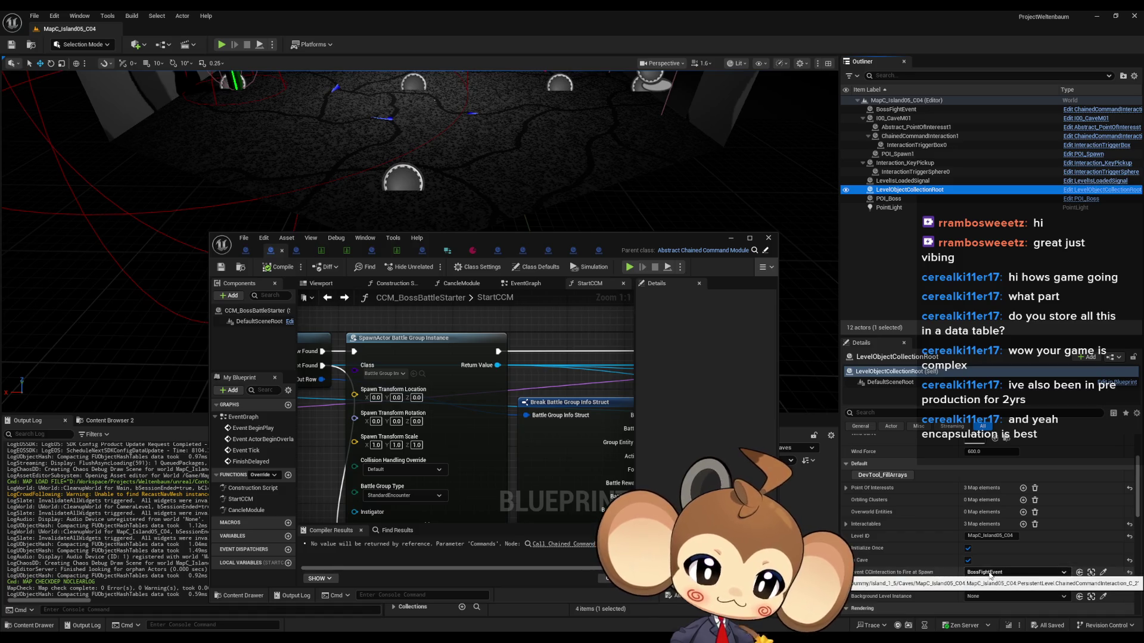
Select BossFightEvent and expand its Chain Command Payload, showing Boss1 and Dark
{"action": "left_click", "coordinate": [1091, 572]}
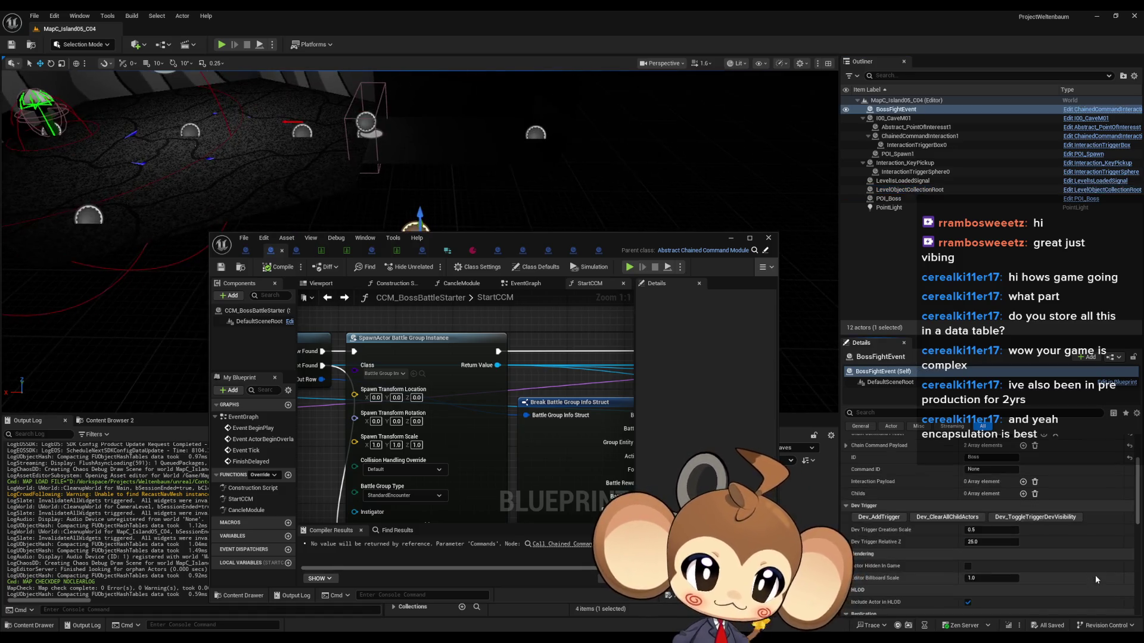
{"action": "mouse_move", "coordinate": [641, 240]}
{"action": "left_mouse_down"}
{"action": "mouse_move", "coordinate": [645, 443]}
{"action": "mouse_move", "coordinate": [616, 343]}
{"action": "mouse_move", "coordinate": [577, 359]}
{"action": "left_mouse_up"}
{"action": "scroll", "coordinate": [977, 510], "scroll_direction": "up", "scroll_amount": 3}
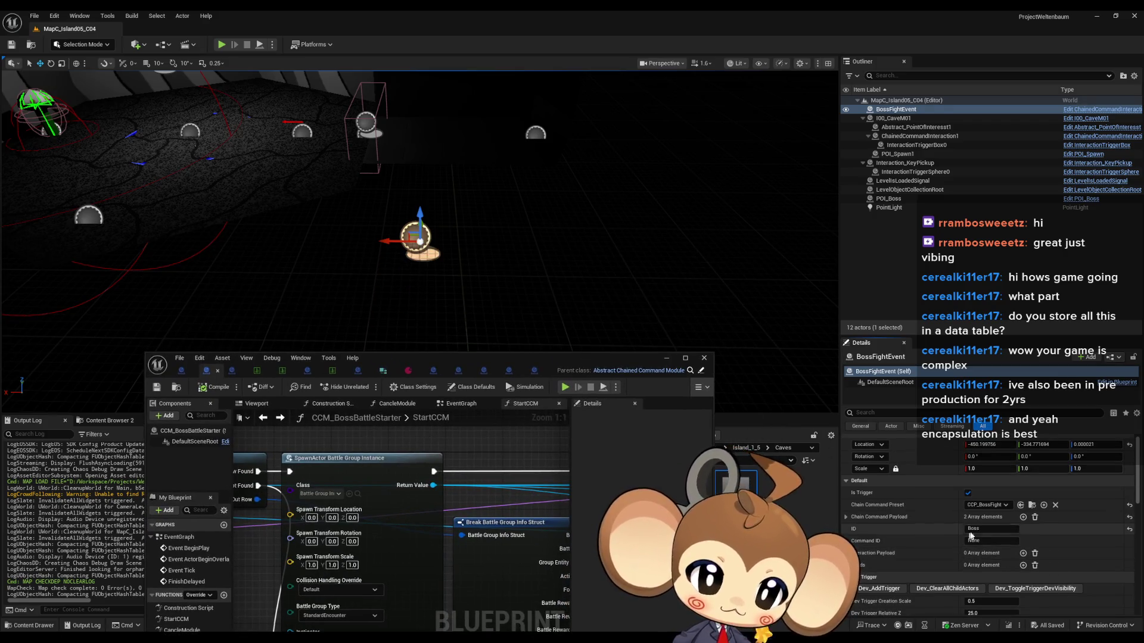
{"action": "left_click", "coordinate": [845, 518]}
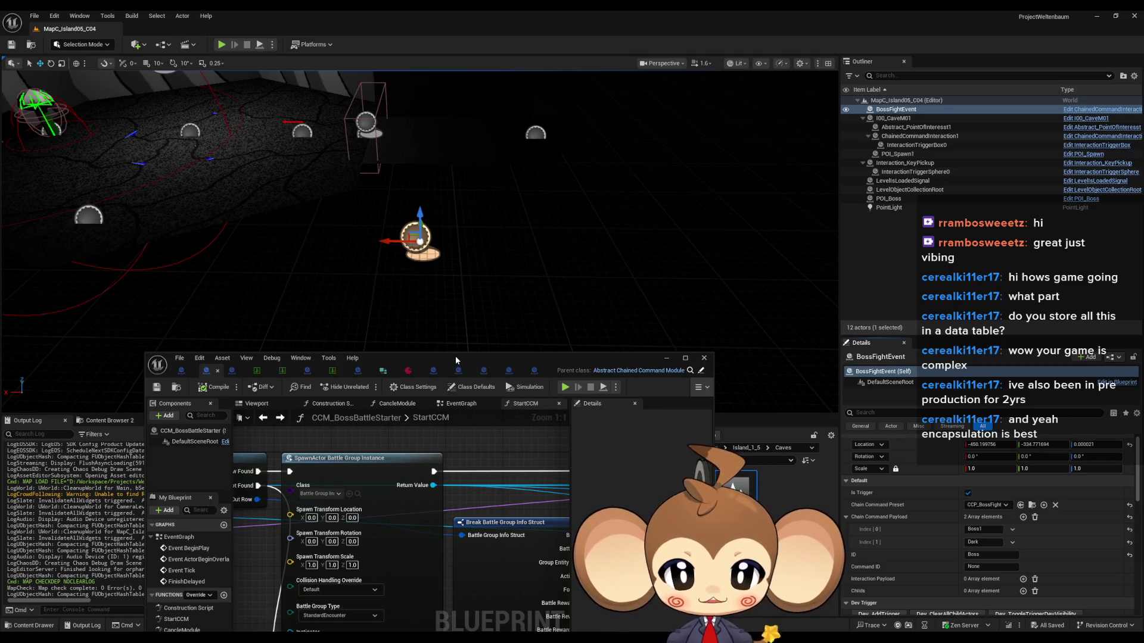
Bring up the LevelObjectCollectionRoot Blueprint's TrialOrblingSpawnProcedure graph
{"action": "mouse_move", "coordinate": [457, 359]}
{"action": "left_mouse_down"}
{"action": "mouse_move", "coordinate": [474, 272]}
{"action": "mouse_move", "coordinate": [500, 239]}
{"action": "left_mouse_up"}
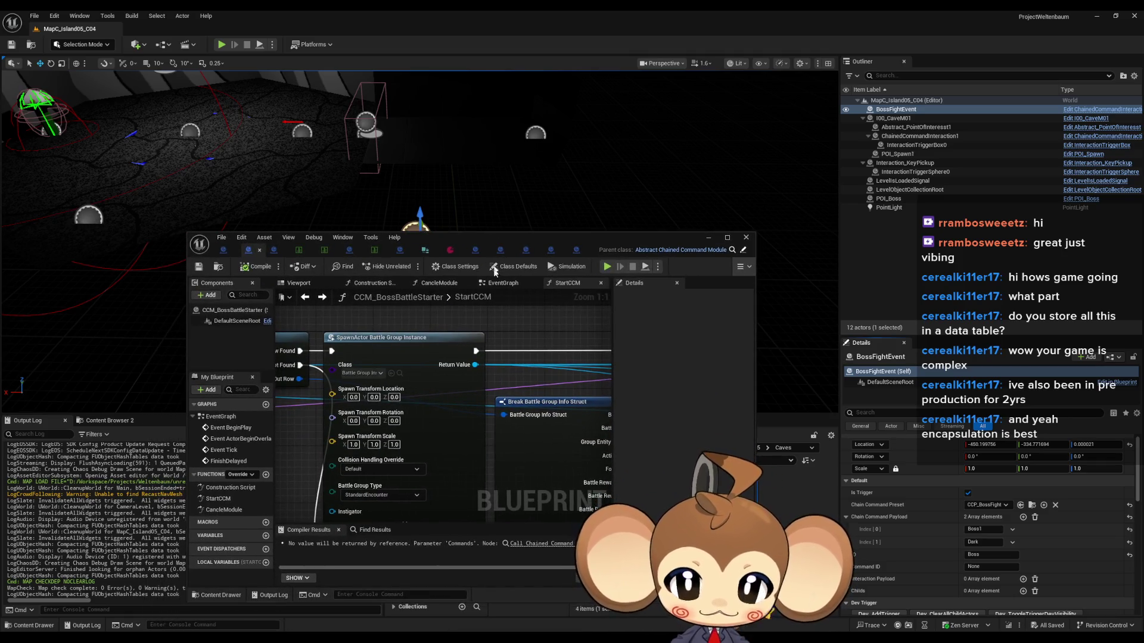
{"action": "scroll", "coordinate": [521, 400], "scroll_direction": "down", "scroll_amount": 2}
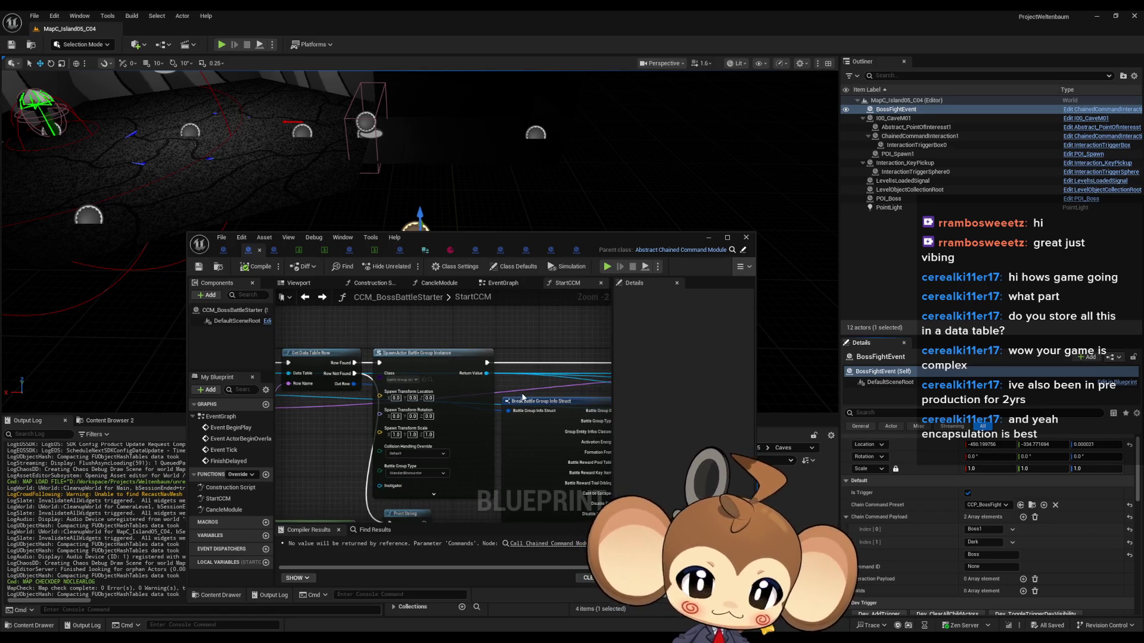
{"action": "scroll", "coordinate": [433, 379], "scroll_direction": "down", "scroll_amount": 2}
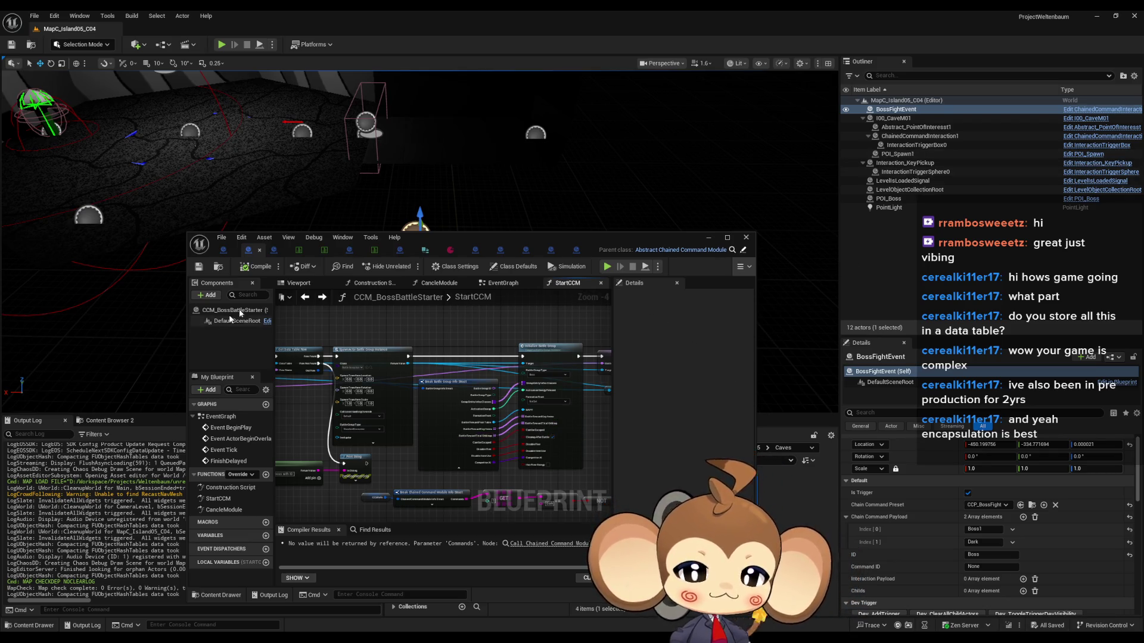
{"action": "left_click", "coordinate": [347, 256]}
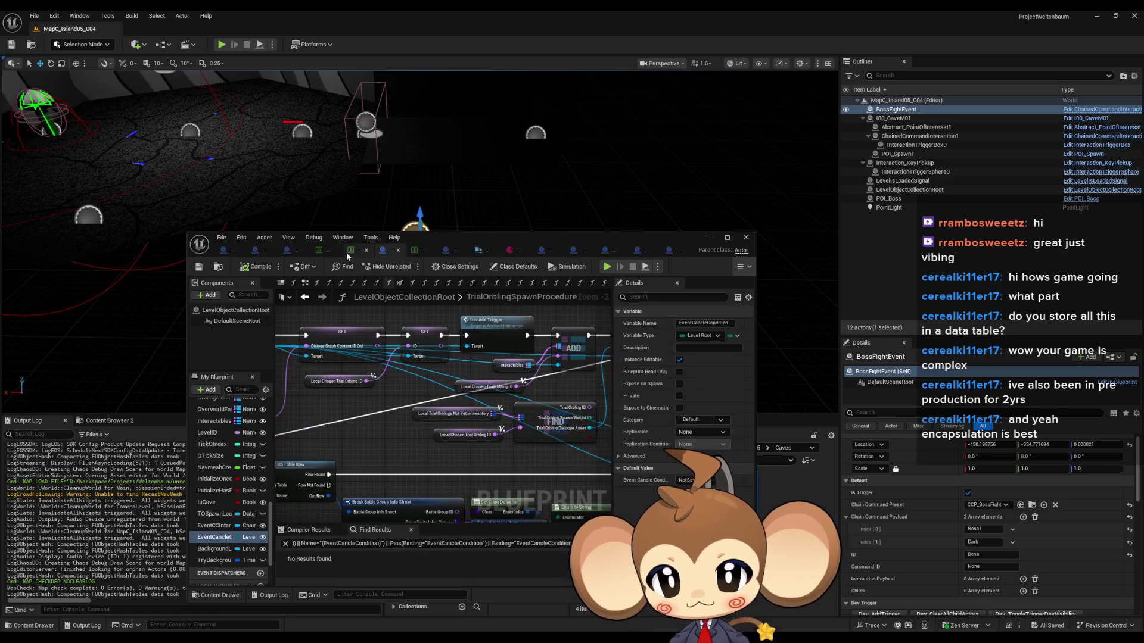
Maximize the Blueprint editor and find all references to TrialOrblingSpawnProcedure
{"action": "double_click", "coordinate": [627, 251]}
{"action": "scroll", "coordinate": [500, 382], "scroll_direction": "down", "scroll_amount": 5}
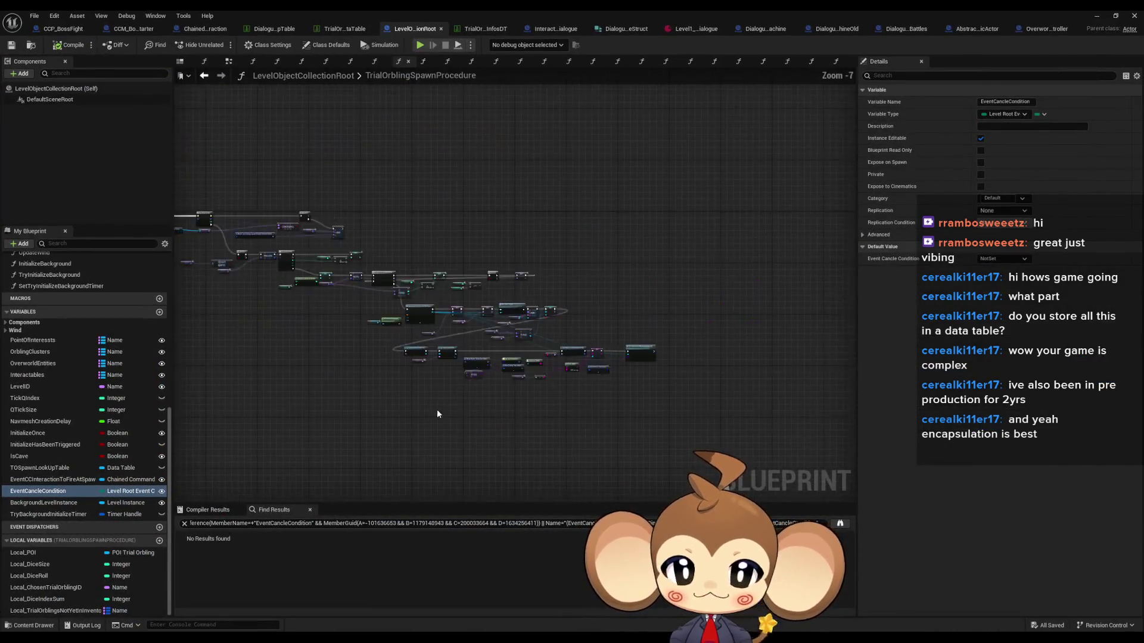
{"action": "scroll", "coordinate": [91, 405], "scroll_direction": "up", "scroll_amount": 5}
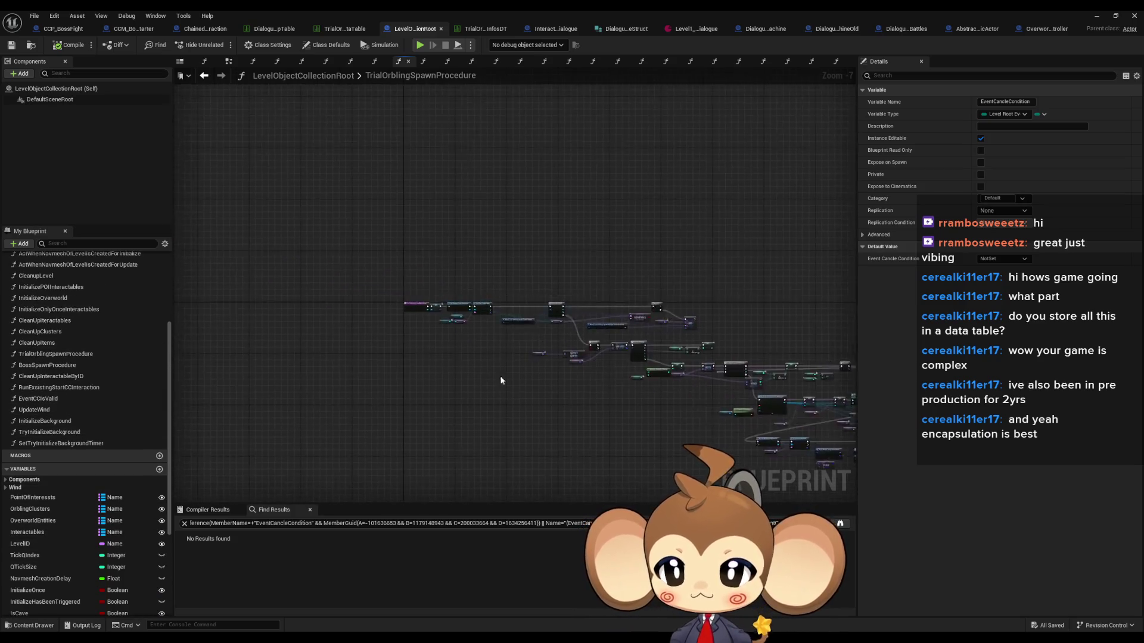
{"action": "scroll", "coordinate": [310, 231], "scroll_direction": "up", "scroll_amount": 5}
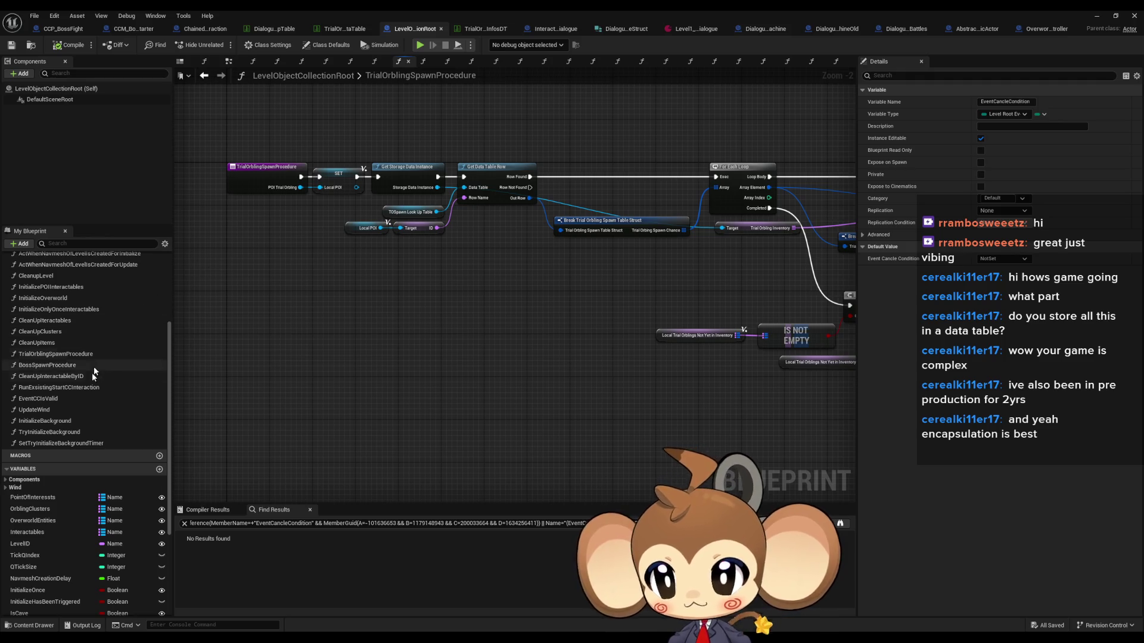
{"action": "scroll", "coordinate": [69, 423], "scroll_direction": "up", "scroll_amount": 1}
{"action": "scroll", "coordinate": [69, 423], "scroll_direction": "up", "scroll_amount": 8}
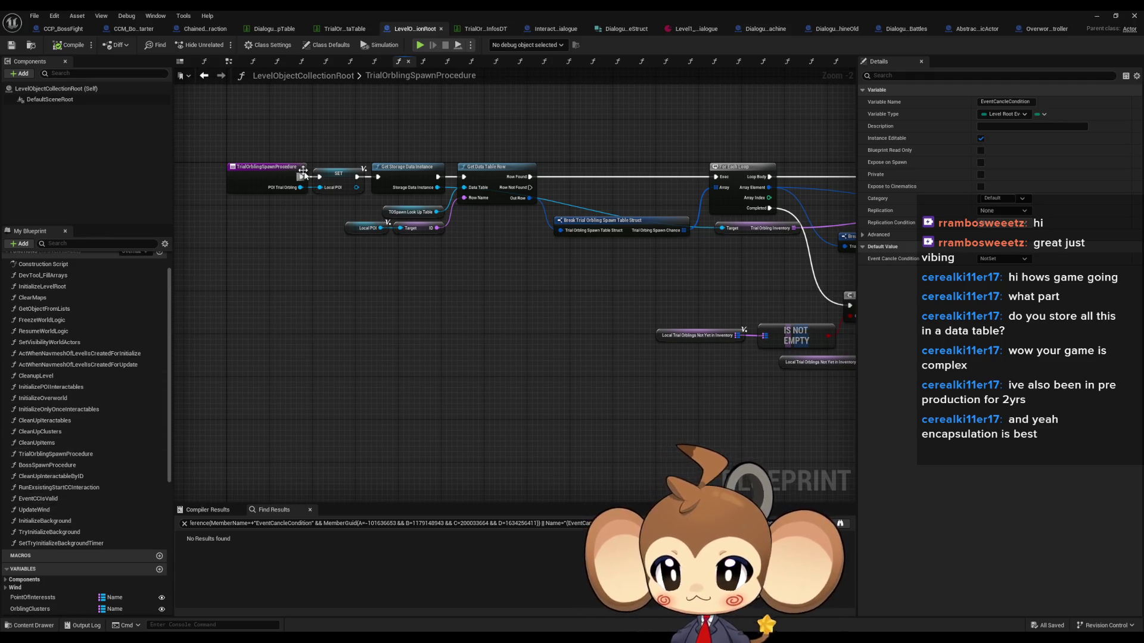
{"action": "right_click", "coordinate": [254, 173]}
{"action": "mouse_move", "coordinate": [289, 268]}
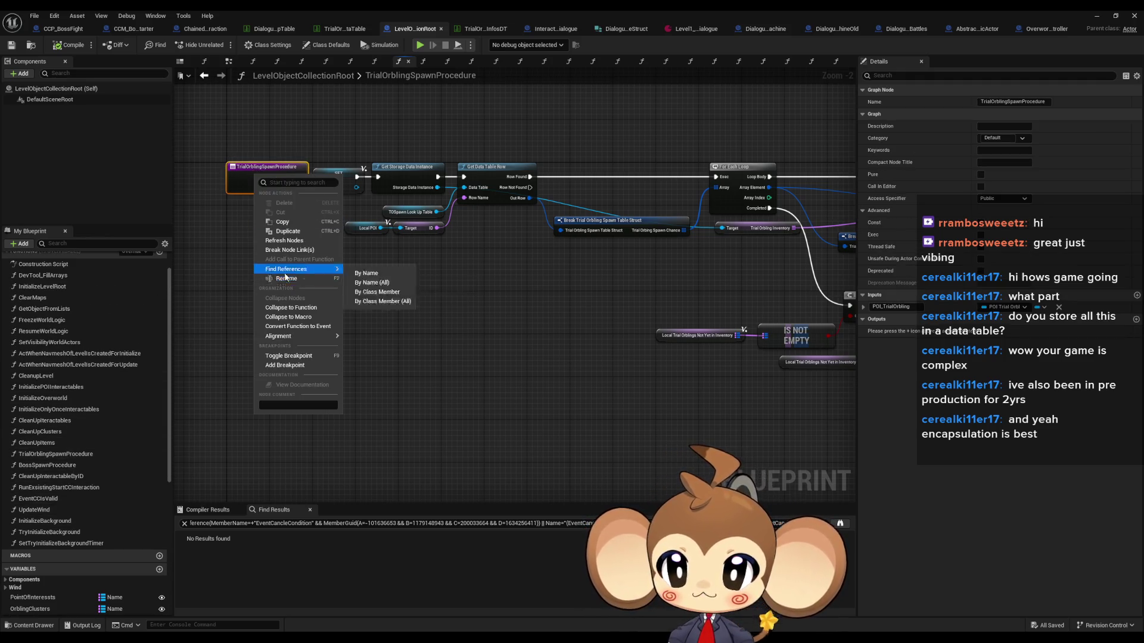
{"action": "left_click", "coordinate": [382, 295]}
Open BossSpawnProcedure via InitializePOIInteractables and select its Get Base Stat Datatable Entry and Enum to String nodes
{"action": "double_click", "coordinate": [234, 548]}
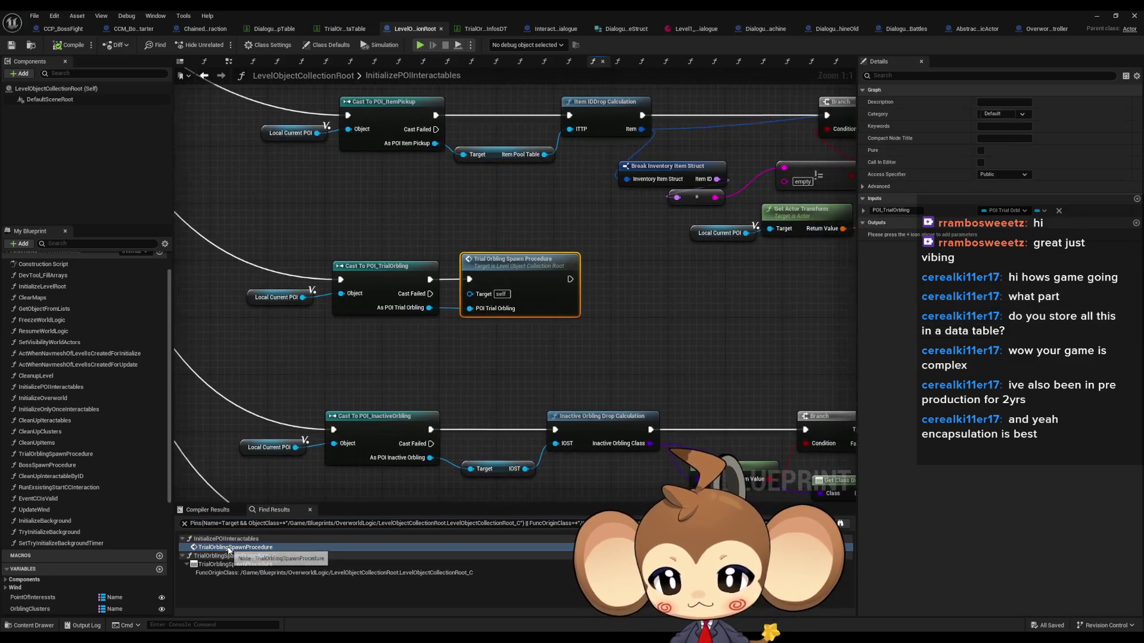
{"action": "scroll", "coordinate": [370, 164], "scroll_direction": "up", "scroll_amount": 2}
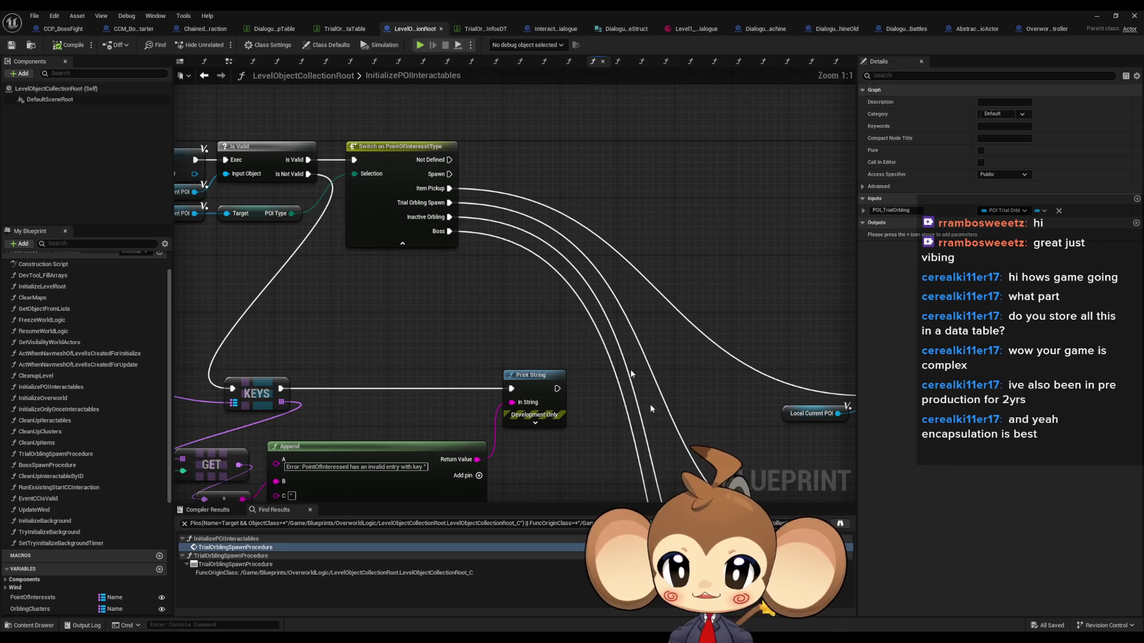
{"action": "scroll", "coordinate": [462, 315], "scroll_direction": "up", "scroll_amount": 2}
{"action": "double_click", "coordinate": [524, 265]}
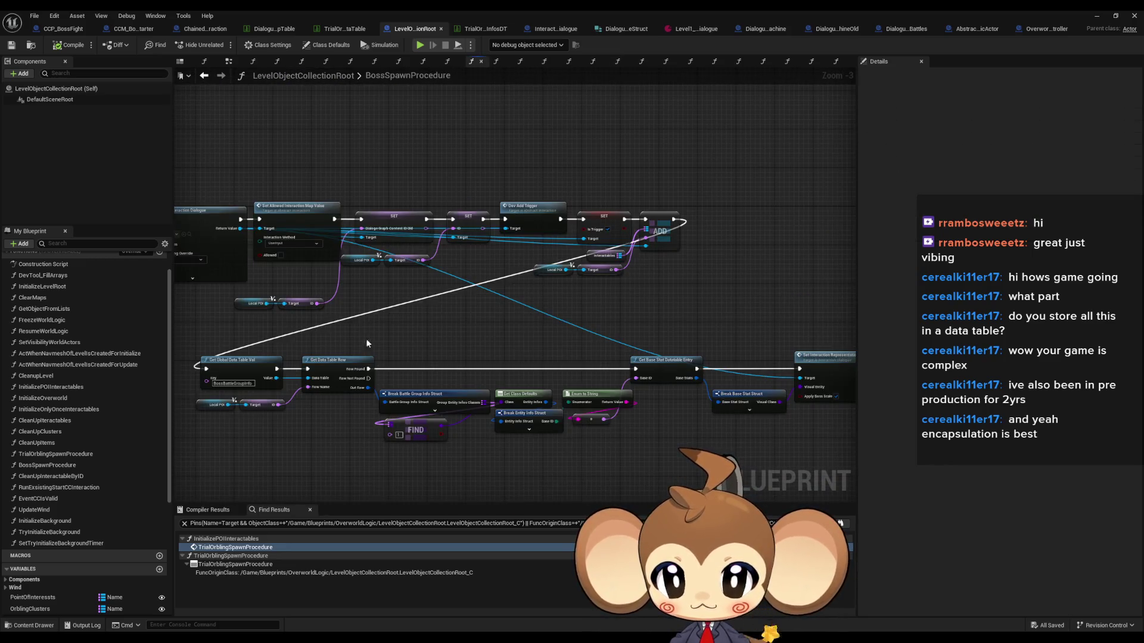
{"action": "scroll", "coordinate": [566, 345], "scroll_direction": "down", "scroll_amount": 6}
{"action": "scroll", "coordinate": [545, 347], "scroll_direction": "up", "scroll_amount": 5}
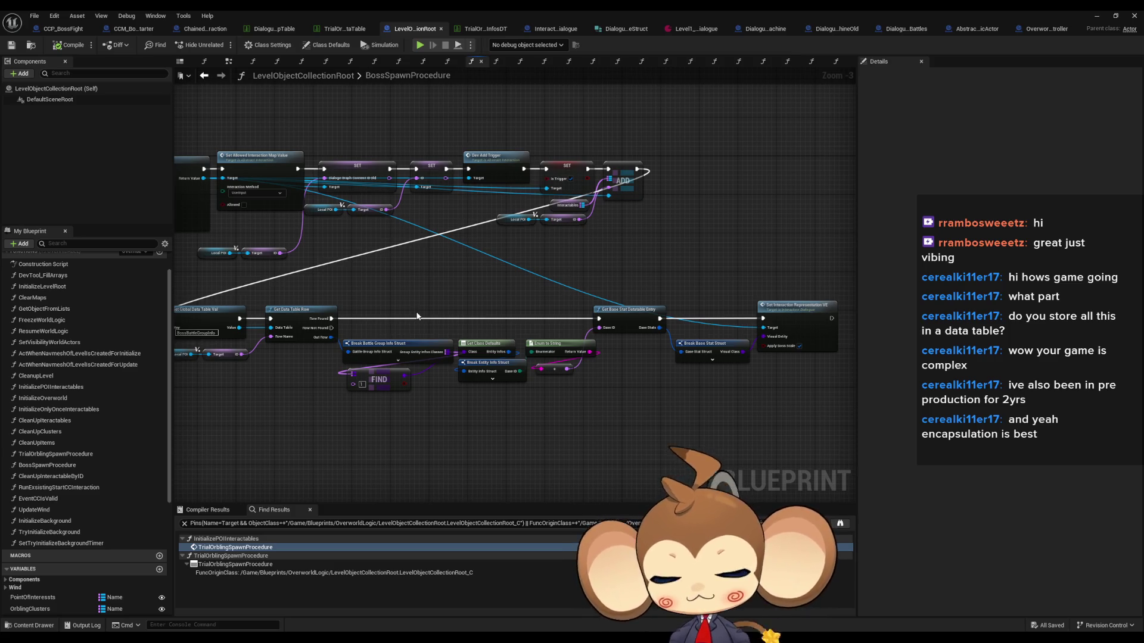
{"action": "left_click_drag", "start_coordinate": [517, 315], "coordinate": [510, 274]}
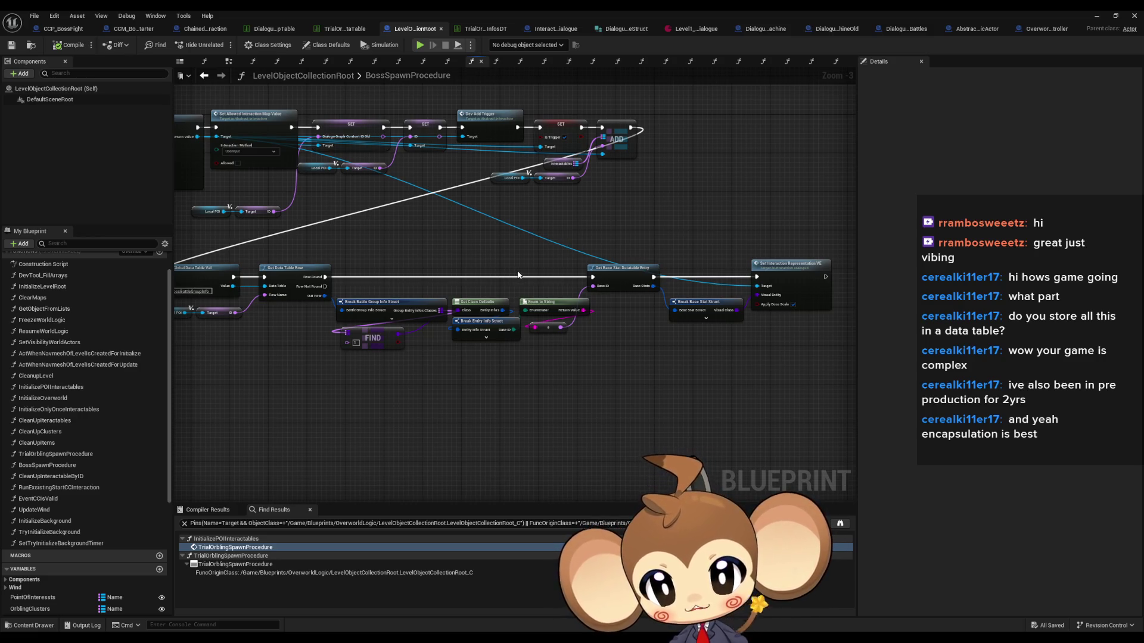
{"action": "left_click_drag", "start_coordinate": [519, 242], "coordinate": [664, 363]}
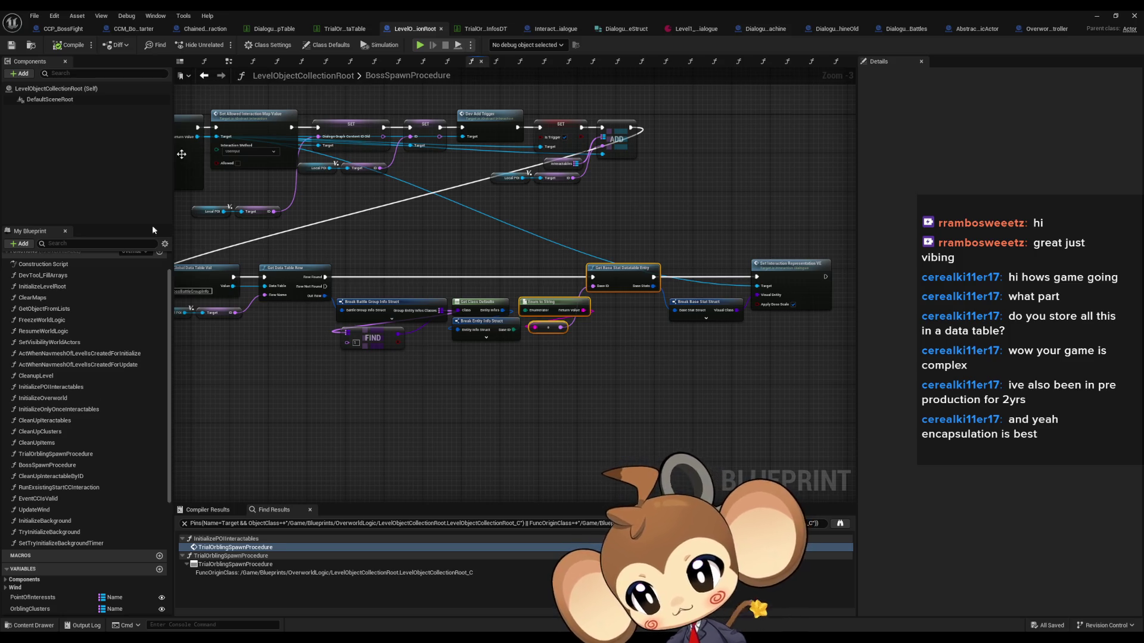
Compare with TrialOrblingSpawnProcedure's InteractionPayload setter, then return to BossSpawnProcedure
{"action": "double_click", "coordinate": [67, 456]}
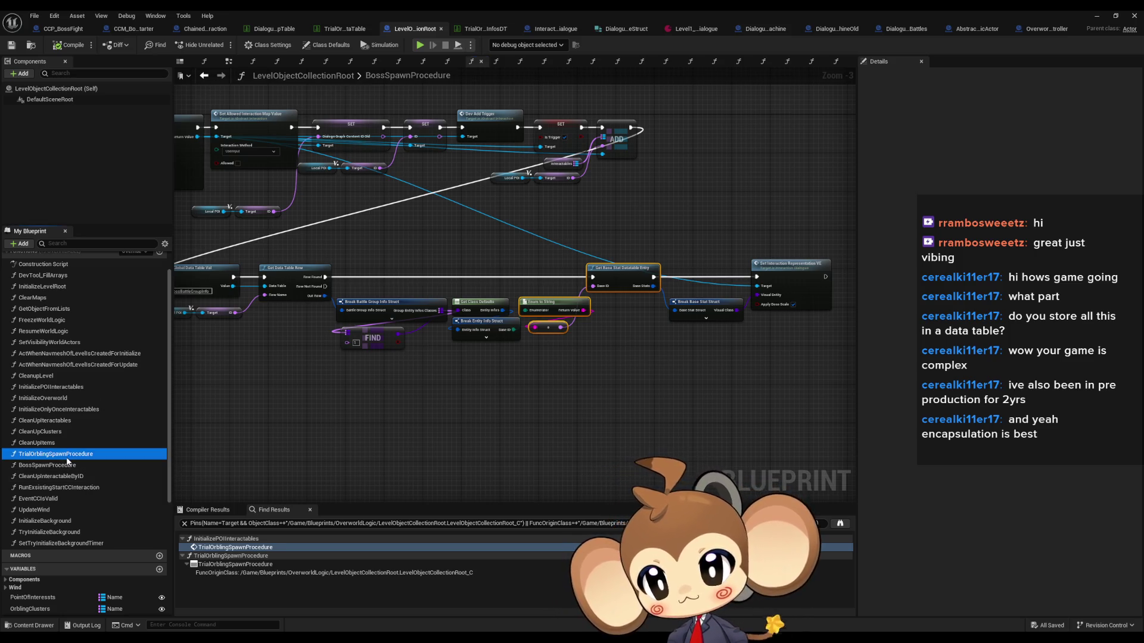
{"action": "scroll", "coordinate": [541, 358], "scroll_direction": "down", "scroll_amount": 3}
{"action": "scroll", "coordinate": [630, 326], "scroll_direction": "up", "scroll_amount": 4}
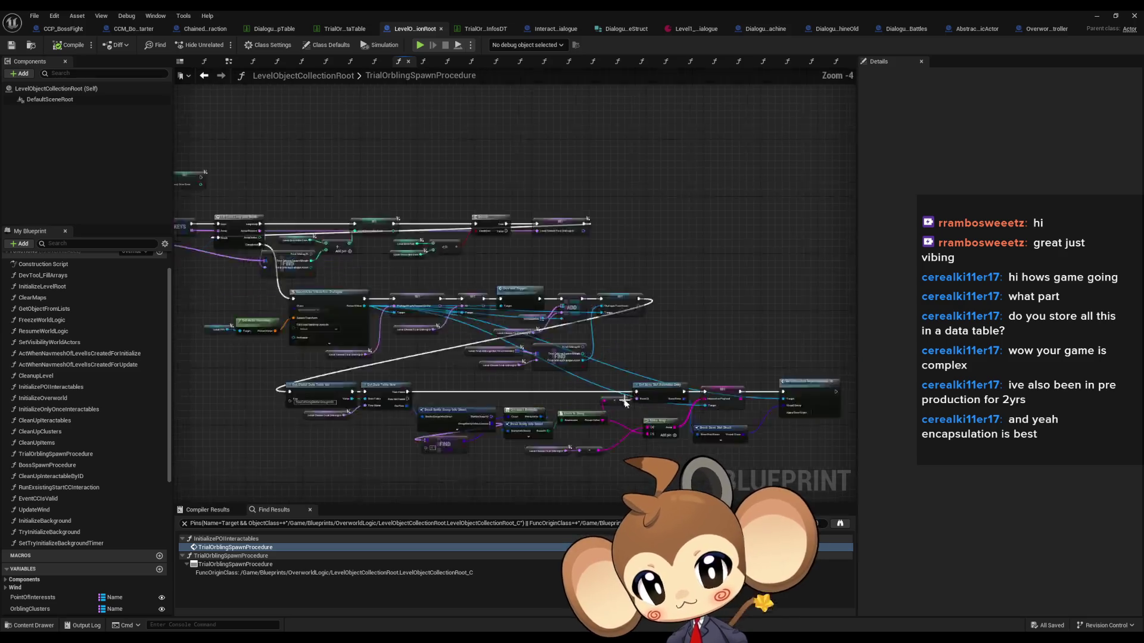
{"action": "left_click", "coordinate": [679, 328]}
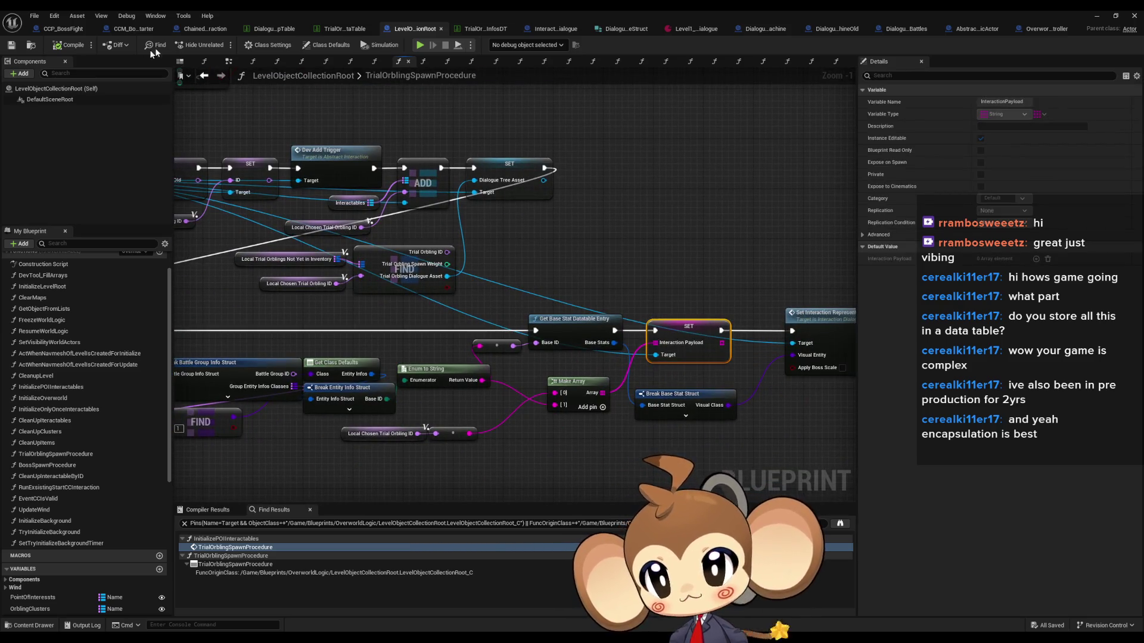
{"action": "left_click", "coordinate": [204, 76]}
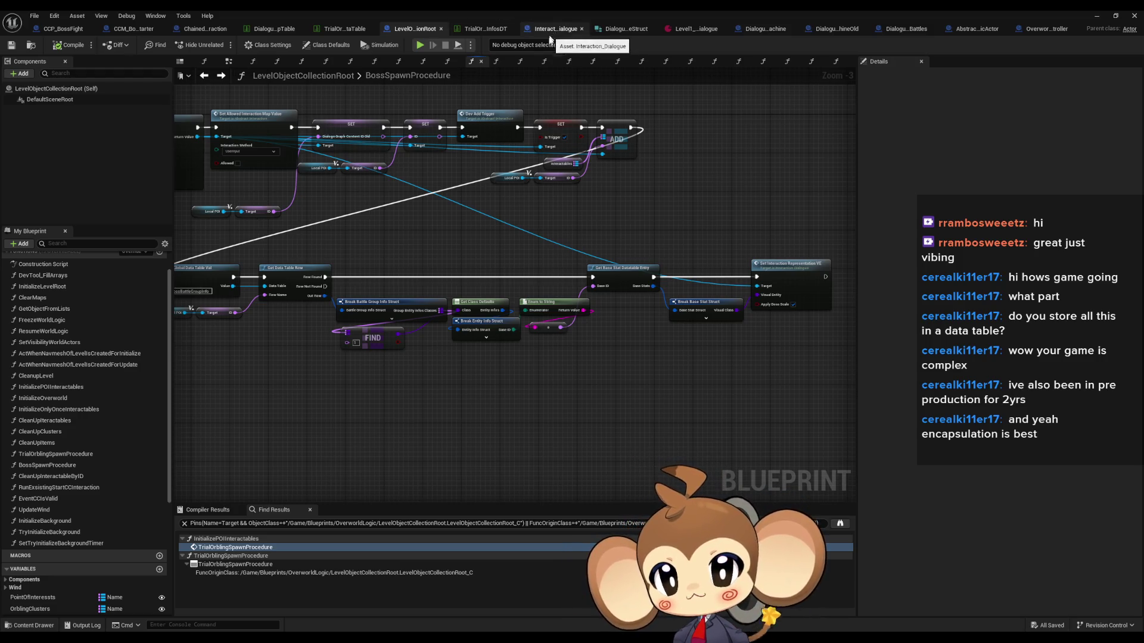
Browse the TrialOrblingInfosDT, spawn and dialogue data tables, then float the BossSpawnProcedure window again
{"action": "left_click", "coordinate": [485, 28]}
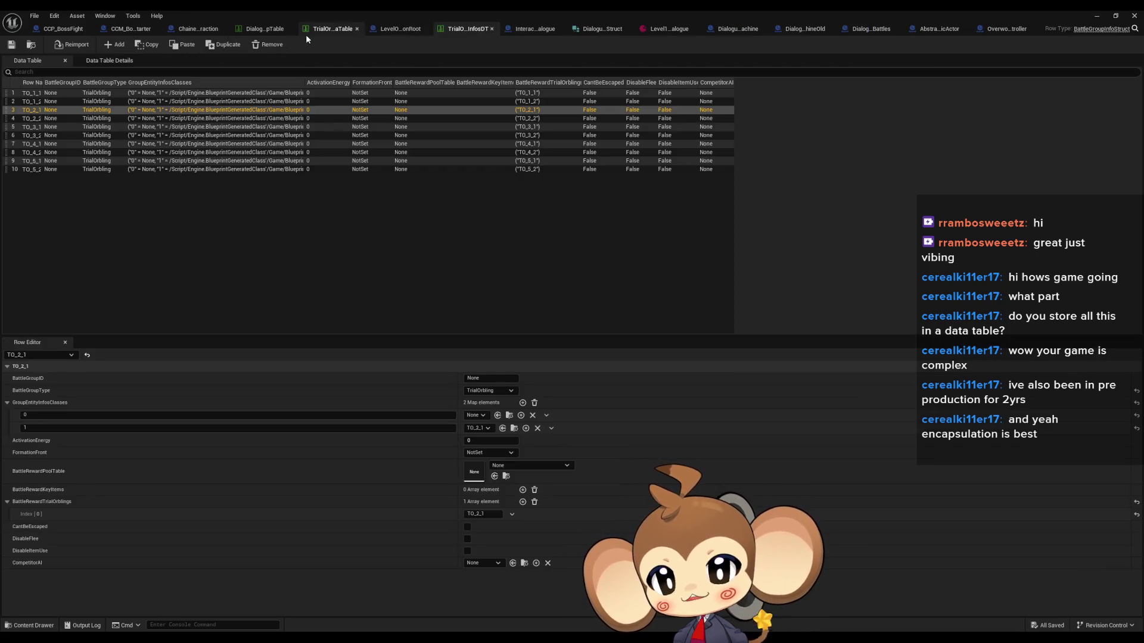
{"action": "left_click", "coordinate": [307, 30]}
{"action": "left_click", "coordinate": [261, 31]}
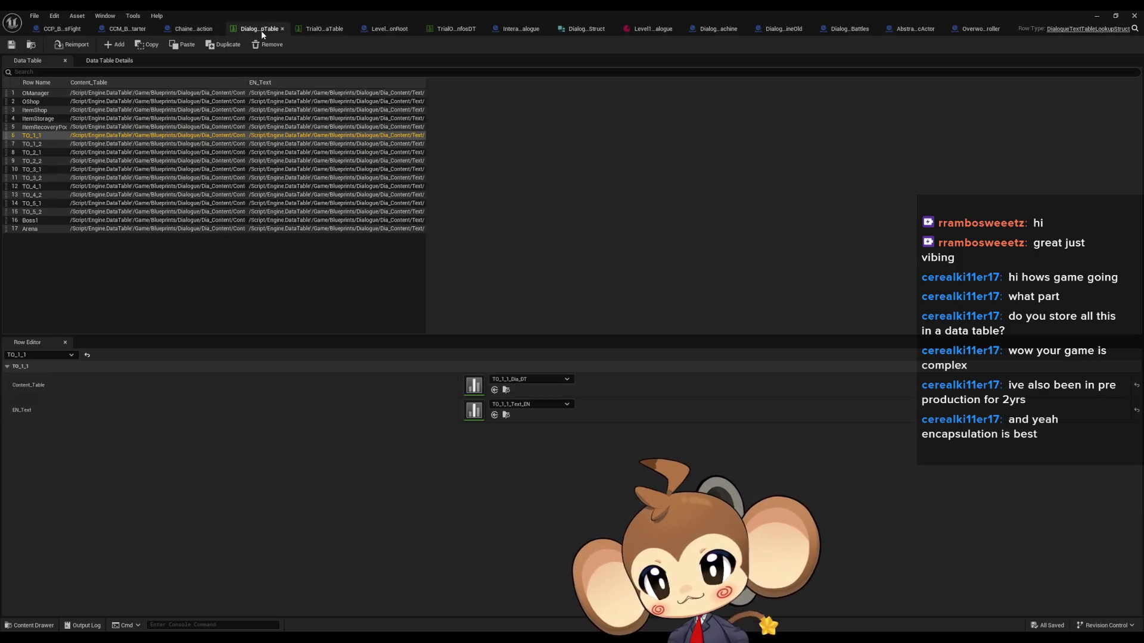
{"action": "left_click", "coordinate": [325, 30]}
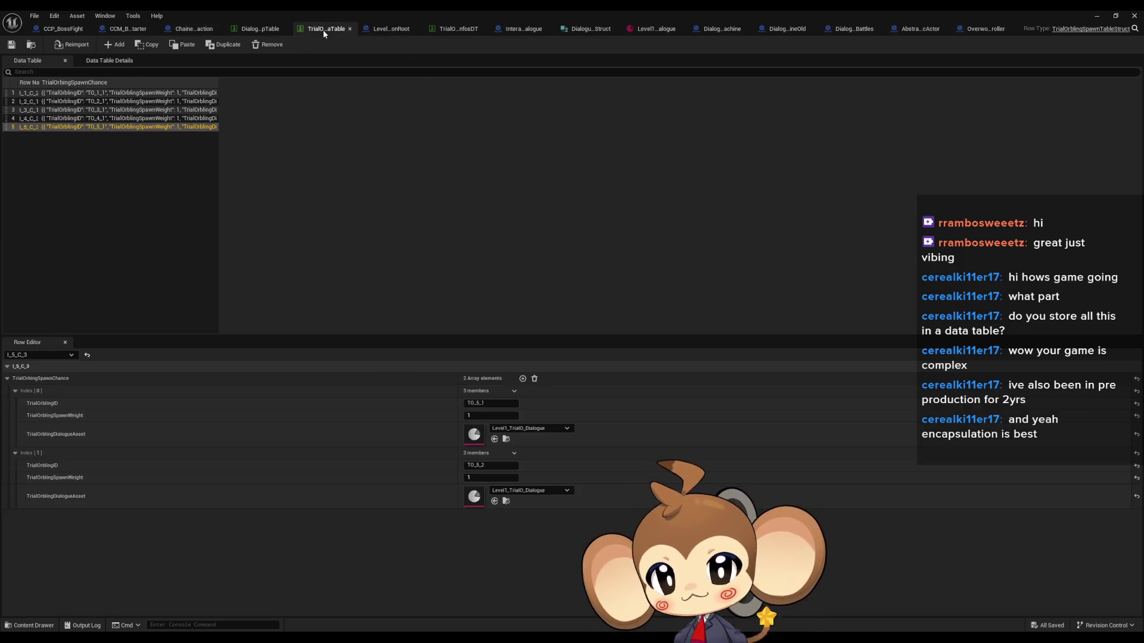
{"action": "left_click", "coordinate": [380, 30]}
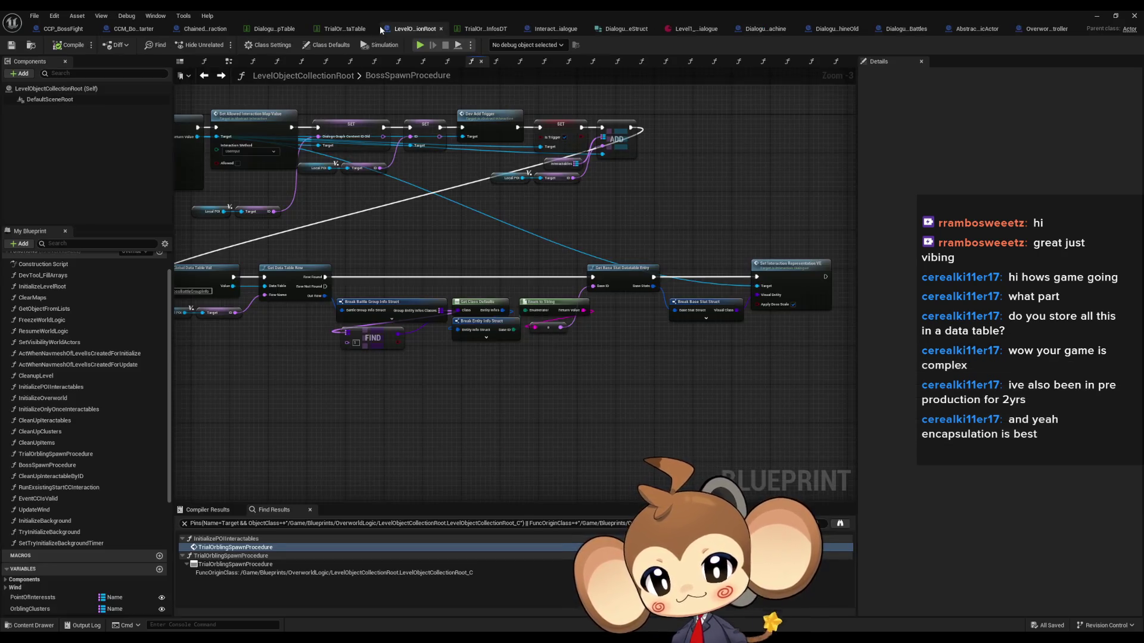
{"action": "double_click", "coordinate": [452, 9]}
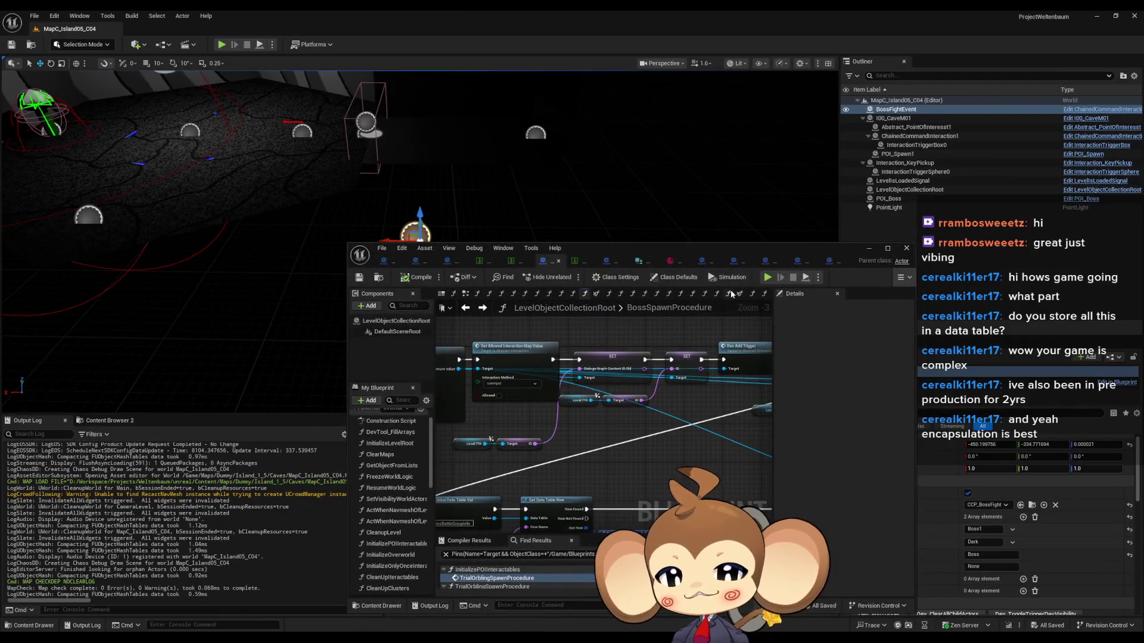
{"action": "left_click_drag", "start_coordinate": [742, 256], "coordinate": [545, 235]}
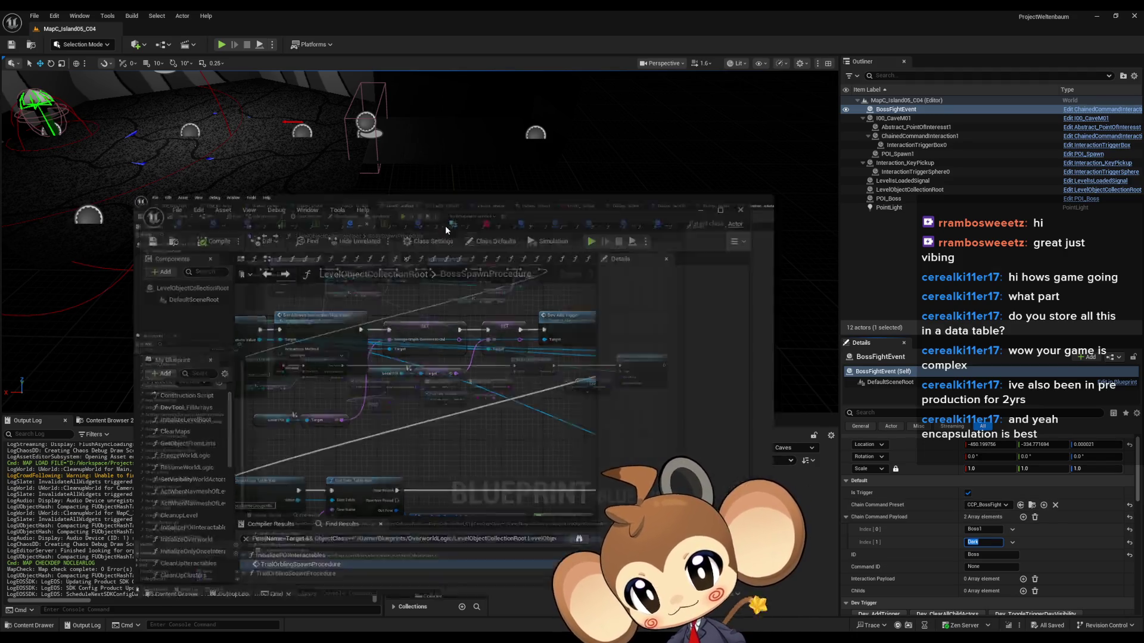
{"action": "double_click", "coordinate": [445, 225]}
{"action": "scroll", "coordinate": [575, 388], "scroll_direction": "up", "scroll_amount": 3}
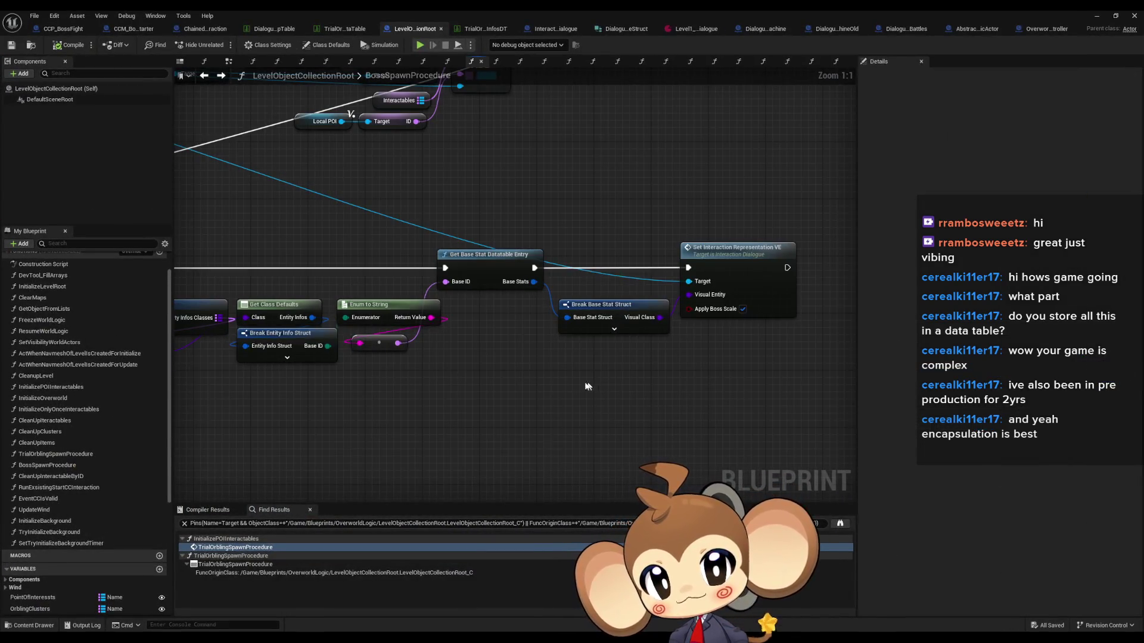
Pan past the Get Data Table Row and Break Battle Group nodes, then show OverworldController's WaitfunctionForCaveLevel graph
{"action": "left_click_drag", "start_coordinate": [584, 392], "coordinate": [698, 411]}
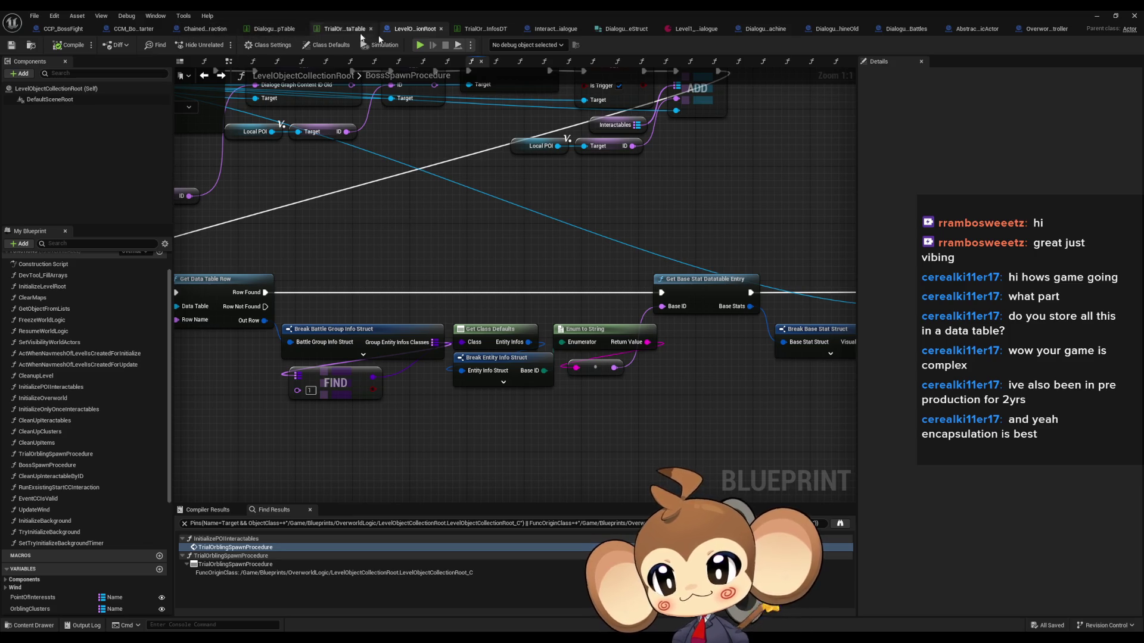
{"action": "left_click_drag", "start_coordinate": [542, 212], "coordinate": [361, 239]}
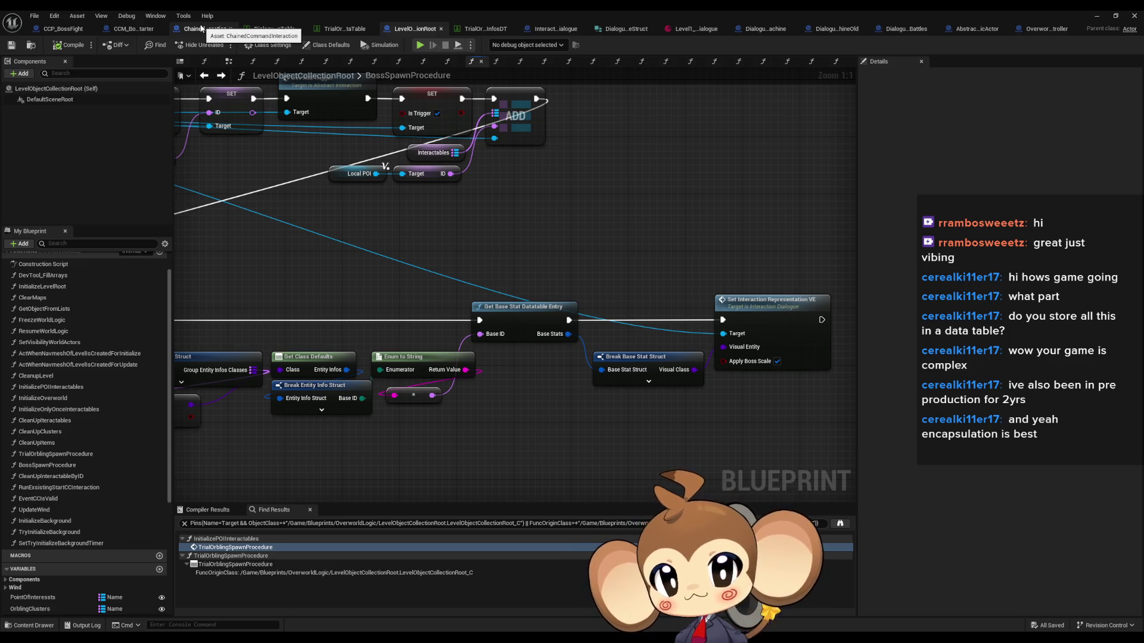
{"action": "left_click", "coordinate": [1039, 30]}
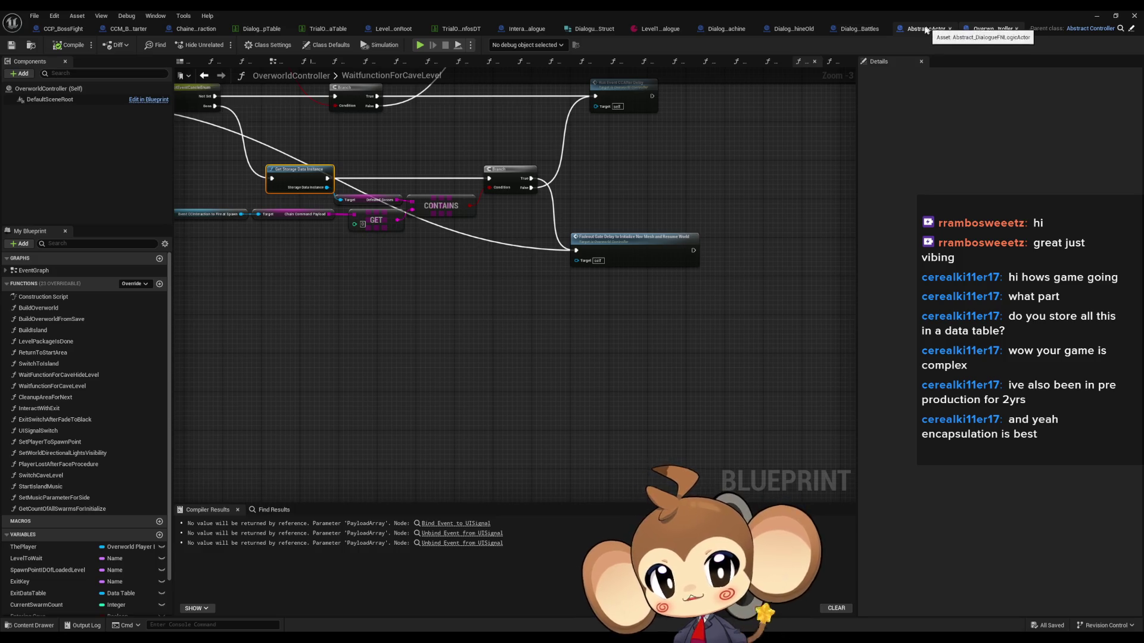
Switch through DialogueFNLogic_Battles and ChainedCommandInteraction to CCM_BossBattleStarter's StartCCM graph
{"action": "left_click", "coordinate": [854, 30]}
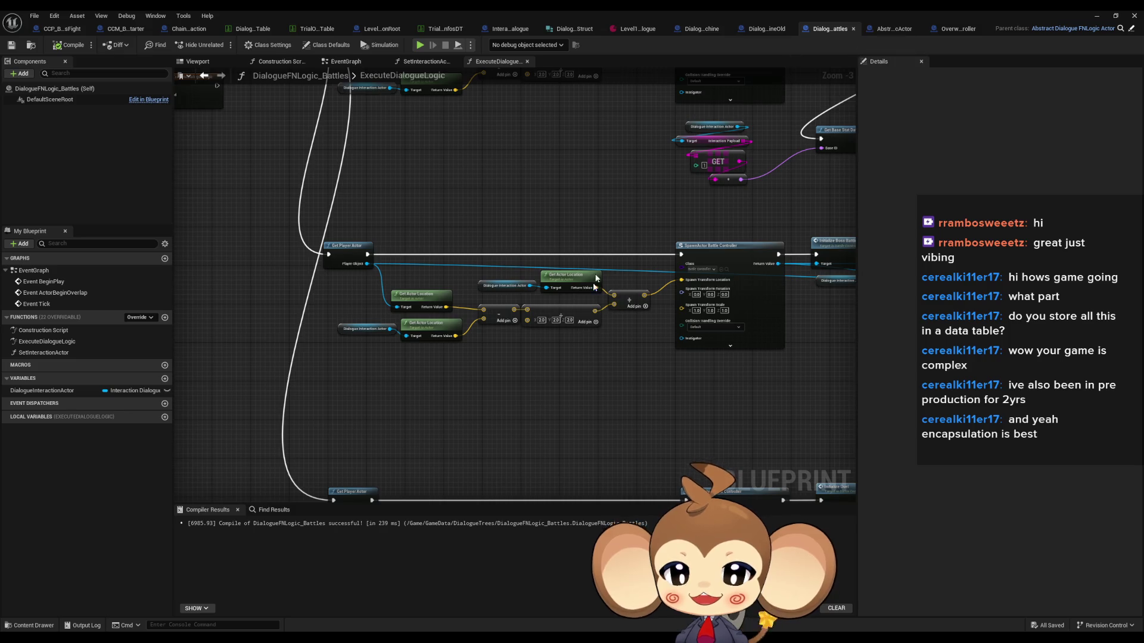
{"action": "scroll", "coordinate": [417, 286], "scroll_direction": "up", "scroll_amount": 2}
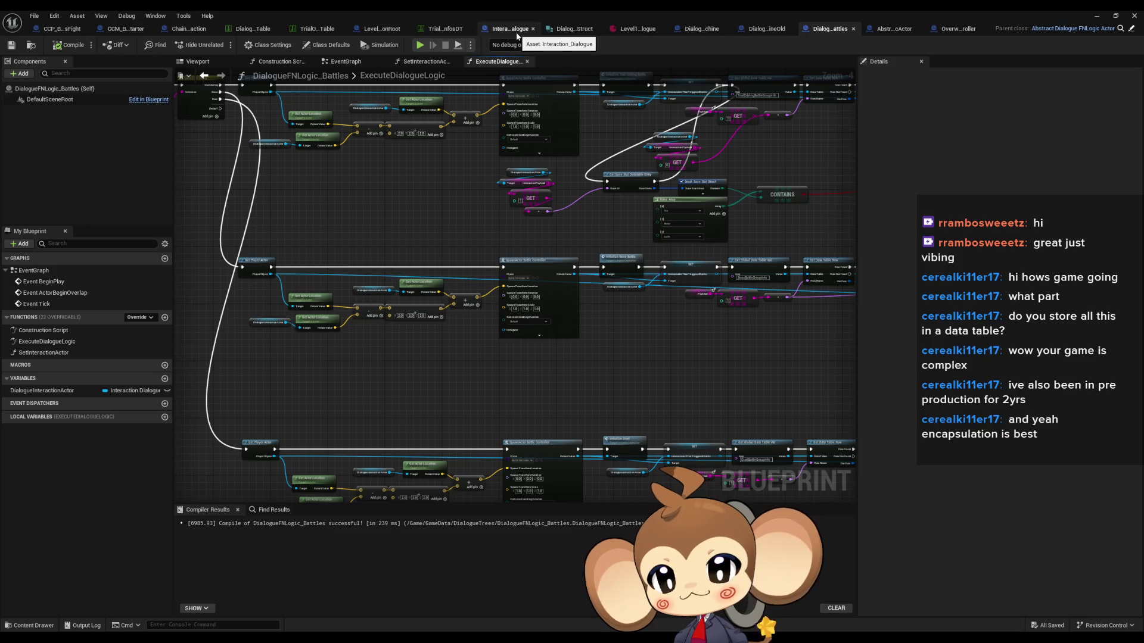
{"action": "left_click", "coordinate": [188, 29]}
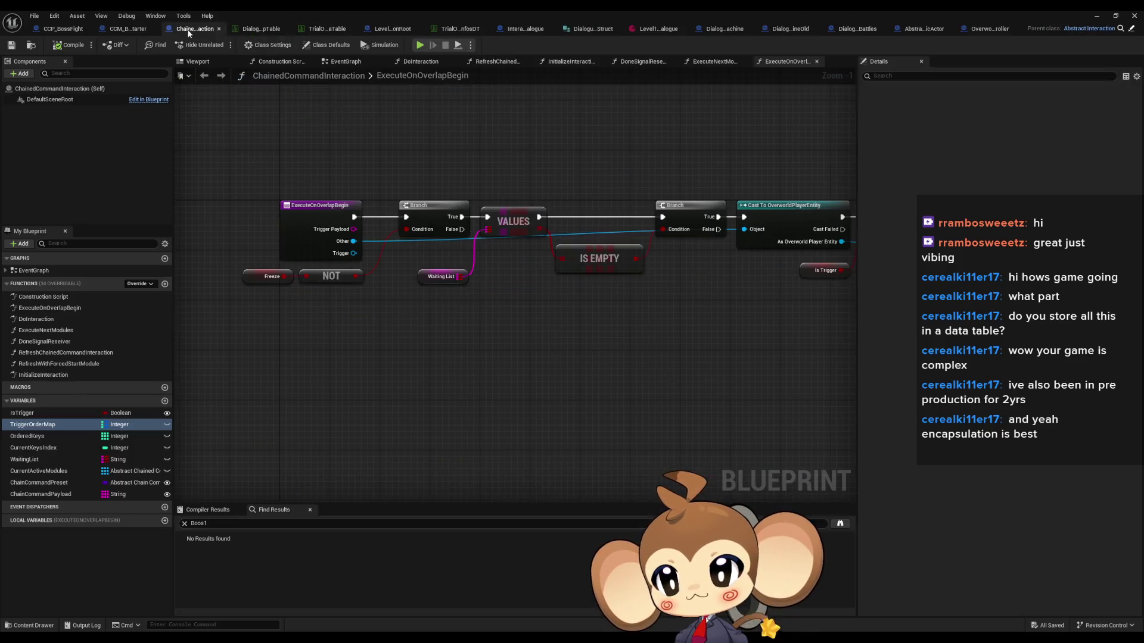
{"action": "left_click", "coordinate": [138, 30]}
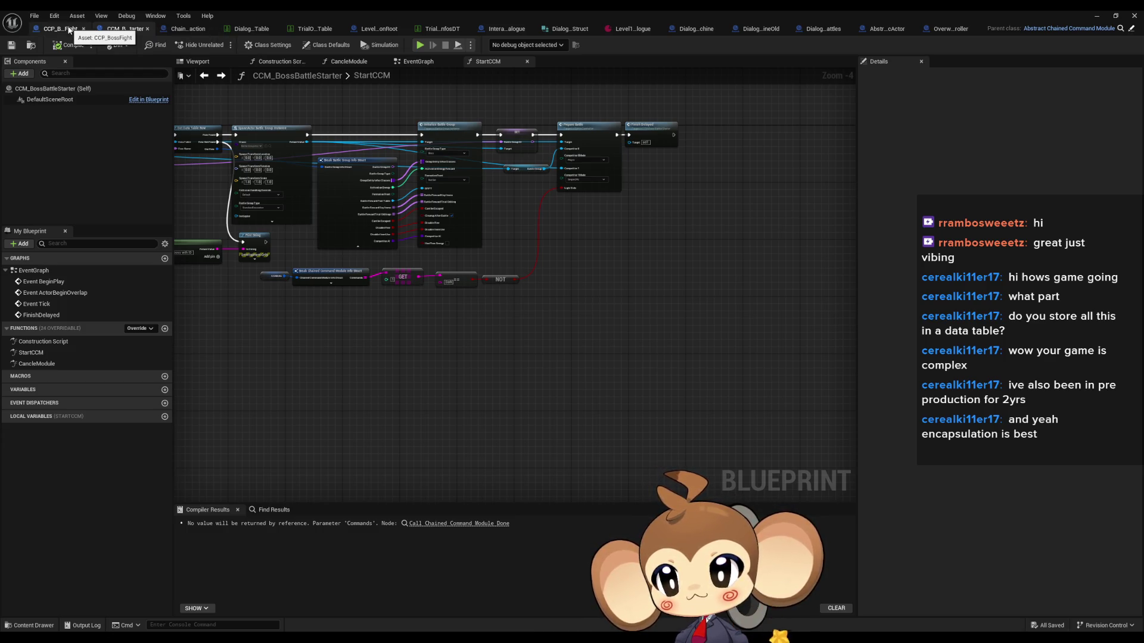
{"action": "left_click_drag", "start_coordinate": [338, 227], "coordinate": [570, 303]}
{"action": "mouse_move", "coordinate": [687, 352]}
{"action": "left_mouse_down"}
{"action": "mouse_move", "coordinate": [653, 327]}
{"action": "mouse_move", "coordinate": [552, 337]}
{"action": "mouse_move", "coordinate": [607, 383]}
{"action": "left_mouse_up"}
{"action": "scroll", "coordinate": [571, 398], "scroll_direction": "up", "scroll_amount": 1}
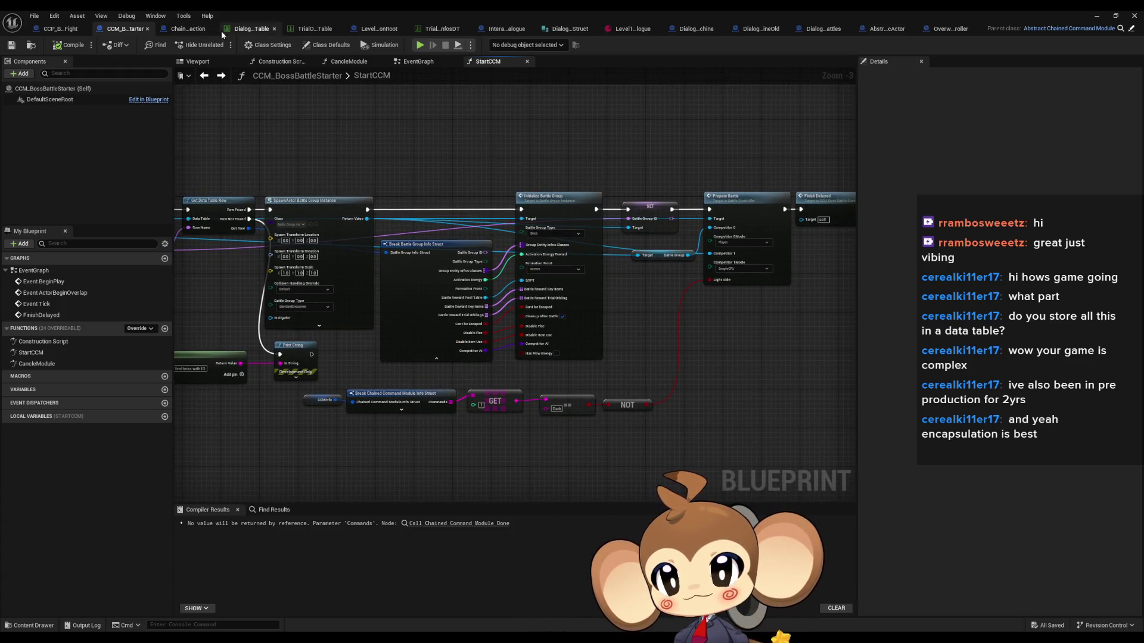
Compare BossSpawnProcedure's Get Class Defaults–Set Interaction Representation nodes with StartCCM's CCMInfo, GET and CONTAINS check
{"action": "left_click", "coordinate": [385, 31]}
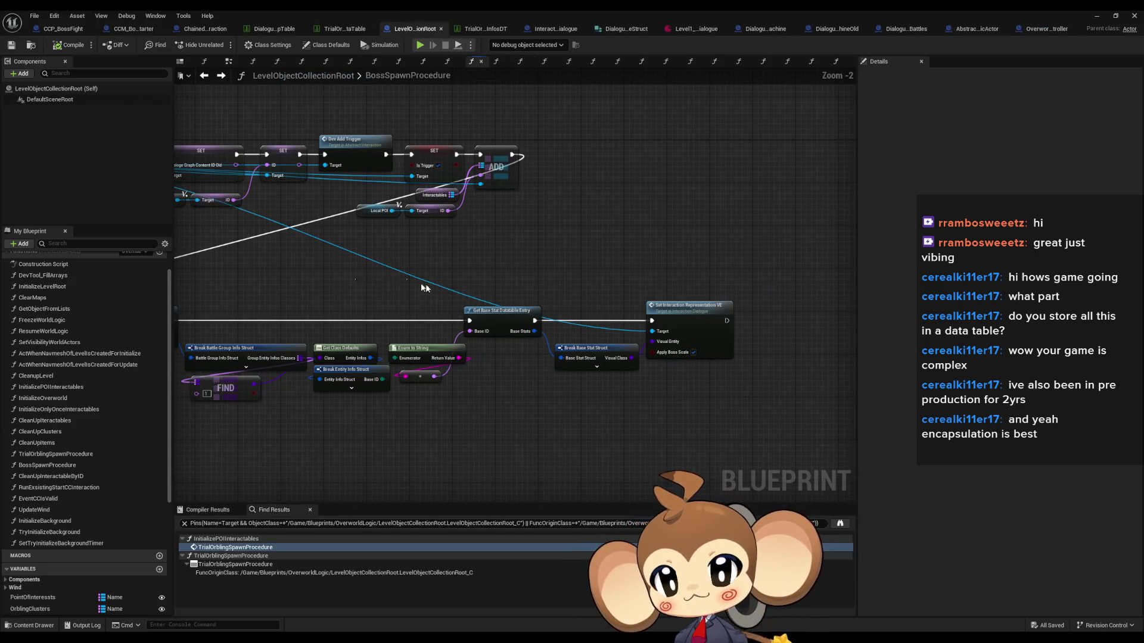
{"action": "left_click_drag", "start_coordinate": [310, 319], "coordinate": [752, 424]}
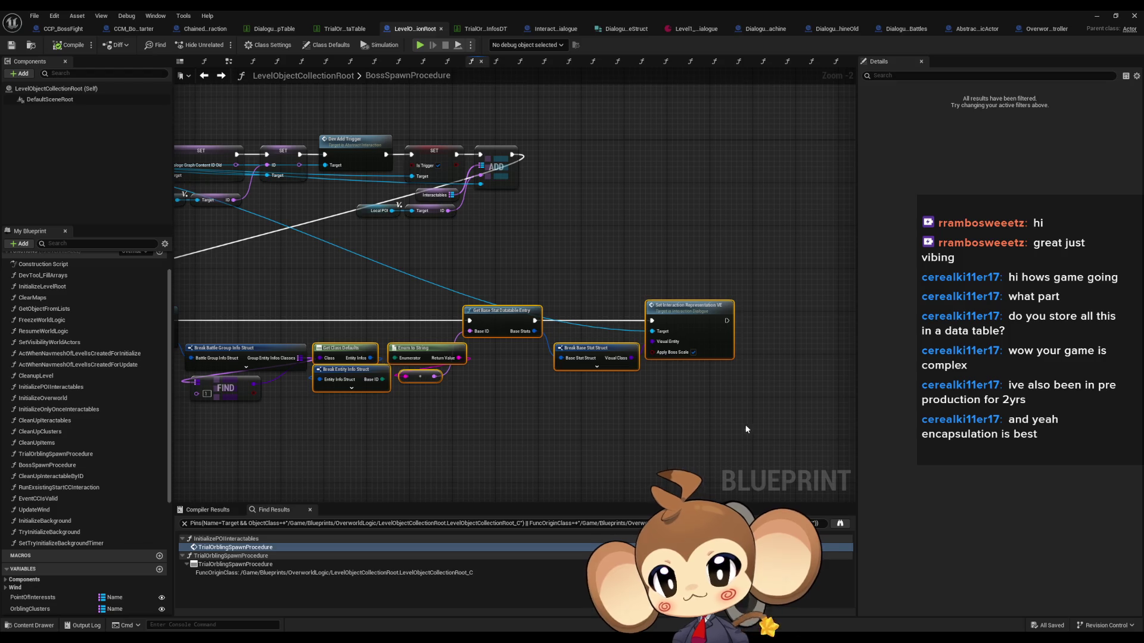
{"action": "left_click", "coordinate": [133, 30]}
{"action": "scroll", "coordinate": [486, 365], "scroll_direction": "down", "scroll_amount": 2}
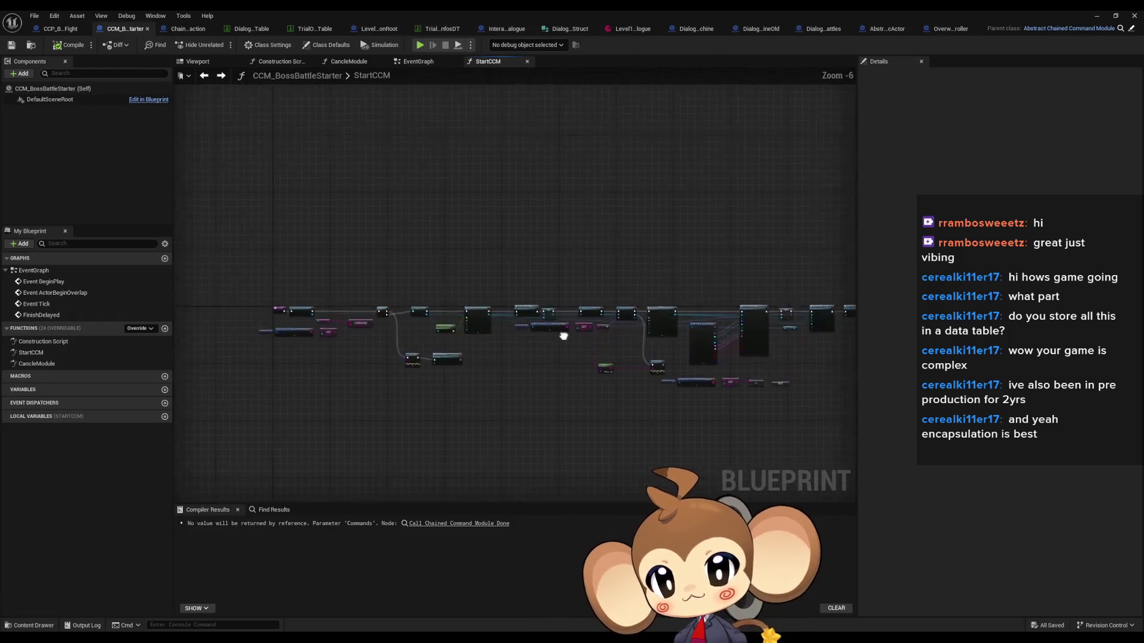
{"action": "scroll", "coordinate": [562, 335], "scroll_direction": "up", "scroll_amount": 4}
{"action": "left_click_drag", "start_coordinate": [338, 364], "coordinate": [438, 302]}
{"action": "scroll", "coordinate": [437, 295], "scroll_direction": "down", "scroll_amount": 1}
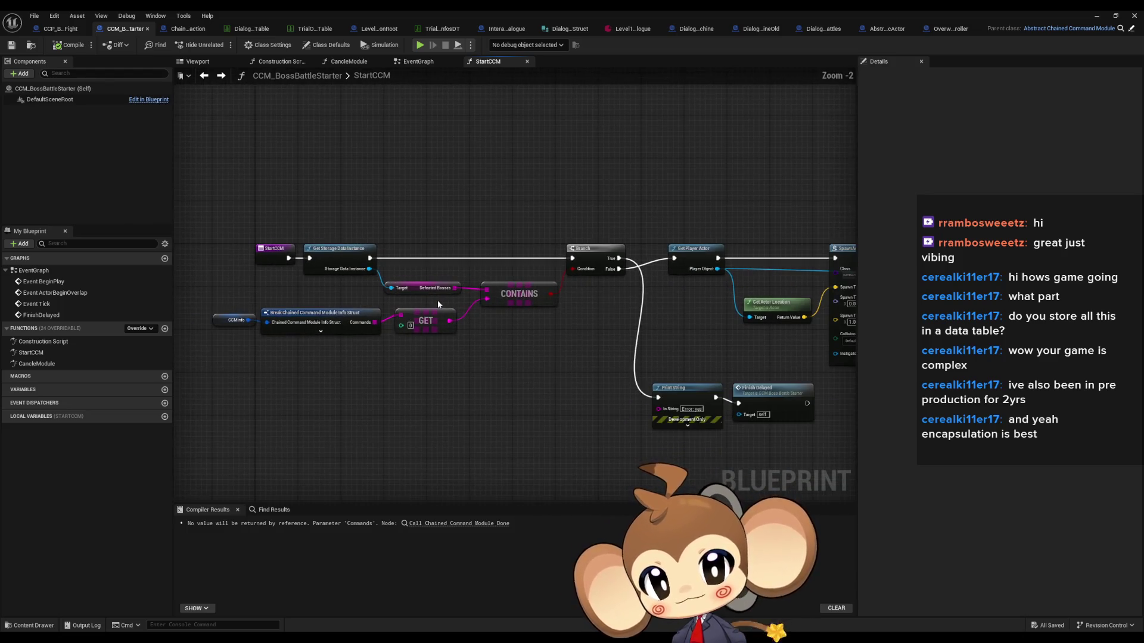
{"action": "left_click_drag", "start_coordinate": [222, 280], "coordinate": [534, 360]}
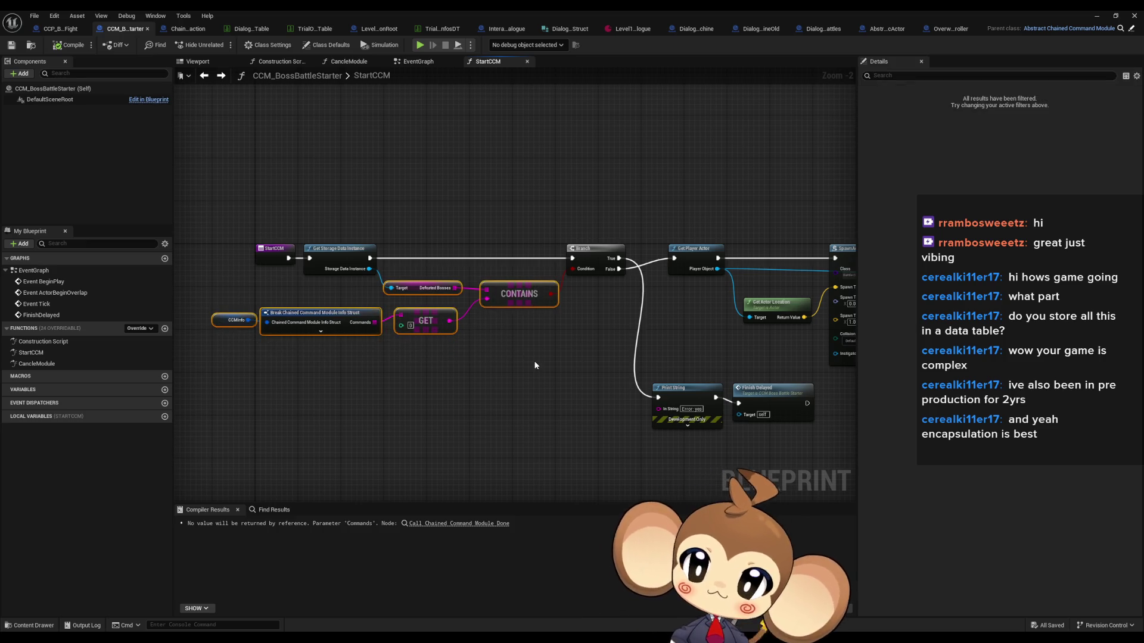
Show StartCCM's battle group spawning nodes and restore the editor to a floating window
{"action": "scroll", "coordinate": [560, 358], "scroll_direction": "down", "scroll_amount": 3}
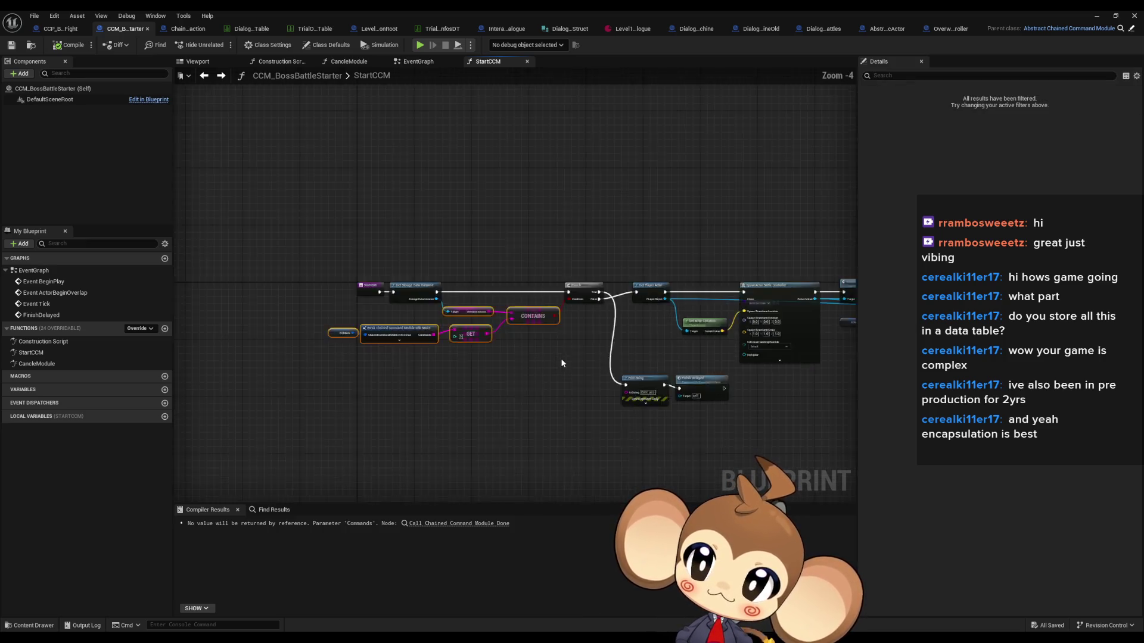
{"action": "scroll", "coordinate": [551, 319], "scroll_direction": "up", "scroll_amount": 3}
{"action": "left_click_drag", "start_coordinate": [551, 318], "coordinate": [446, 294]}
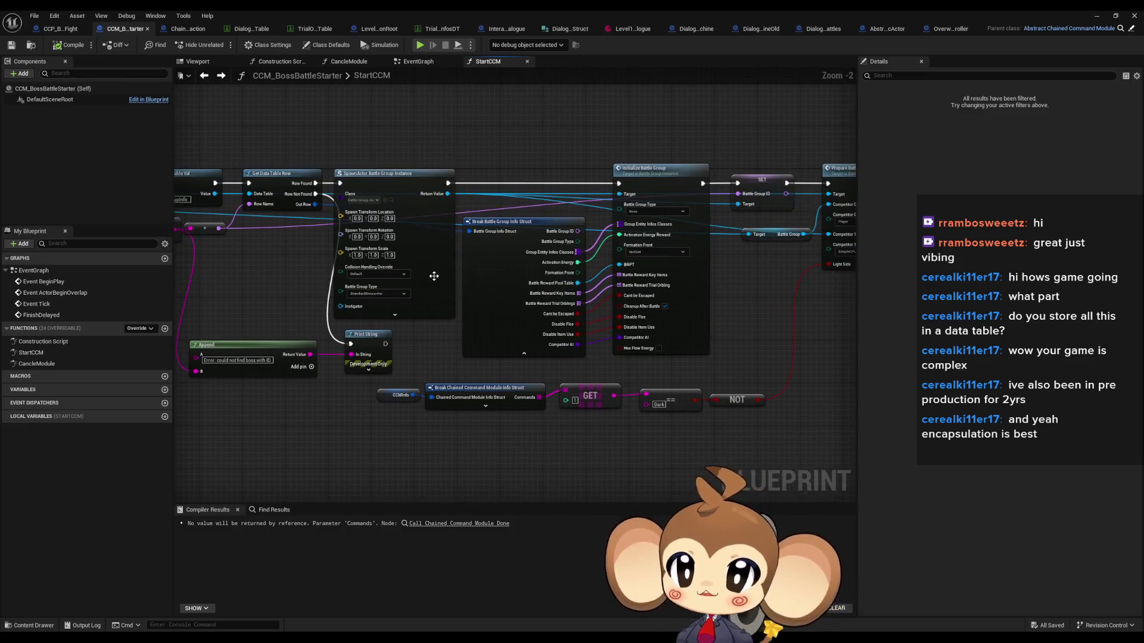
{"action": "double_click", "coordinate": [462, 10]}
{"action": "left_click_drag", "start_coordinate": [475, 224], "coordinate": [493, 238]}
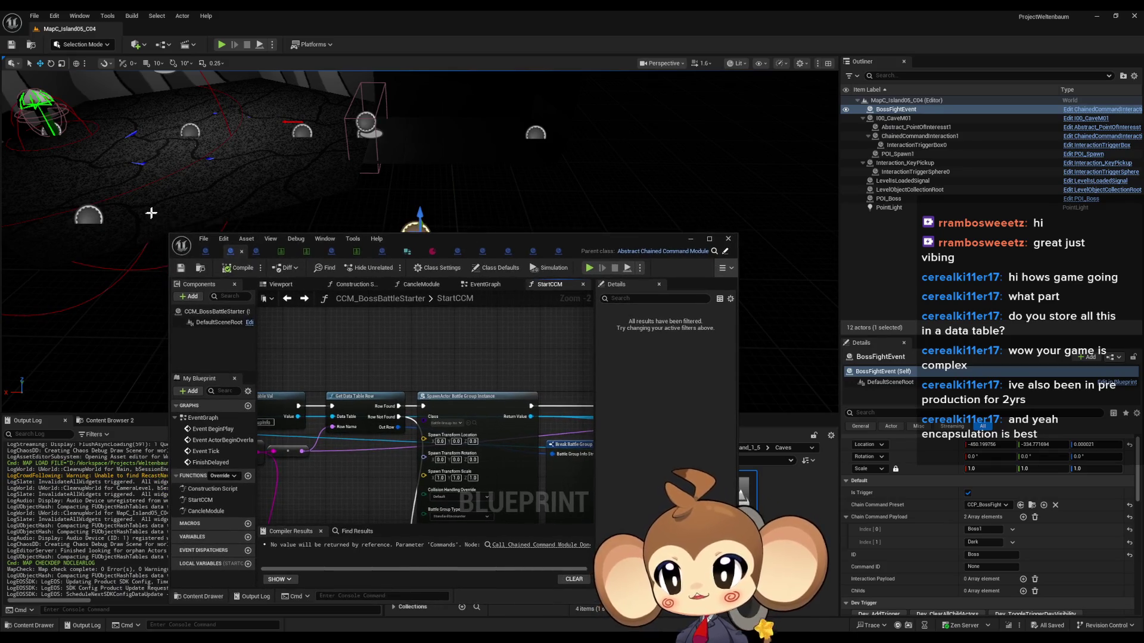
Select POI_Boss to view its details and maximize the Blueprint editor
{"action": "left_click", "coordinate": [90, 217]}
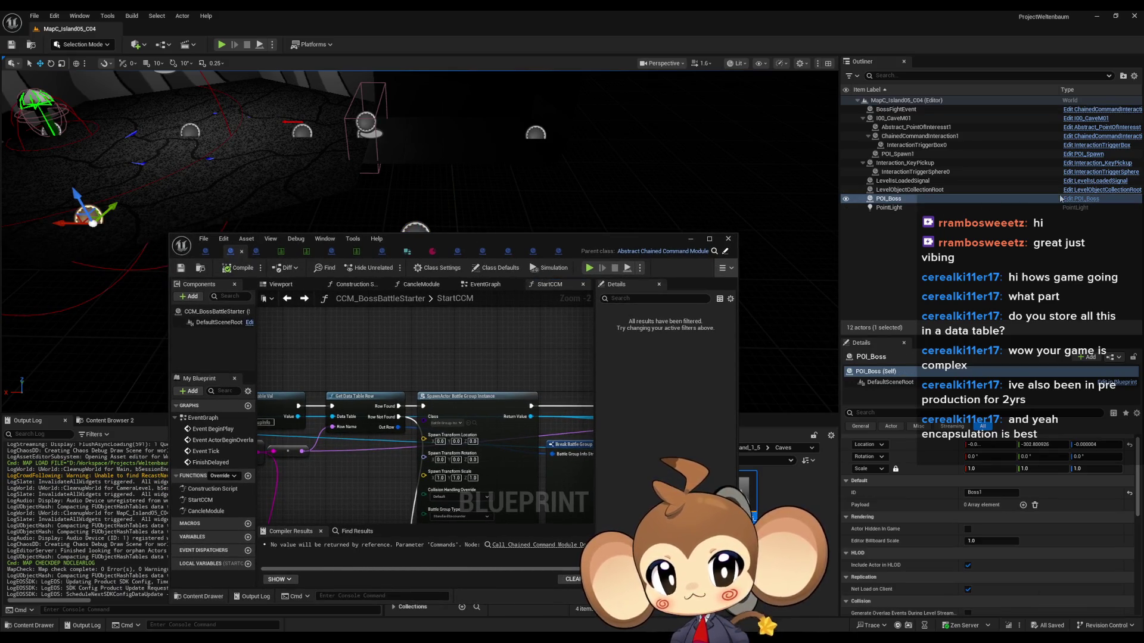
{"action": "left_click_drag", "start_coordinate": [491, 237], "coordinate": [539, 237]}
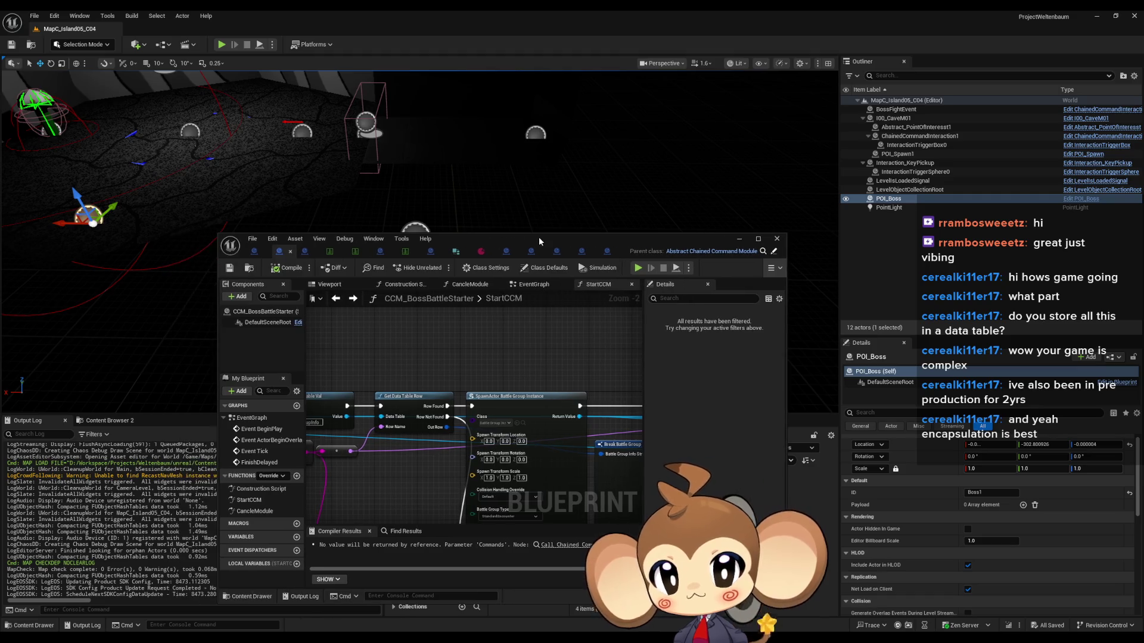
{"action": "double_click", "coordinate": [538, 237]}
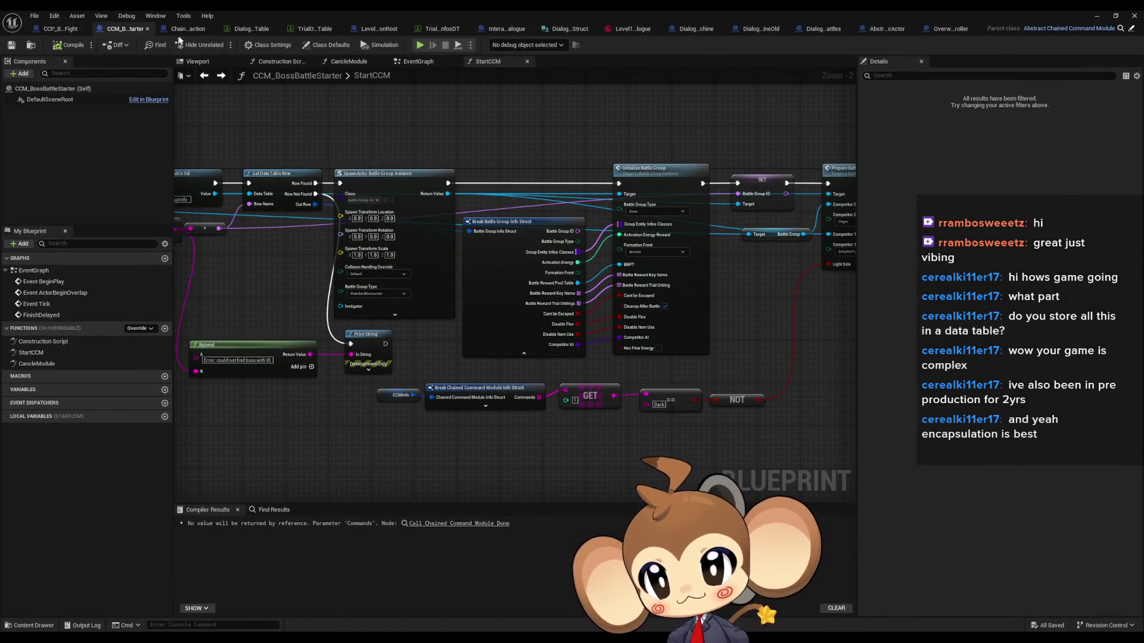
Move the CCM_BossBattleStarter tab after LevelObjectCollectionRoot and review BossSpawnProcedure's interaction map and data table nodes
{"action": "left_click", "coordinate": [374, 30]}
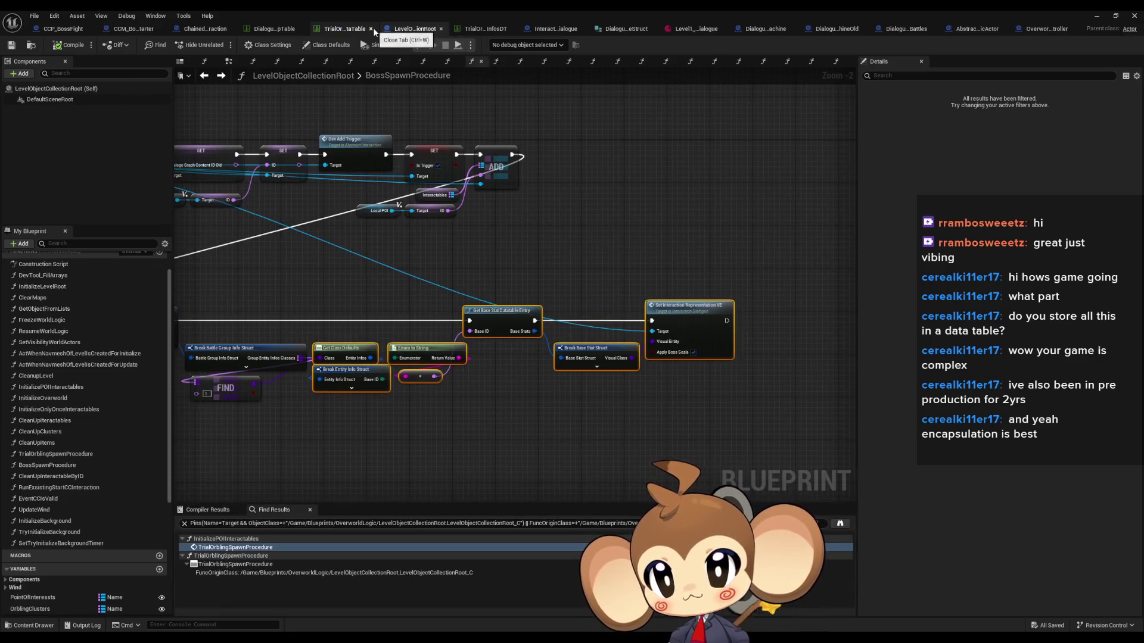
{"action": "mouse_move", "coordinate": [474, 211]}
{"action": "left_mouse_down"}
{"action": "mouse_move", "coordinate": [761, 374]}
{"action": "mouse_move", "coordinate": [627, 370]}
{"action": "left_mouse_up"}
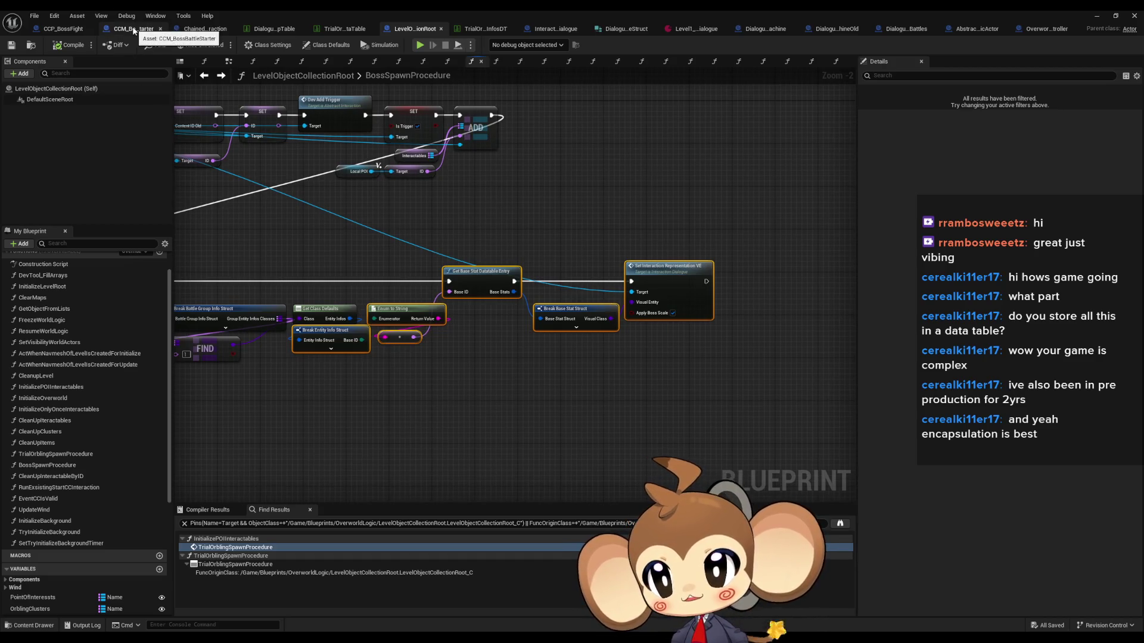
{"action": "left_click_drag", "start_coordinate": [134, 31], "coordinate": [402, 28]}
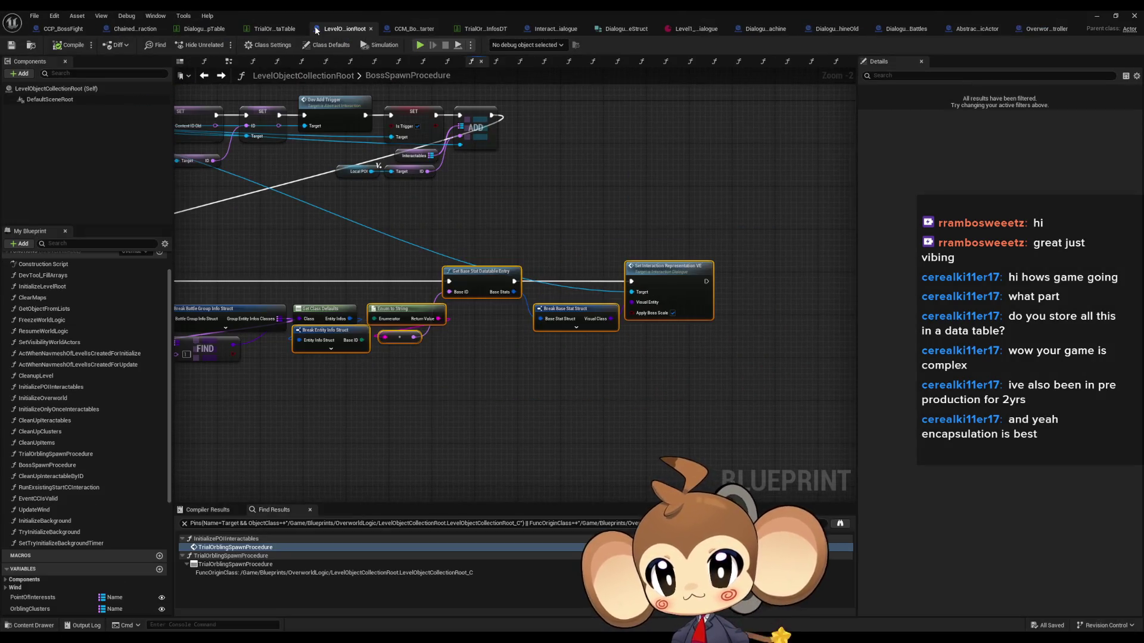
{"action": "left_click", "coordinate": [319, 30]}
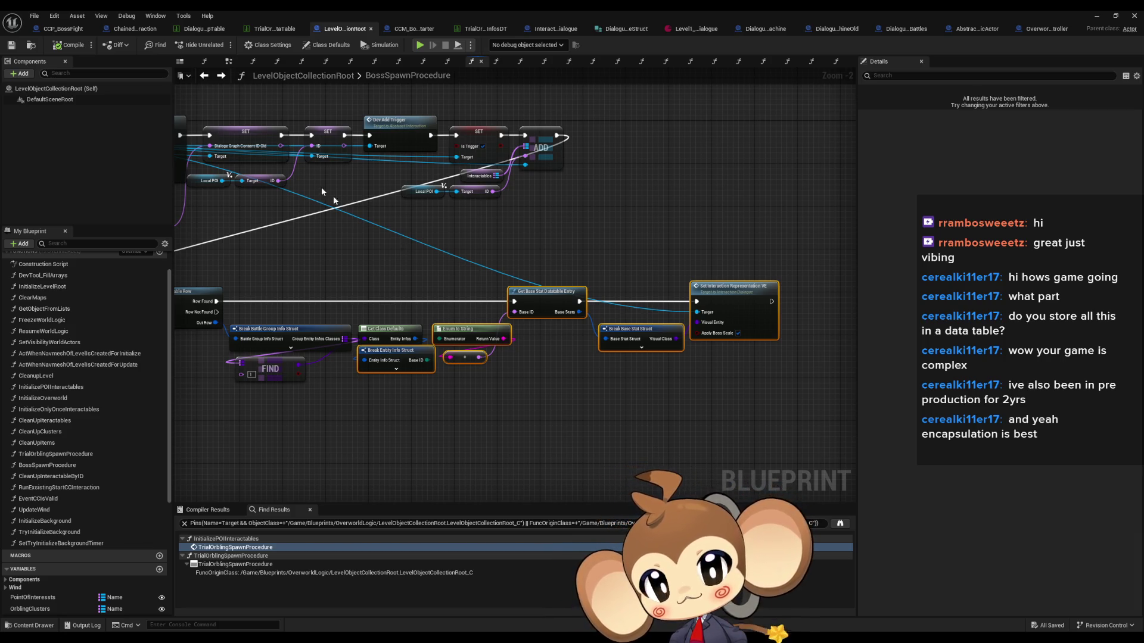
{"action": "left_click_drag", "start_coordinate": [420, 245], "coordinate": [505, 243]}
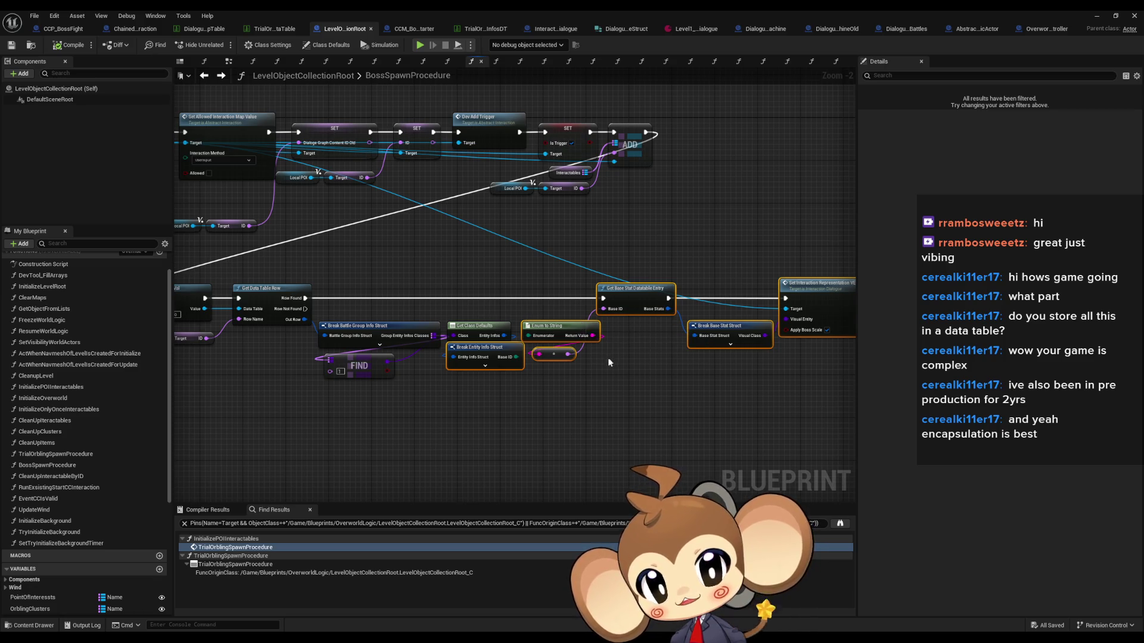
{"action": "scroll", "coordinate": [669, 358], "scroll_direction": "up", "scroll_amount": 2}
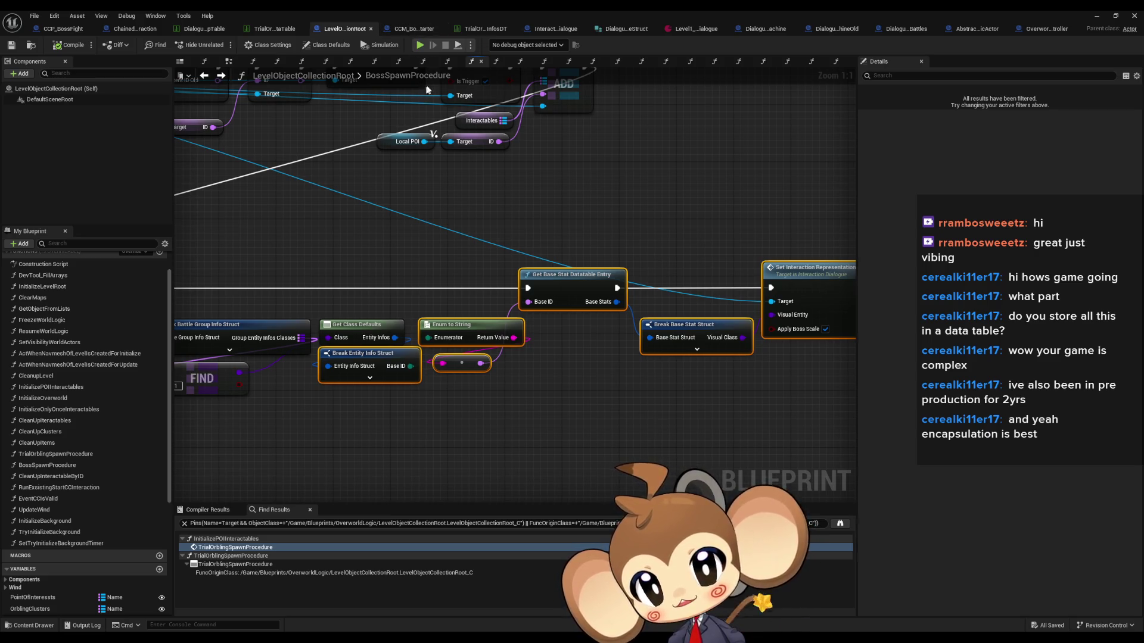
{"action": "double_click", "coordinate": [553, 10]}
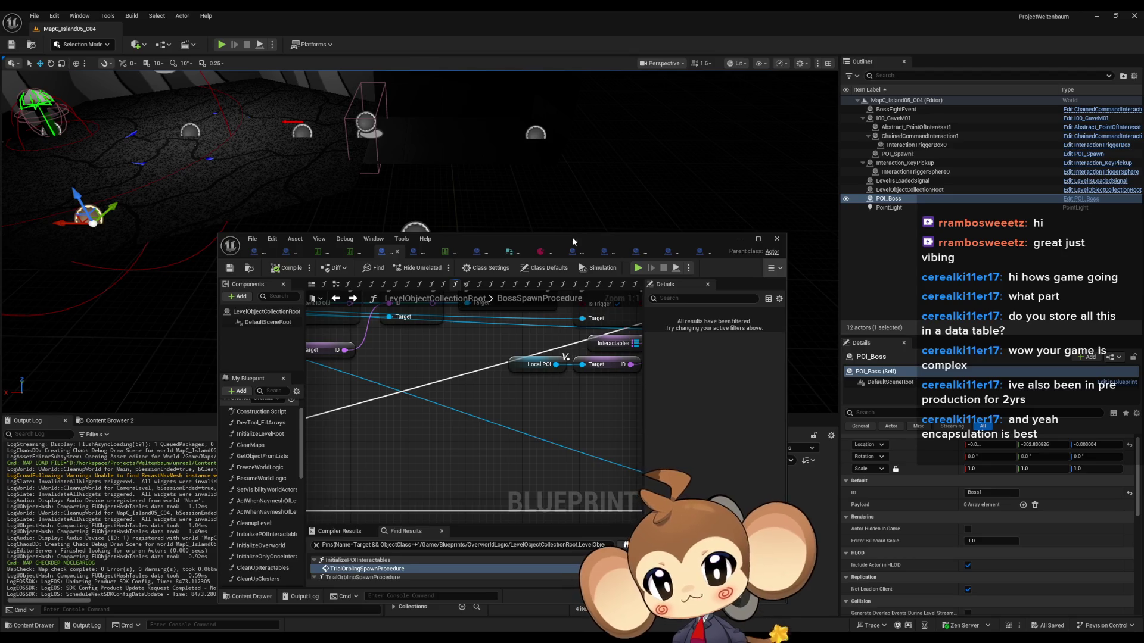
Browse the Content Browser to Blueprints > OverworldLogic > Interactions
{"action": "mouse_move", "coordinate": [574, 240]}
{"action": "left_mouse_down"}
{"action": "mouse_move", "coordinate": [362, 61]}
{"action": "mouse_move", "coordinate": [399, 56]}
{"action": "left_mouse_up"}
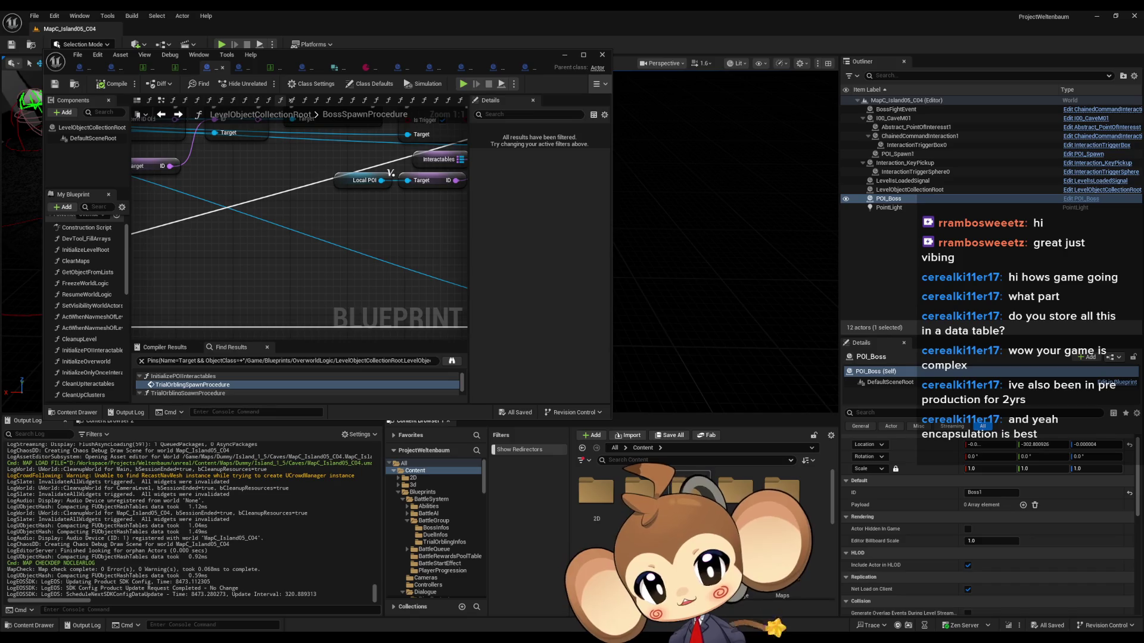
{"action": "left_click", "coordinate": [423, 492]}
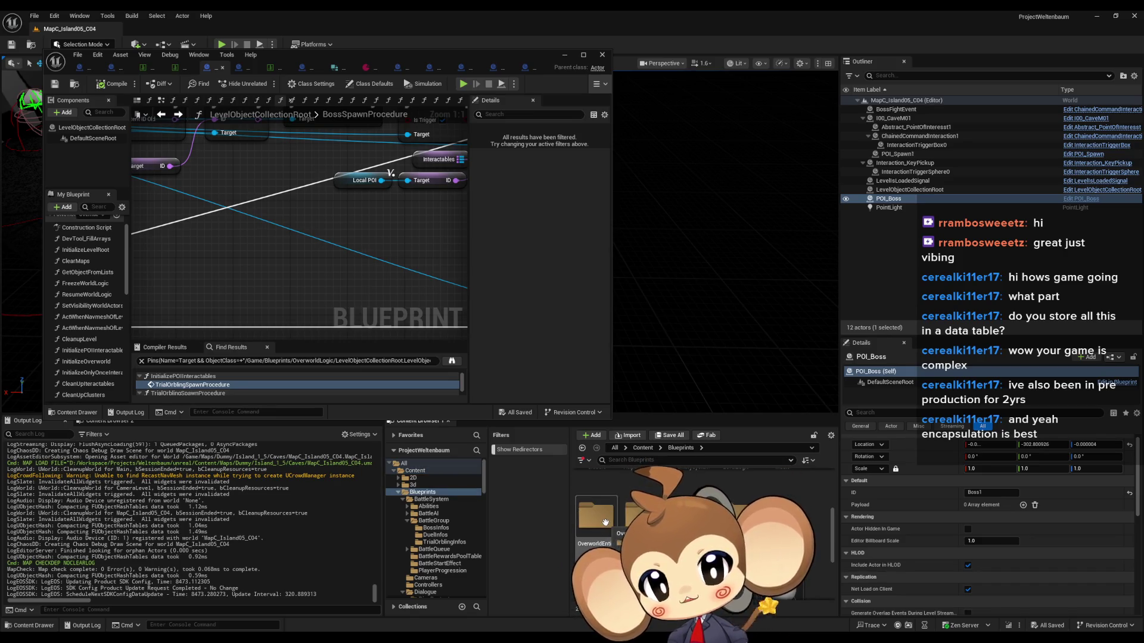
{"action": "double_click", "coordinate": [606, 522]}
{"action": "key", "text": "alt+Left"}
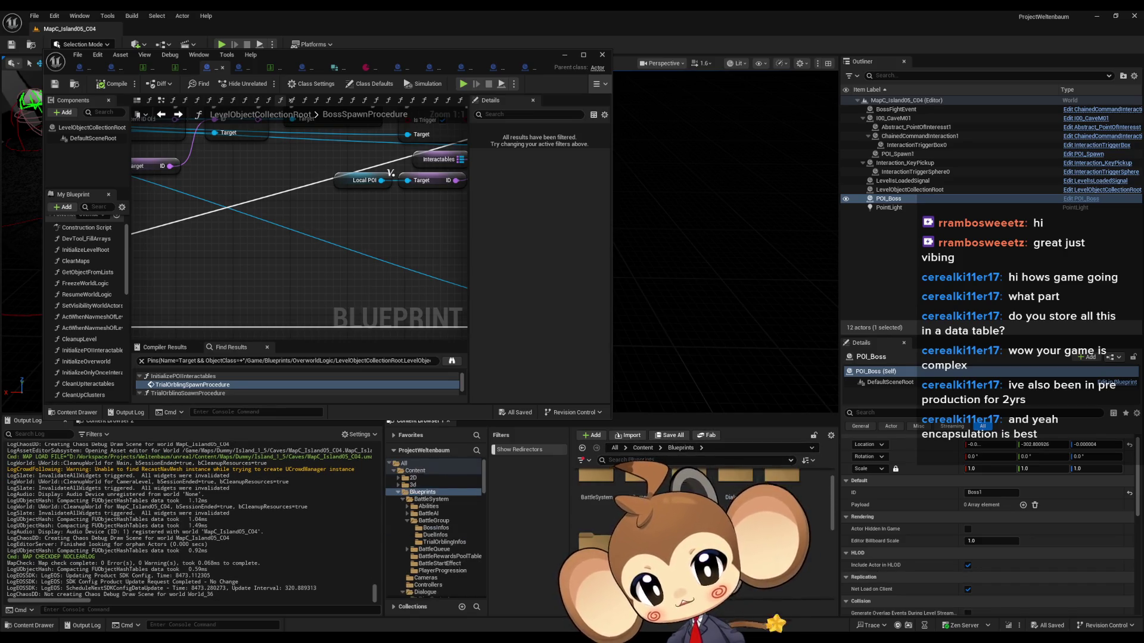
{"action": "double_click", "coordinate": [605, 522]}
{"action": "key", "text": "alt+Left"}
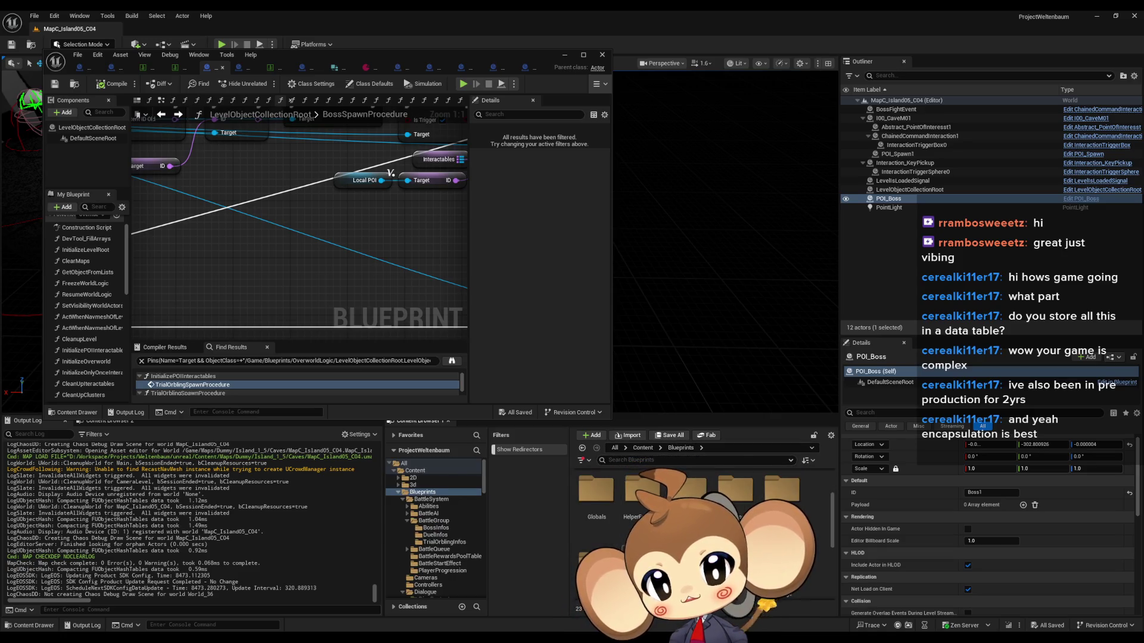
{"action": "double_click", "coordinate": [605, 522]}
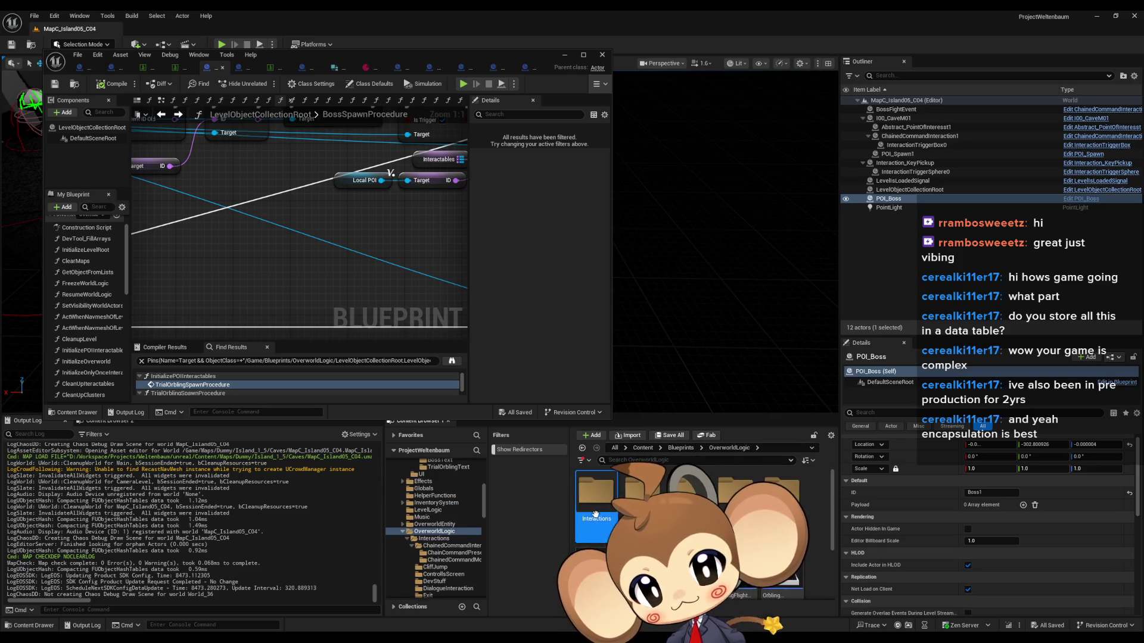
{"action": "double_click", "coordinate": [606, 522]}
Scroll through the Interactions subfolders, then return the Blueprint editor and maximize it
{"action": "scroll", "coordinate": [810, 575], "scroll_direction": "down", "scroll_amount": 2}
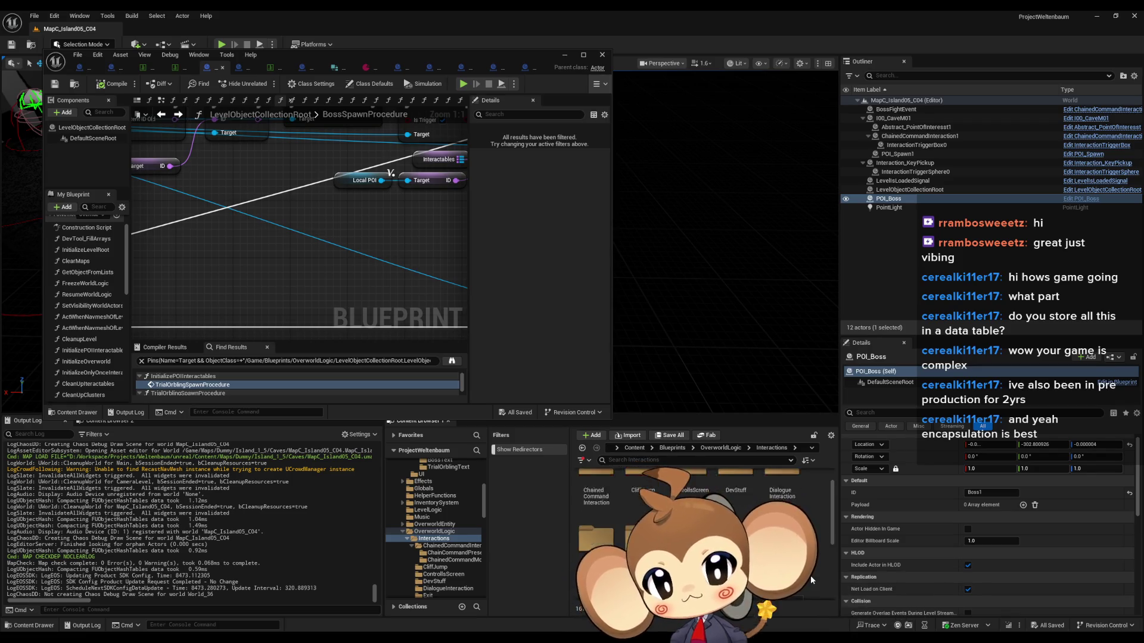
{"action": "scroll", "coordinate": [810, 575], "scroll_direction": "down", "scroll_amount": 1}
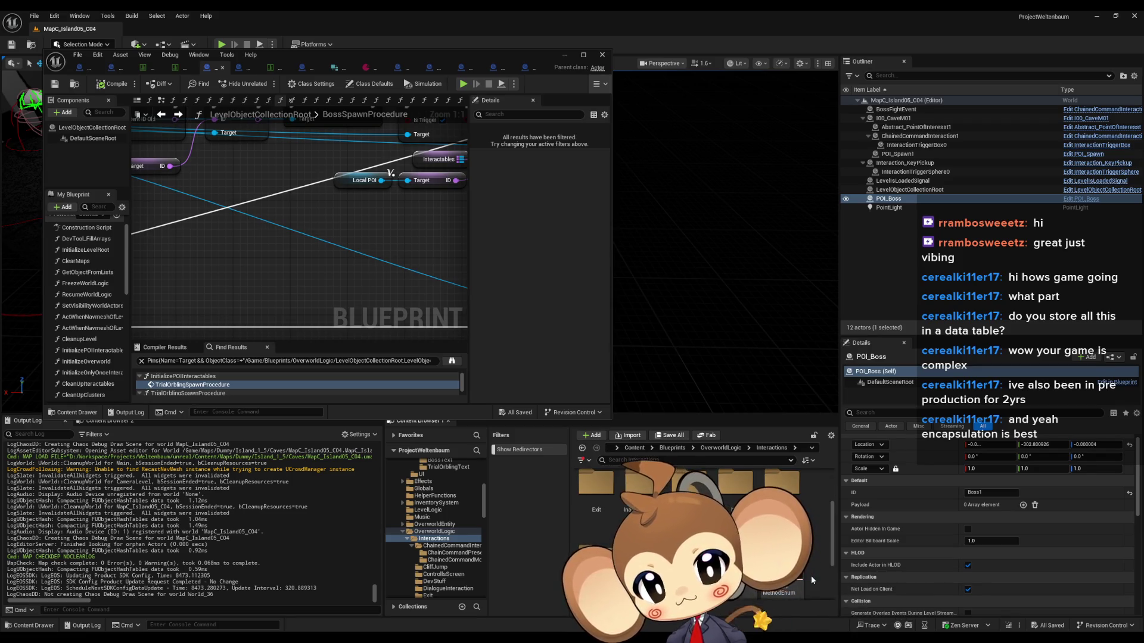
{"action": "scroll", "coordinate": [810, 575], "scroll_direction": "up", "scroll_amount": 1}
{"action": "scroll", "coordinate": [811, 582], "scroll_direction": "up", "scroll_amount": 1}
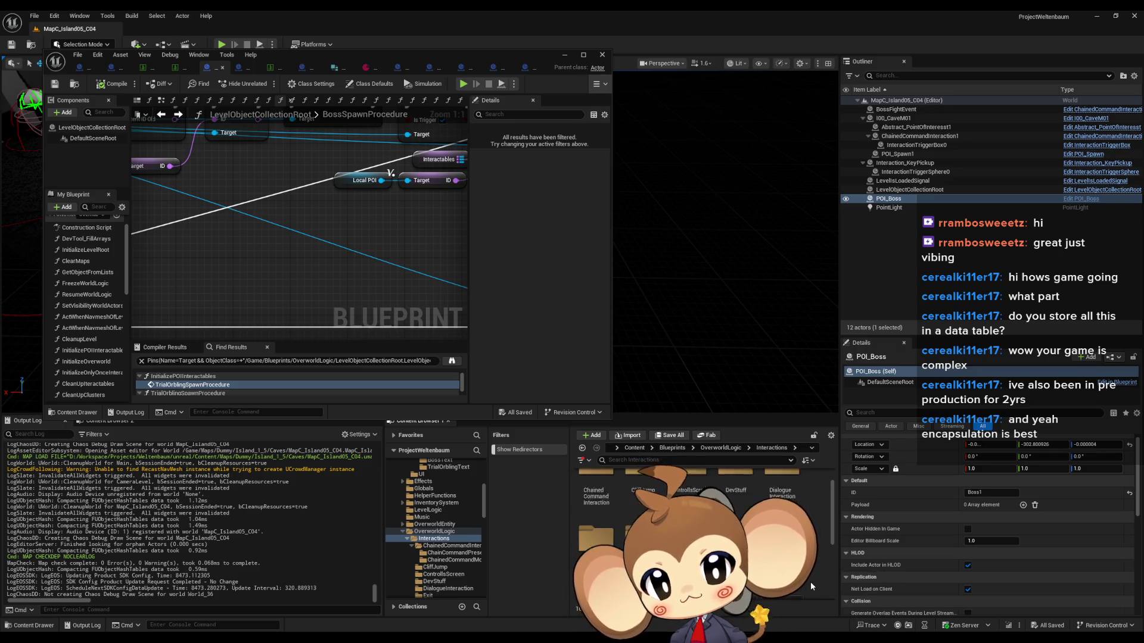
{"action": "scroll", "coordinate": [808, 583], "scroll_direction": "down", "scroll_amount": 1}
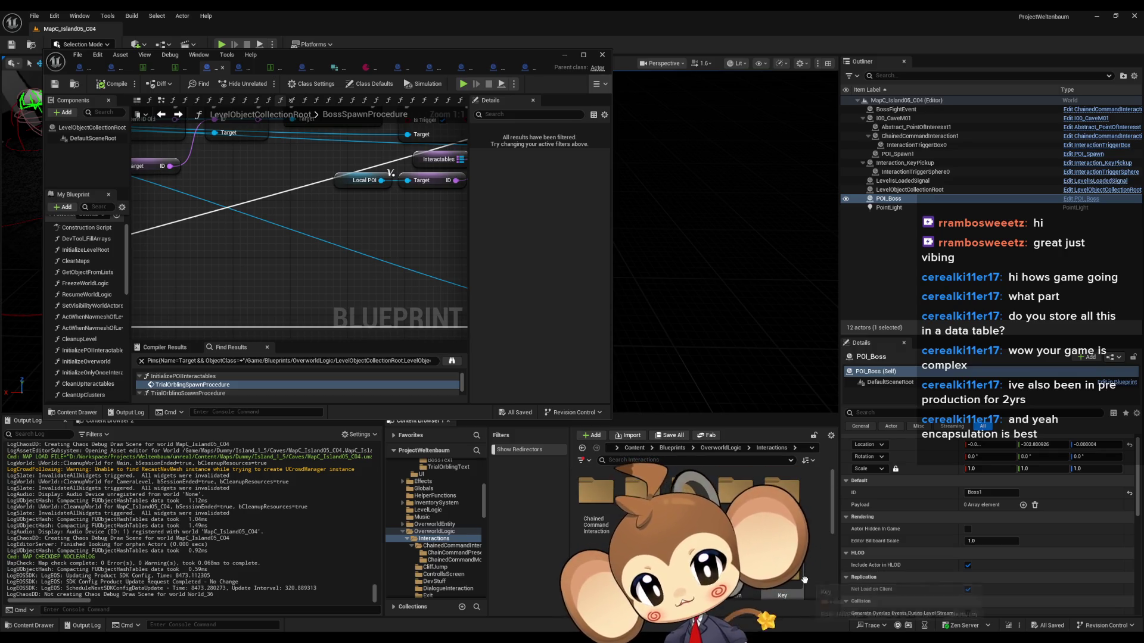
{"action": "scroll", "coordinate": [803, 581], "scroll_direction": "down", "scroll_amount": 1}
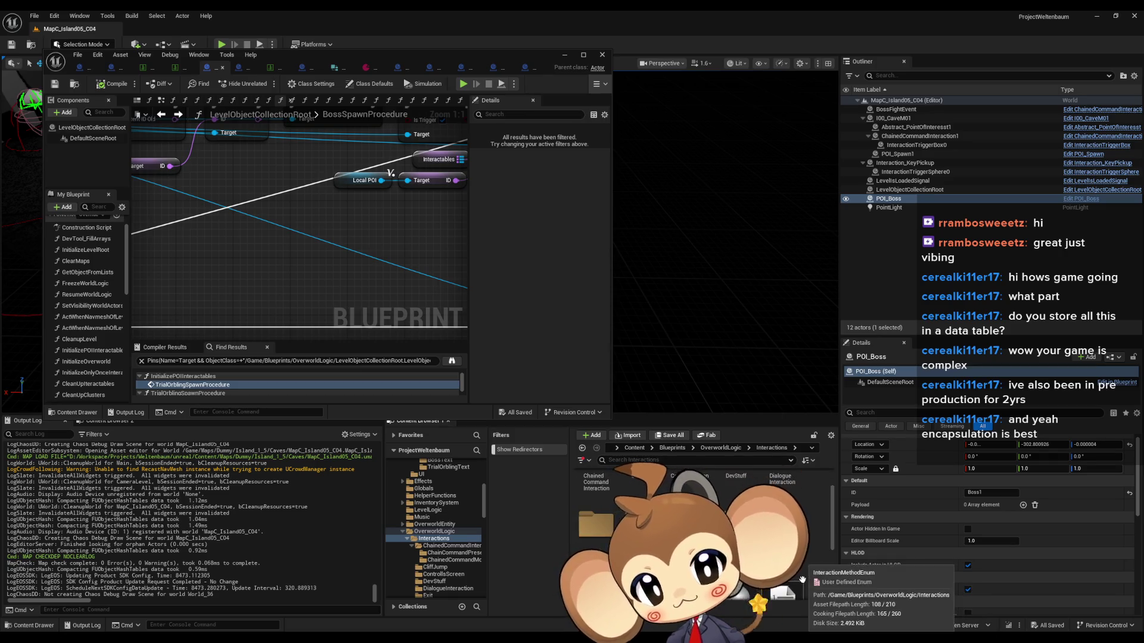
{"action": "scroll", "coordinate": [801, 583], "scroll_direction": "down", "scroll_amount": 3}
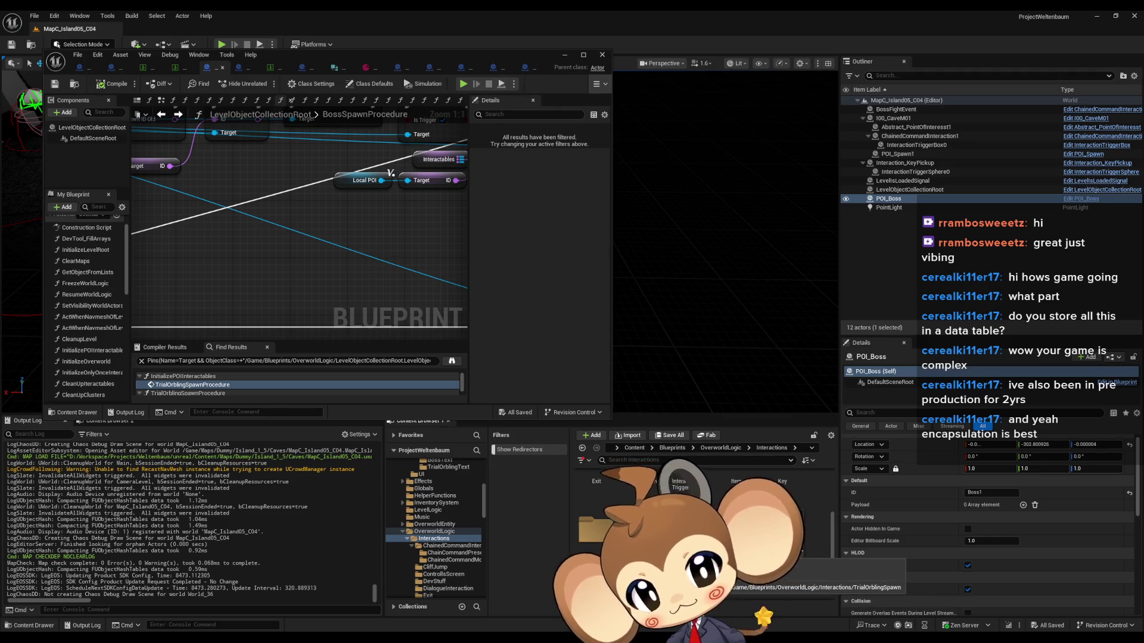
{"action": "scroll", "coordinate": [801, 582], "scroll_direction": "up", "scroll_amount": 2}
{"action": "scroll", "coordinate": [792, 563], "scroll_direction": "up", "scroll_amount": 2}
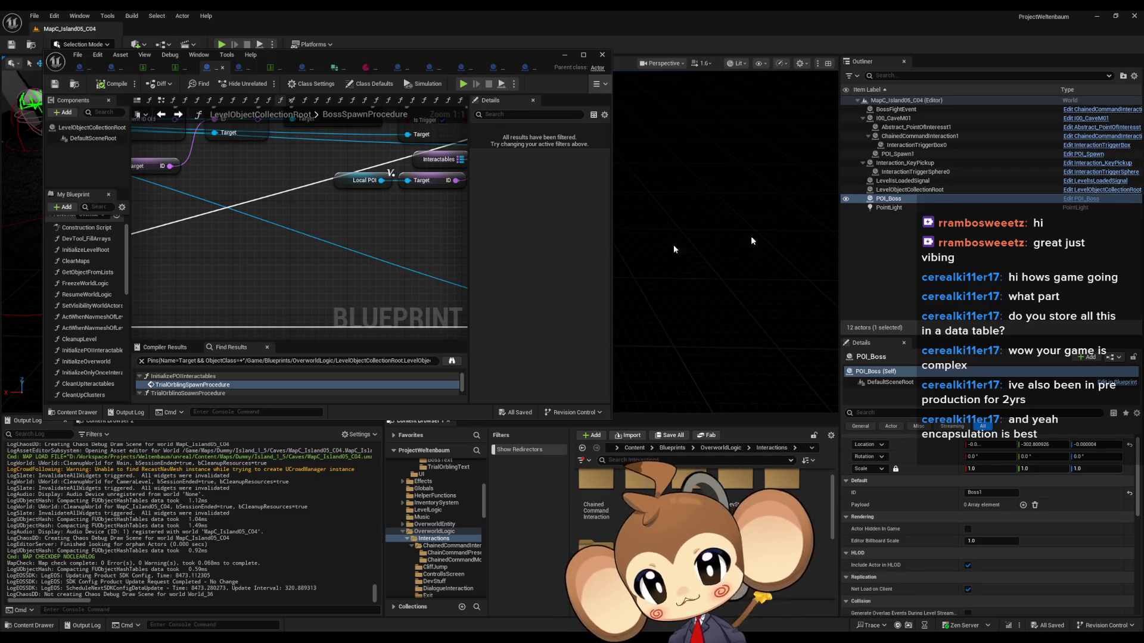
{"action": "left_click_drag", "start_coordinate": [277, 56], "coordinate": [397, 169]}
{"action": "double_click", "coordinate": [397, 169]}
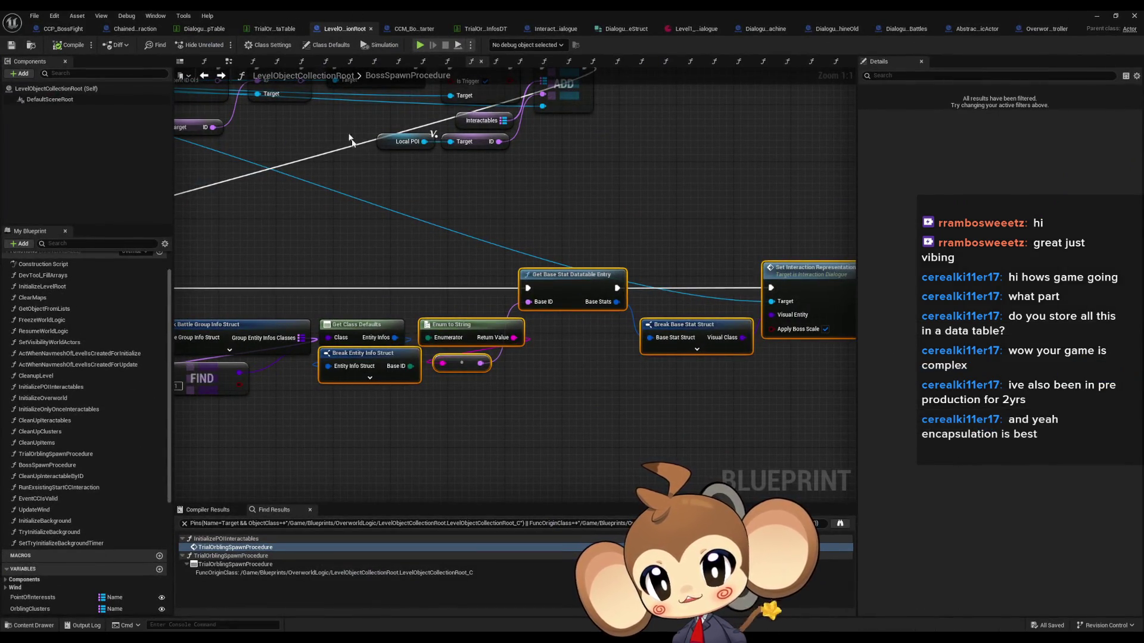
Review BossSpawnProcedure from the entry node through Dev Add Trigger, then switch to CCM_BossBattleStarter
{"action": "scroll", "coordinate": [401, 204], "scroll_direction": "down", "scroll_amount": 5}
{"action": "scroll", "coordinate": [590, 275], "scroll_direction": "up", "scroll_amount": 5}
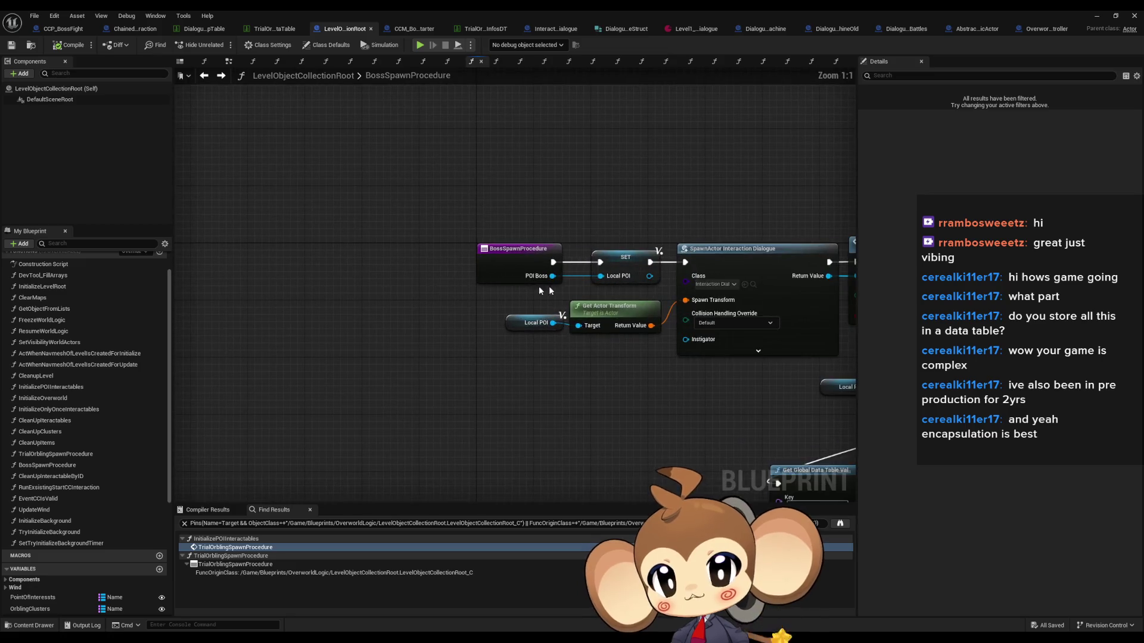
{"action": "left_click_drag", "start_coordinate": [689, 339], "coordinate": [431, 306]}
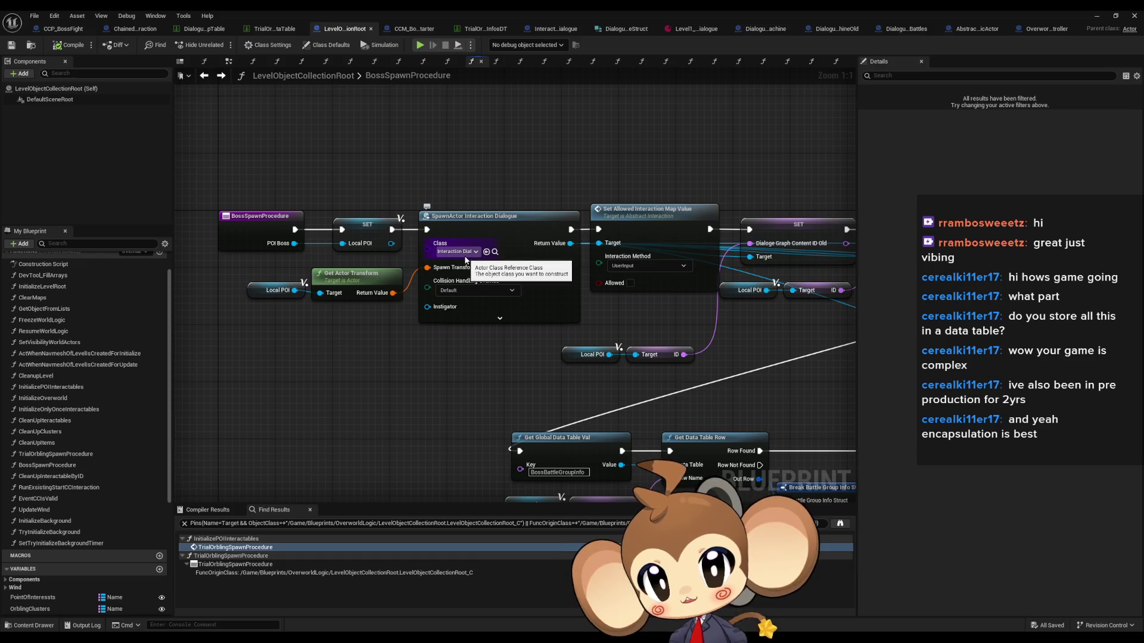
{"action": "left_click_drag", "start_coordinate": [585, 274], "coordinate": [377, 264]}
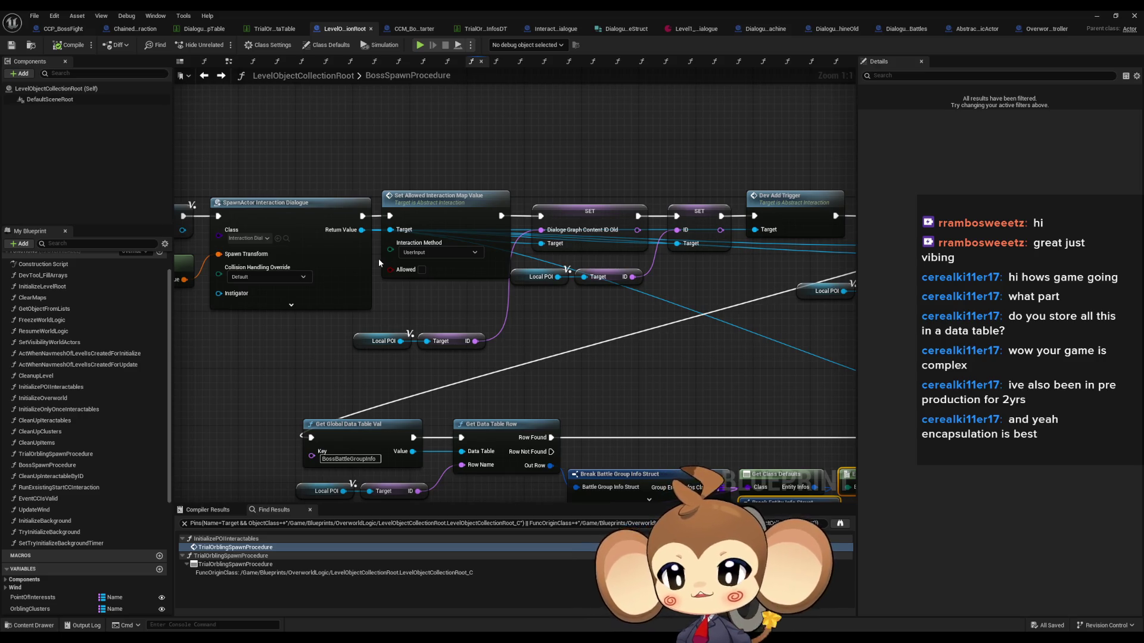
{"action": "scroll", "coordinate": [545, 267], "scroll_direction": "down", "scroll_amount": 2}
{"action": "mouse_move", "coordinate": [514, 309]}
{"action": "left_mouse_down"}
{"action": "mouse_move", "coordinate": [384, 295]}
{"action": "mouse_move", "coordinate": [431, 245]}
{"action": "left_mouse_up"}
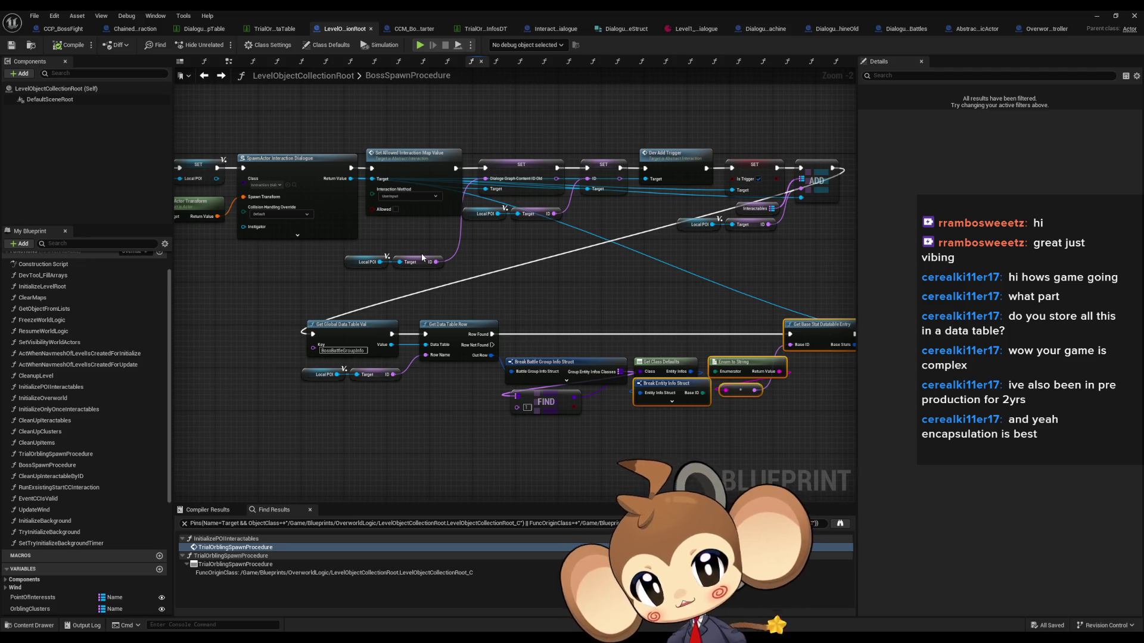
{"action": "mouse_move", "coordinate": [421, 253]}
{"action": "left_mouse_down"}
{"action": "mouse_move", "coordinate": [567, 245]}
{"action": "mouse_move", "coordinate": [495, 273]}
{"action": "left_mouse_up"}
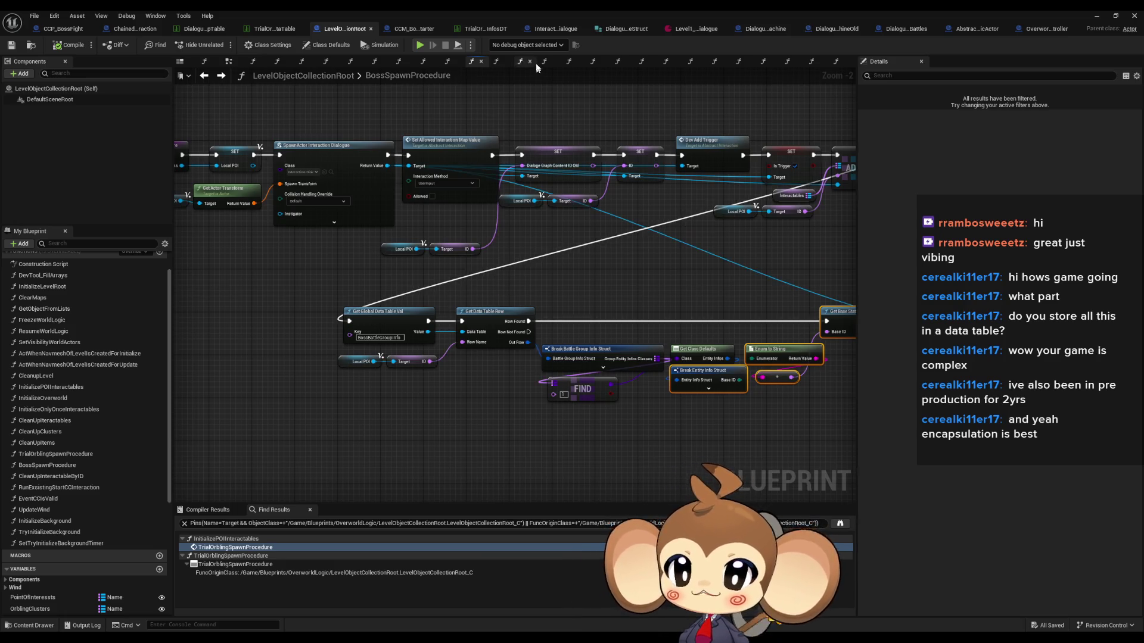
{"action": "left_click", "coordinate": [395, 31]}
Close the DialogueStateMachineOld tab and show DialogueFNLogic_Battles' ExecuteDialogueLogic graph
{"action": "scroll", "coordinate": [601, 229], "scroll_direction": "down", "scroll_amount": 2}
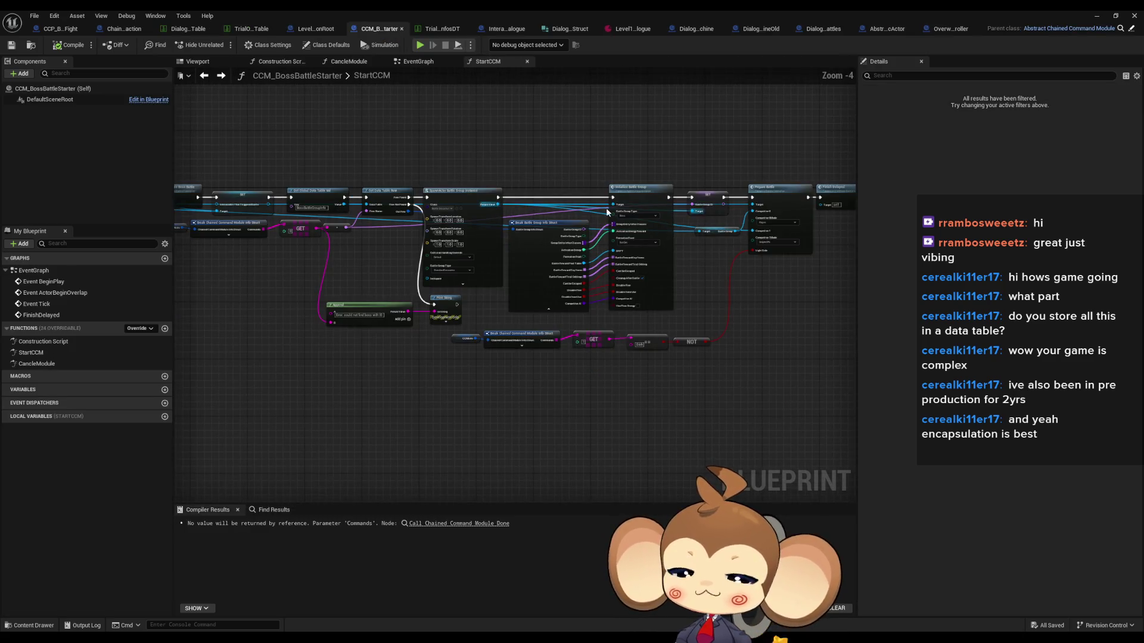
{"action": "mouse_move", "coordinate": [601, 229]}
{"action": "left_mouse_down"}
{"action": "mouse_move", "coordinate": [834, 233]}
{"action": "mouse_move", "coordinate": [298, 251]}
{"action": "left_mouse_up"}
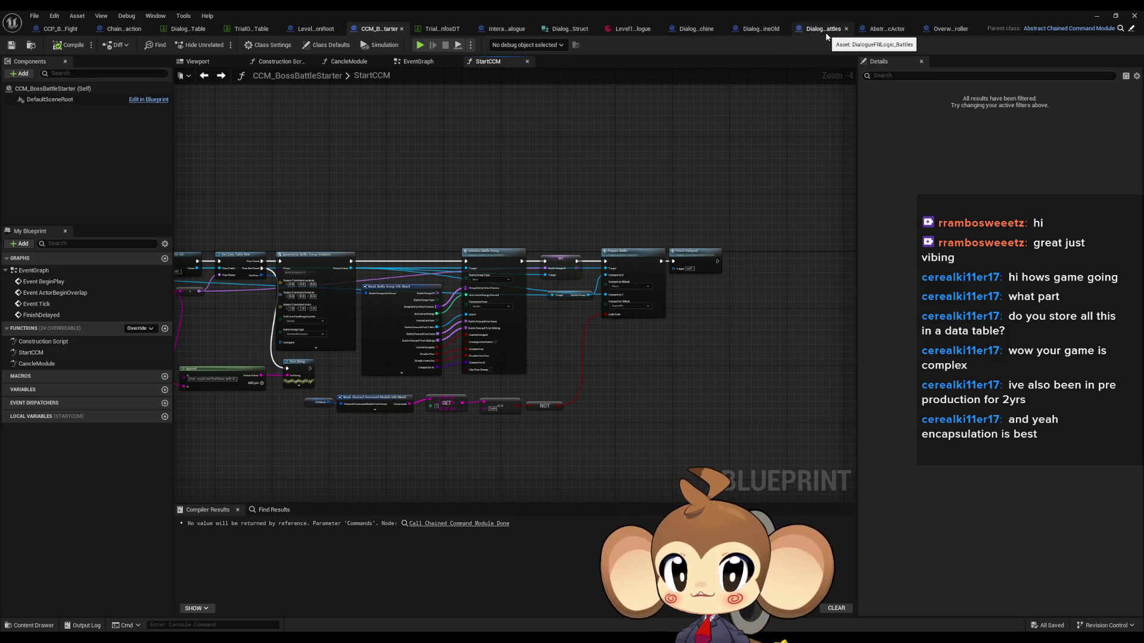
{"action": "middle_click", "coordinate": [766, 31]}
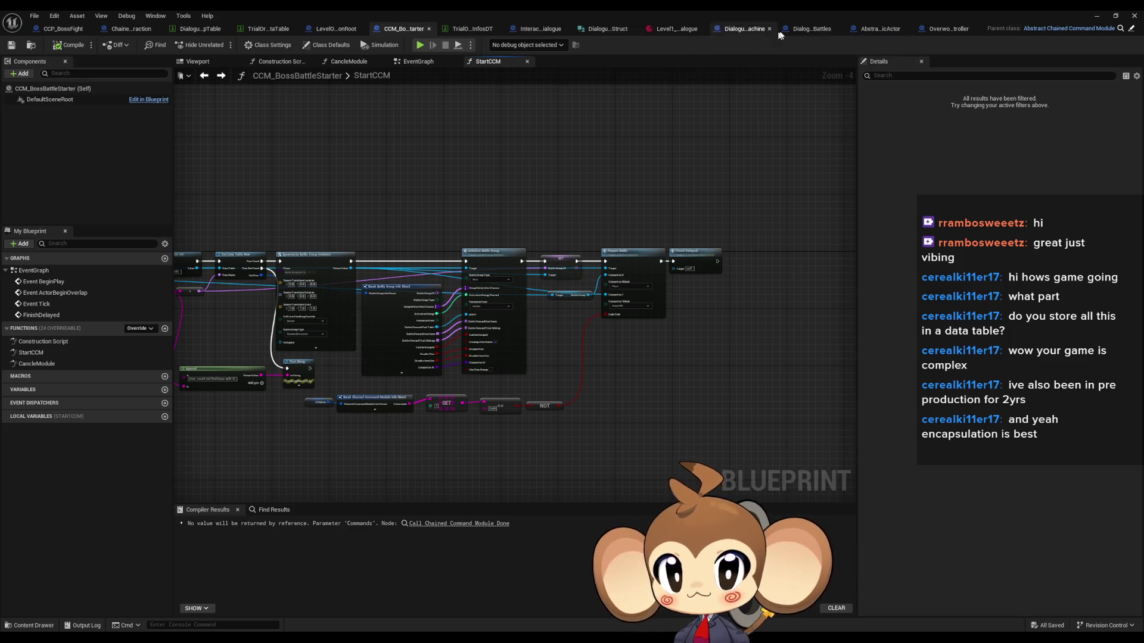
{"action": "left_click", "coordinate": [807, 31]}
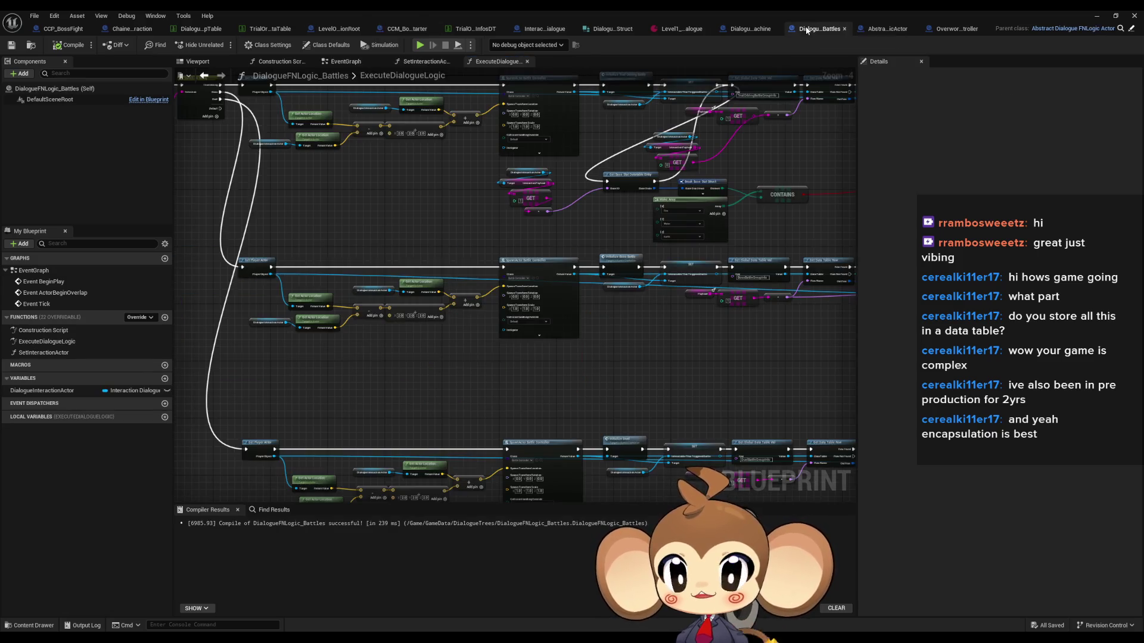
{"action": "scroll", "coordinate": [536, 197], "scroll_direction": "up", "scroll_amount": 3}
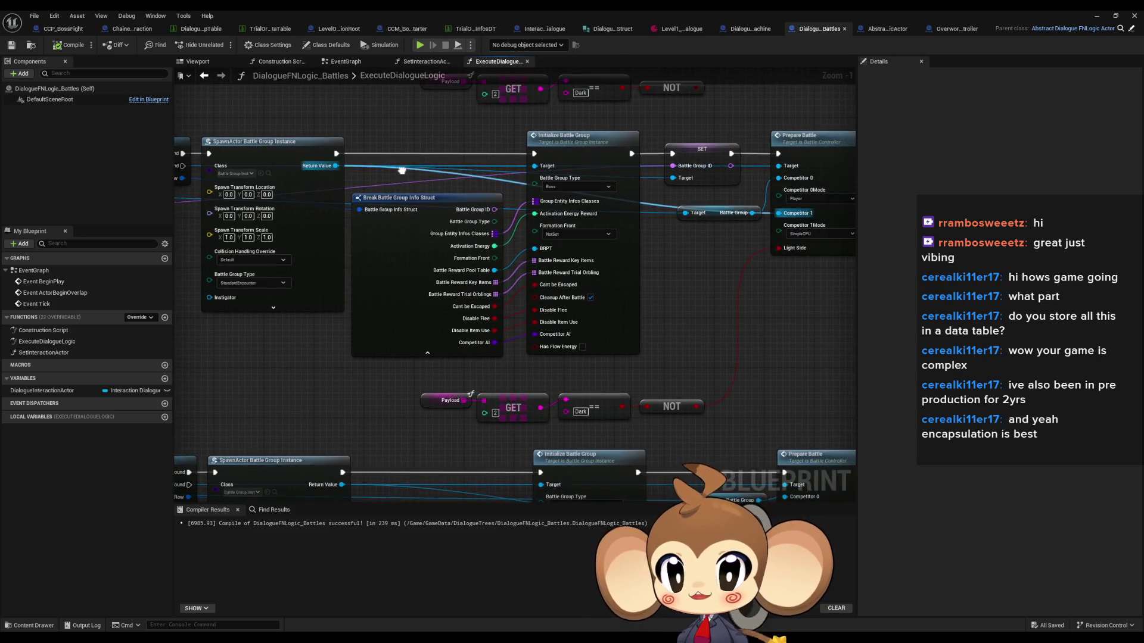
{"action": "left_click", "coordinate": [764, 30]}
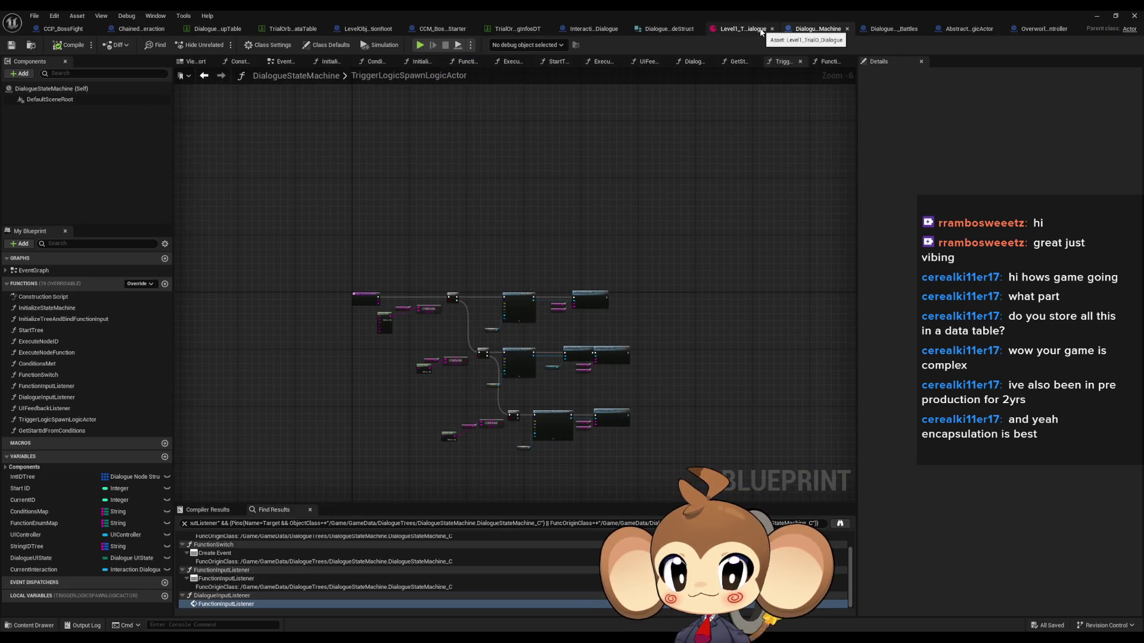
{"action": "left_click", "coordinate": [893, 29]}
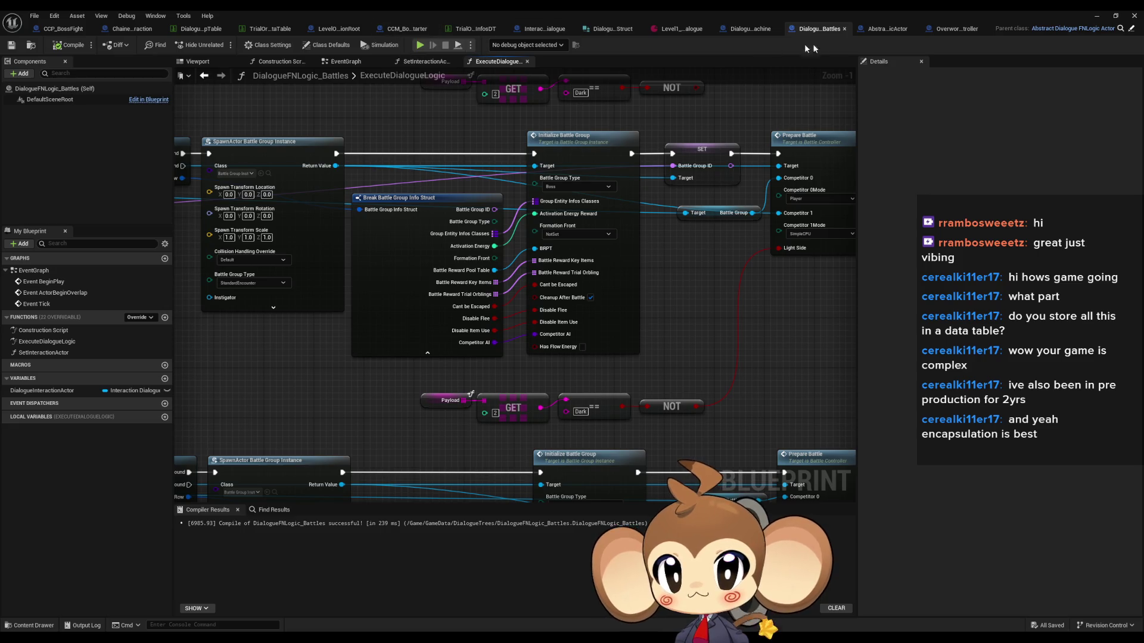
Compare StartCCM's CCMInfo and Break Chained Command nodes with DialogueFNLogic_Battles' Payload and GET nodes
{"action": "left_click", "coordinate": [403, 34]}
{"action": "scroll", "coordinate": [406, 386], "scroll_direction": "up", "scroll_amount": 2}
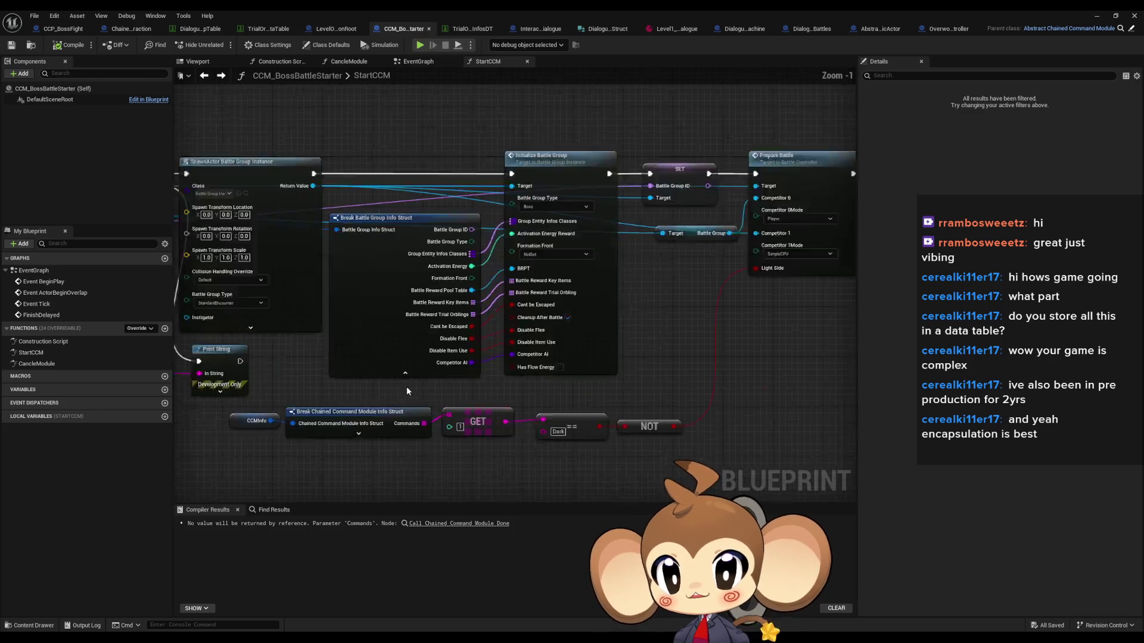
{"action": "left_click_drag", "start_coordinate": [247, 373], "coordinate": [325, 428]}
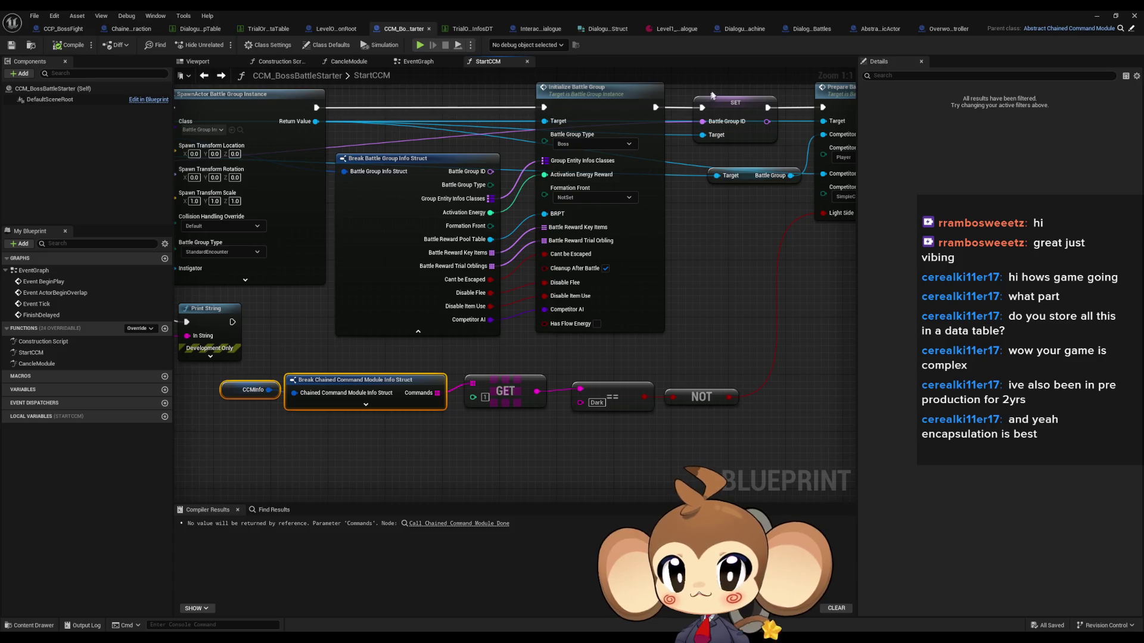
{"action": "left_click", "coordinate": [812, 28]}
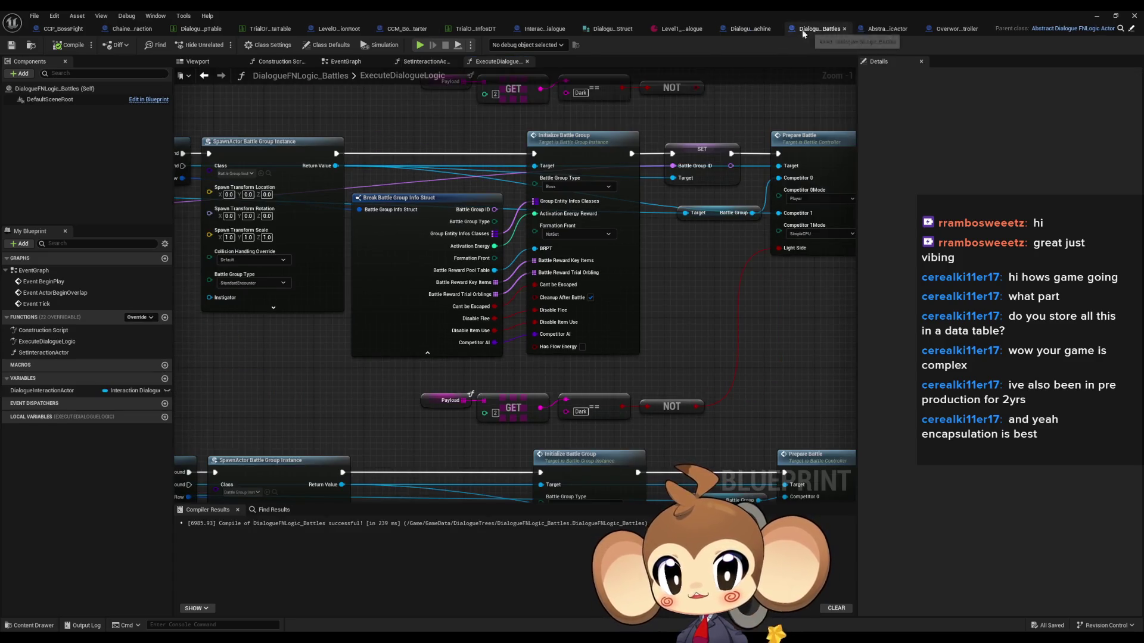
{"action": "left_click_drag", "start_coordinate": [364, 415], "coordinate": [512, 390]}
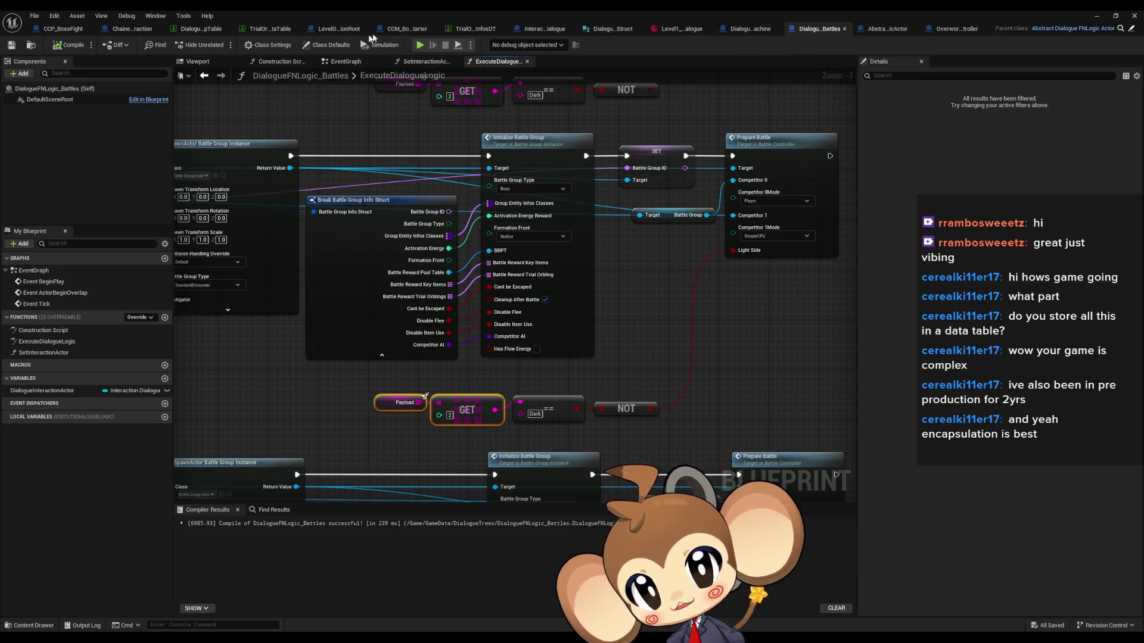
{"action": "left_click", "coordinate": [401, 29]}
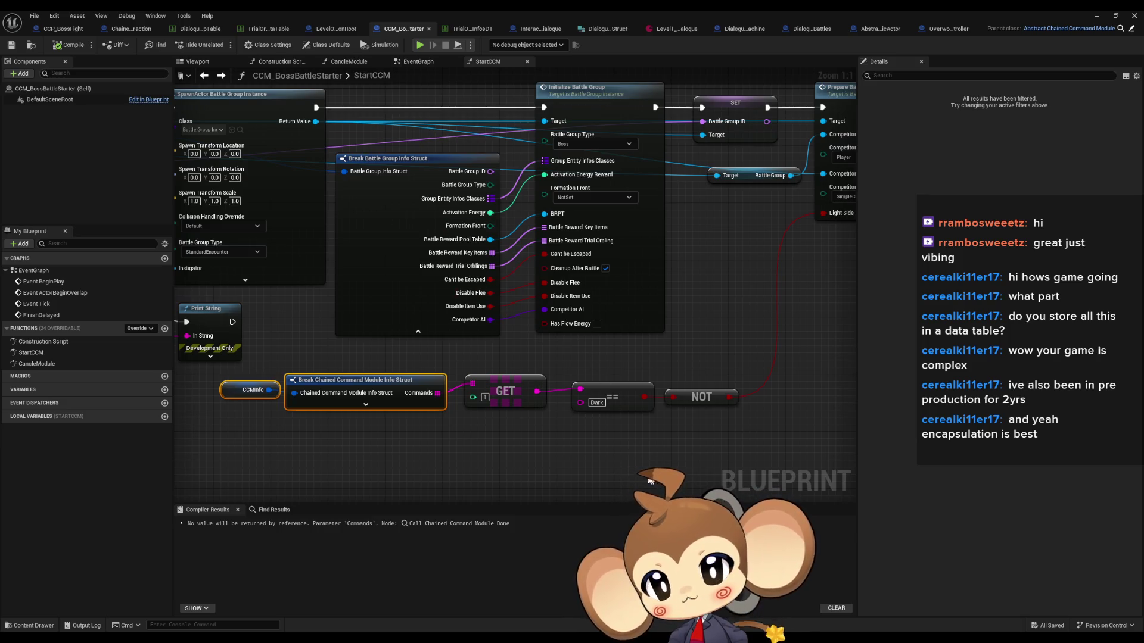
Check the CCMInfo variable and the dialogue lookup data table, then float the blueprint window
{"action": "left_click", "coordinate": [253, 390]}
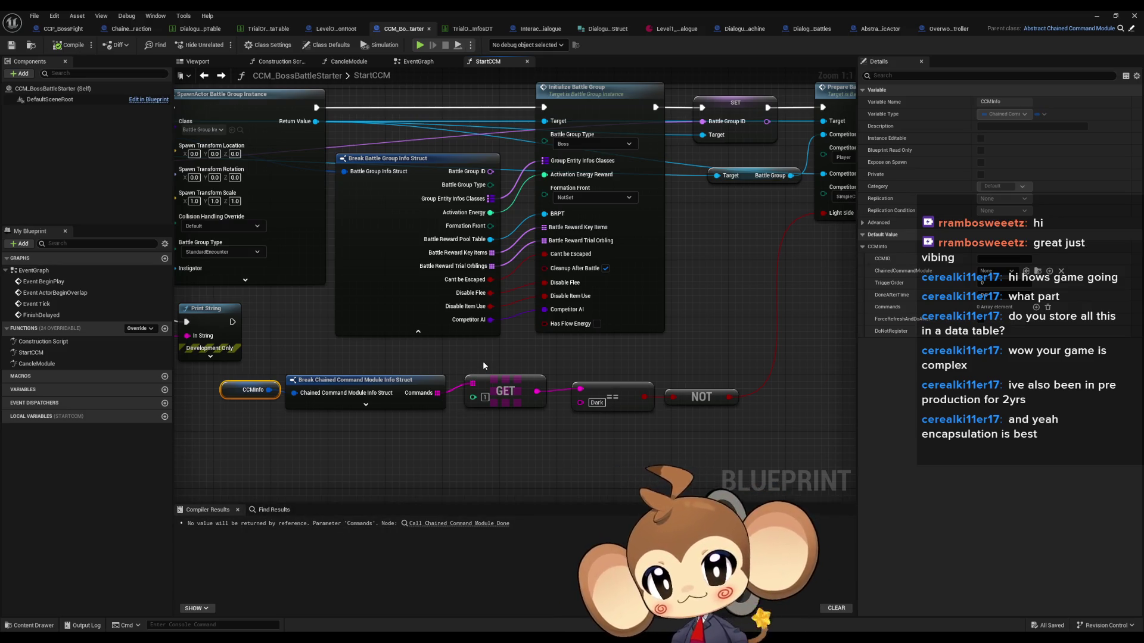
{"action": "left_click", "coordinate": [199, 29]}
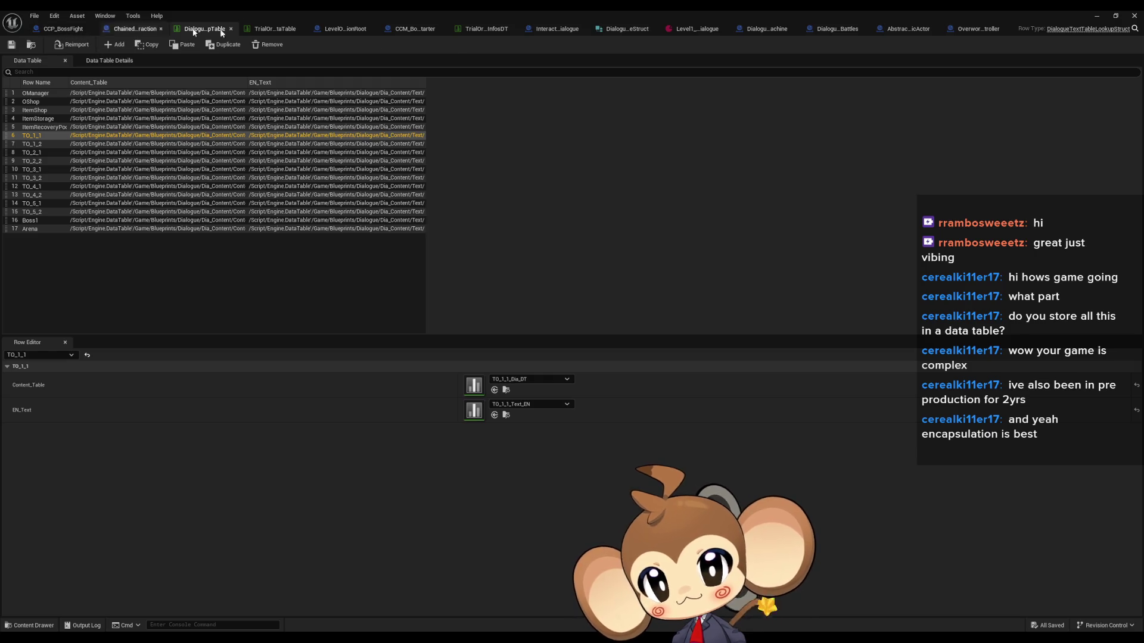
{"action": "left_click", "coordinate": [430, 30]}
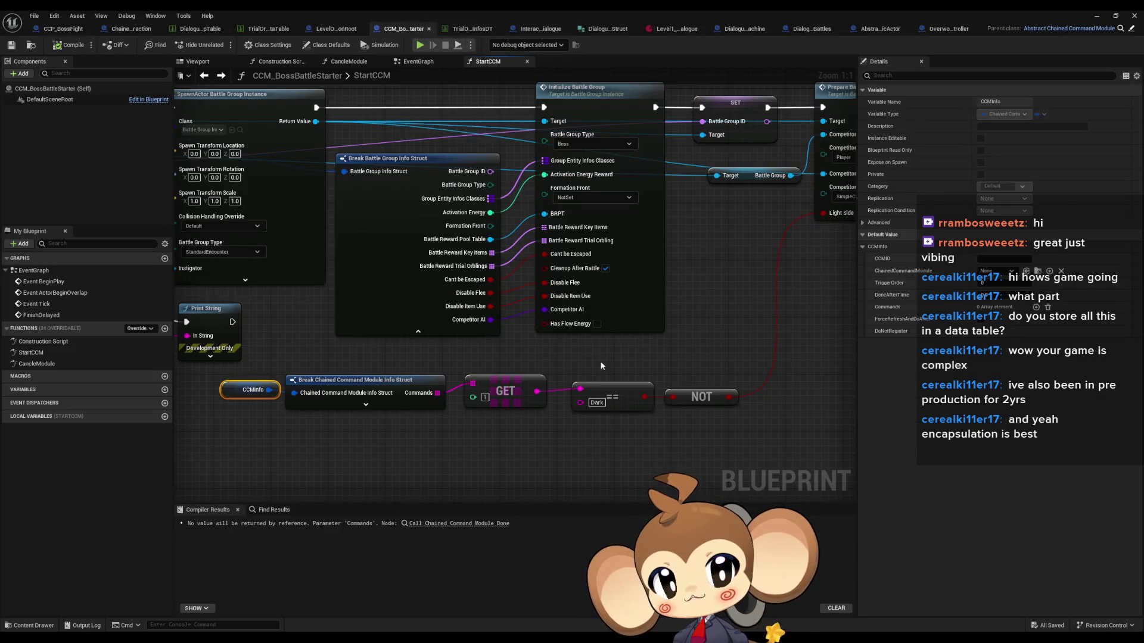
{"action": "left_click_drag", "start_coordinate": [336, 376], "coordinate": [389, 403]}
{"action": "left_click_drag", "start_coordinate": [321, 395], "coordinate": [318, 320]}
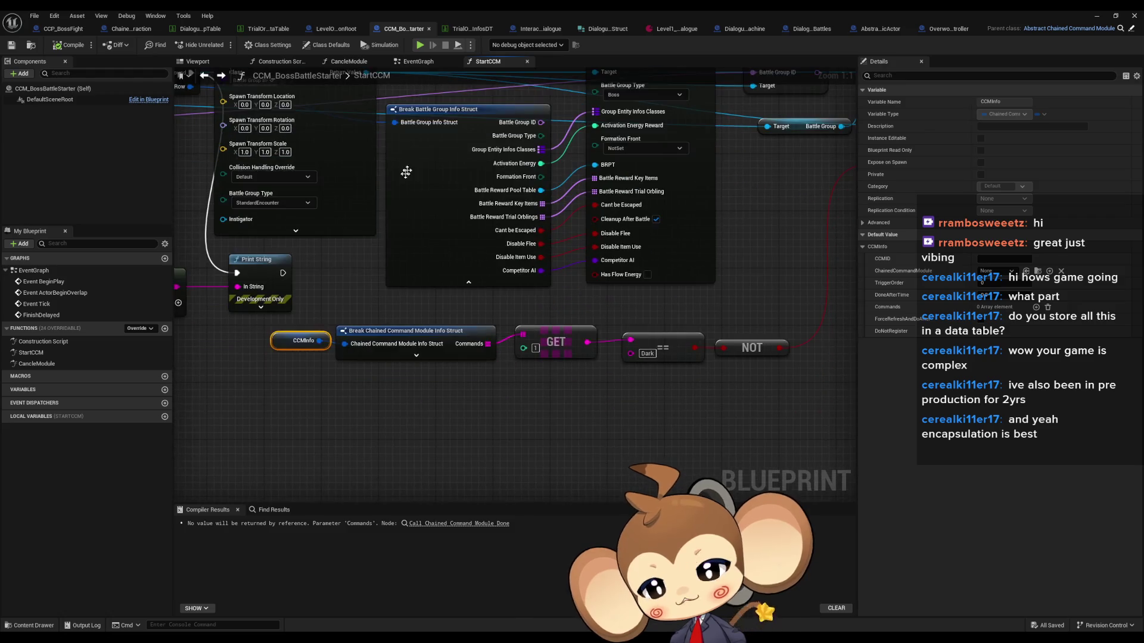
{"action": "double_click", "coordinate": [430, 9]}
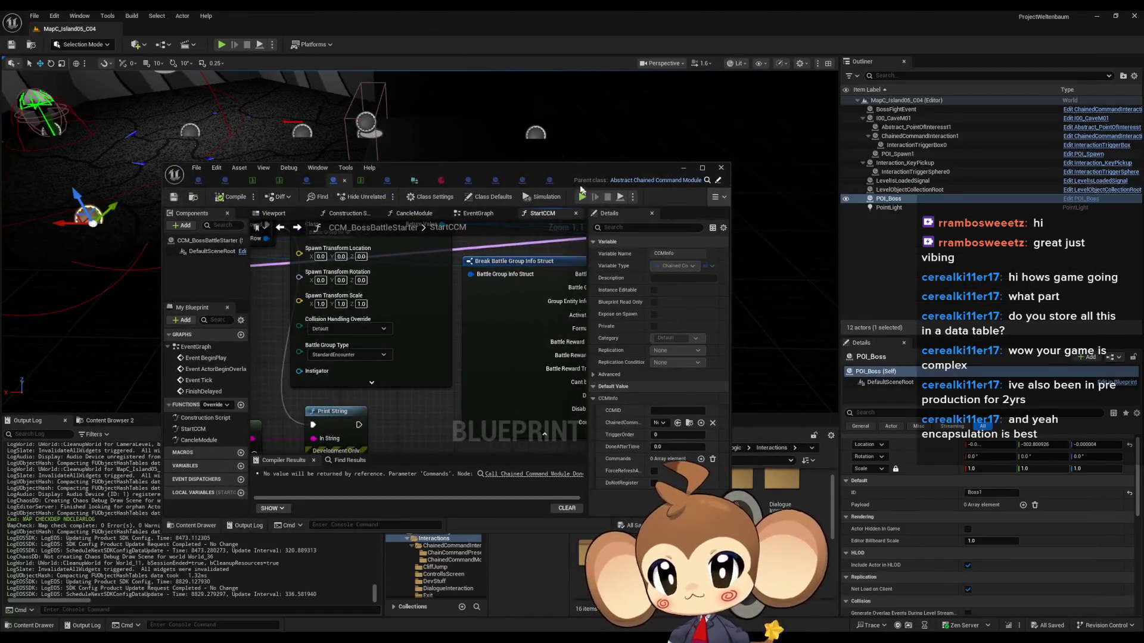
Review BossFightEvent's Chain Command Payload (Boss1, Dark), then maximize the blueprint editor again
{"action": "mouse_move", "coordinate": [576, 156]}
{"action": "left_mouse_down"}
{"action": "mouse_move", "coordinate": [597, 397]}
{"action": "mouse_move", "coordinate": [562, 336]}
{"action": "mouse_move", "coordinate": [559, 298]}
{"action": "mouse_move", "coordinate": [516, 254]}
{"action": "left_mouse_up"}
{"action": "left_click", "coordinate": [417, 239]}
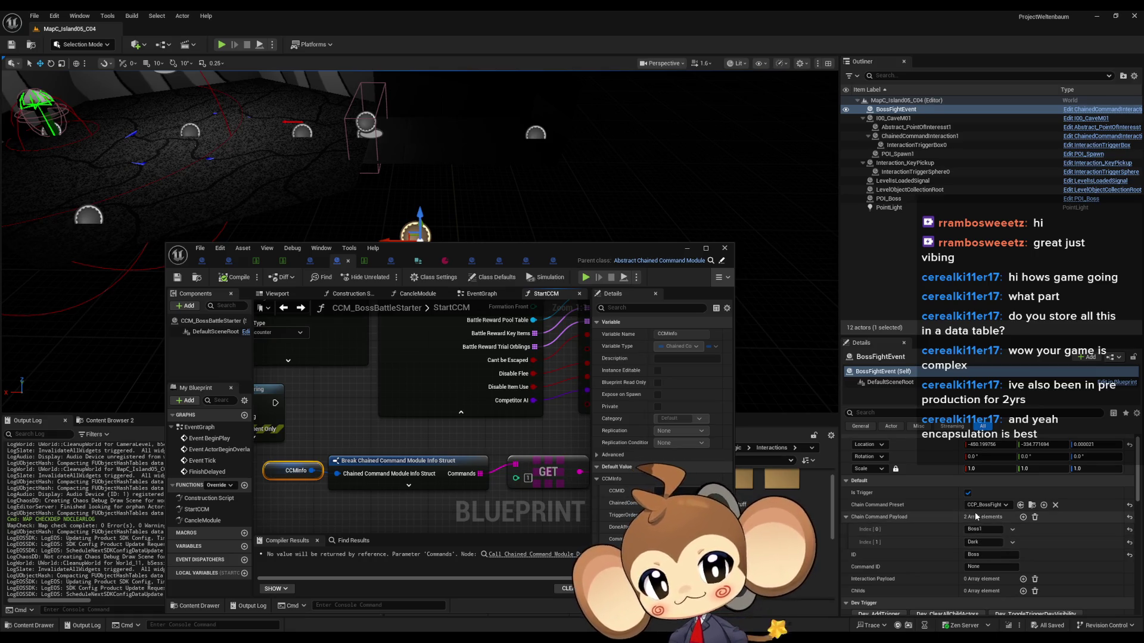
{"action": "mouse_move", "coordinate": [460, 249]}
{"action": "left_mouse_down"}
{"action": "mouse_move", "coordinate": [489, 254]}
{"action": "mouse_move", "coordinate": [500, 206]}
{"action": "left_mouse_up"}
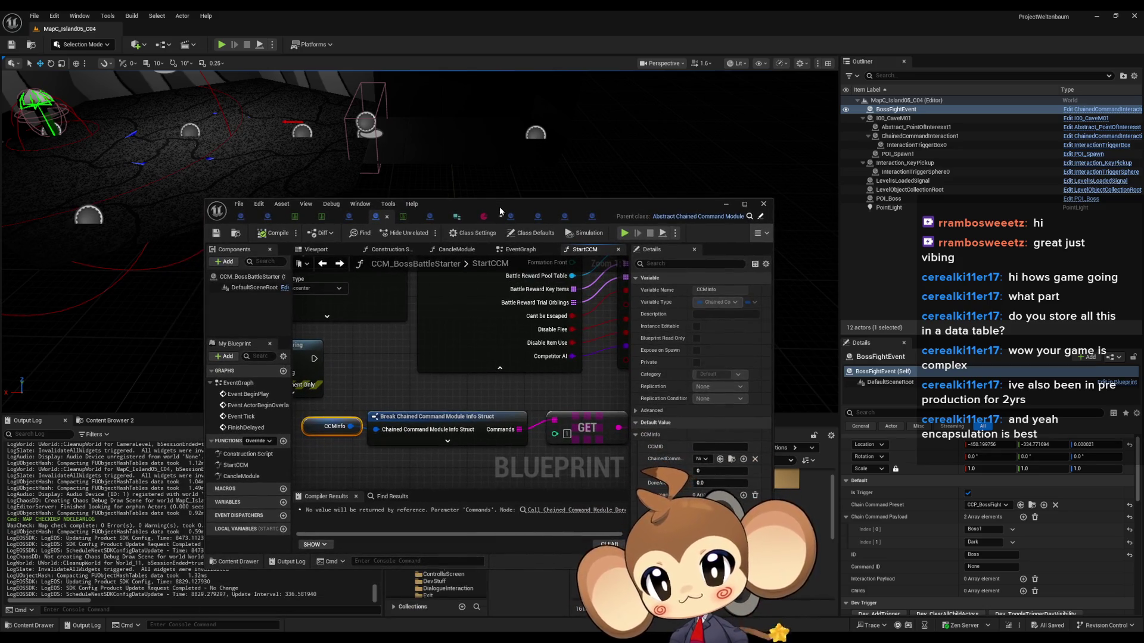
{"action": "double_click", "coordinate": [500, 206]}
{"action": "scroll", "coordinate": [523, 306], "scroll_direction": "down", "scroll_amount": 4}
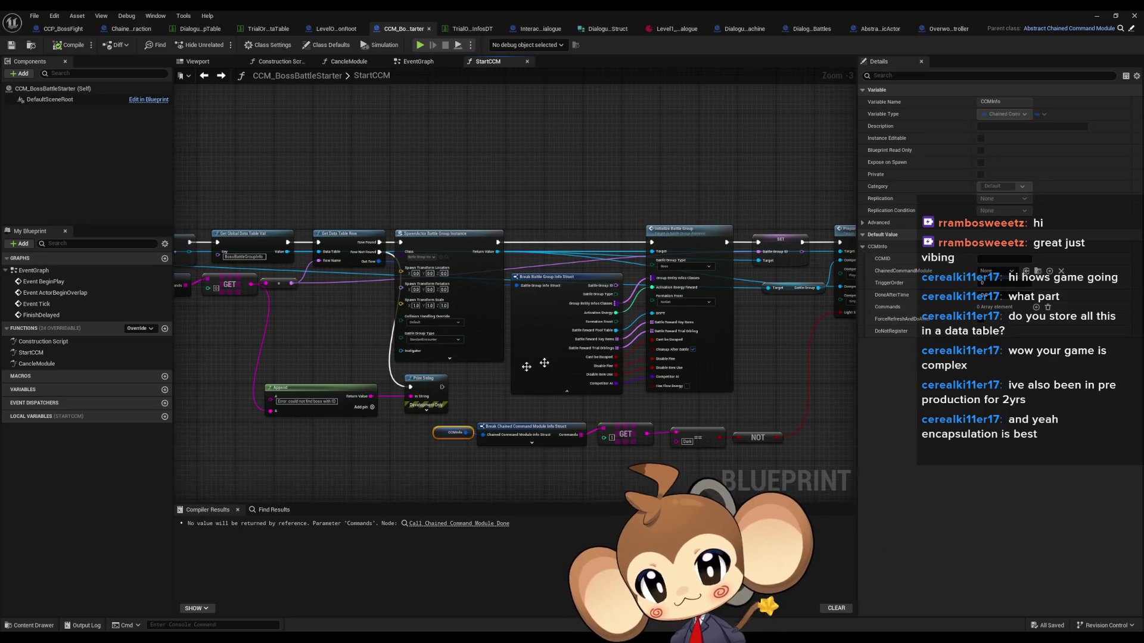
Look over the start of the StartCCM graph, then switch to Interaction_Dialogue's DoDialogueProcedure graph
{"action": "scroll", "coordinate": [554, 373], "scroll_direction": "down", "scroll_amount": 2}
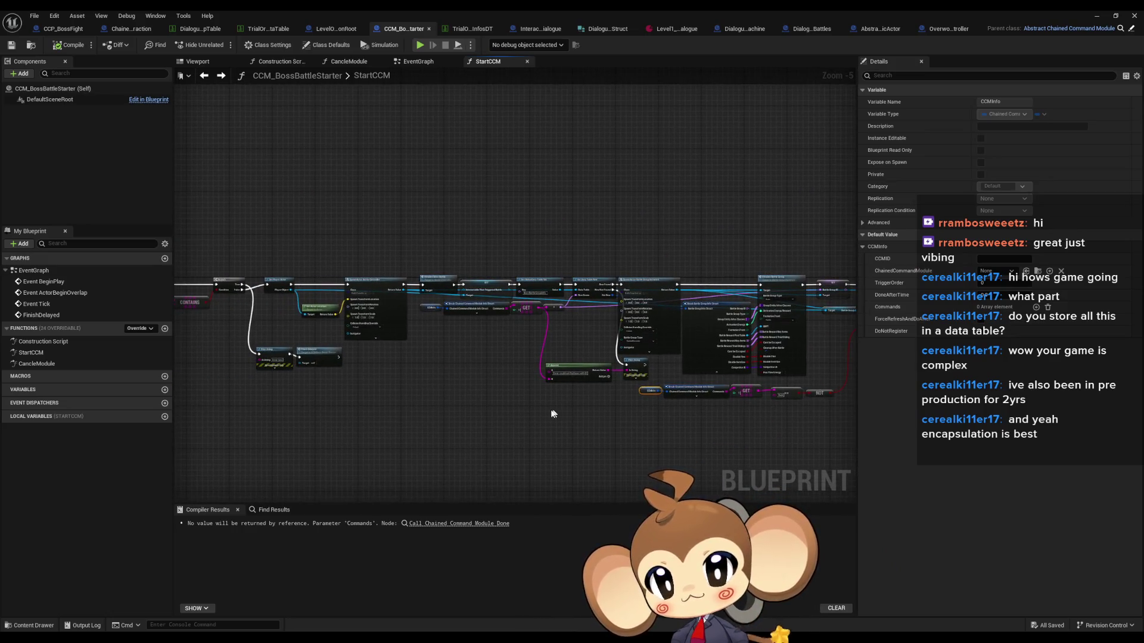
{"action": "mouse_move", "coordinate": [553, 413]}
{"action": "left_mouse_down"}
{"action": "mouse_move", "coordinate": [654, 409]}
{"action": "mouse_move", "coordinate": [734, 435]}
{"action": "left_mouse_up"}
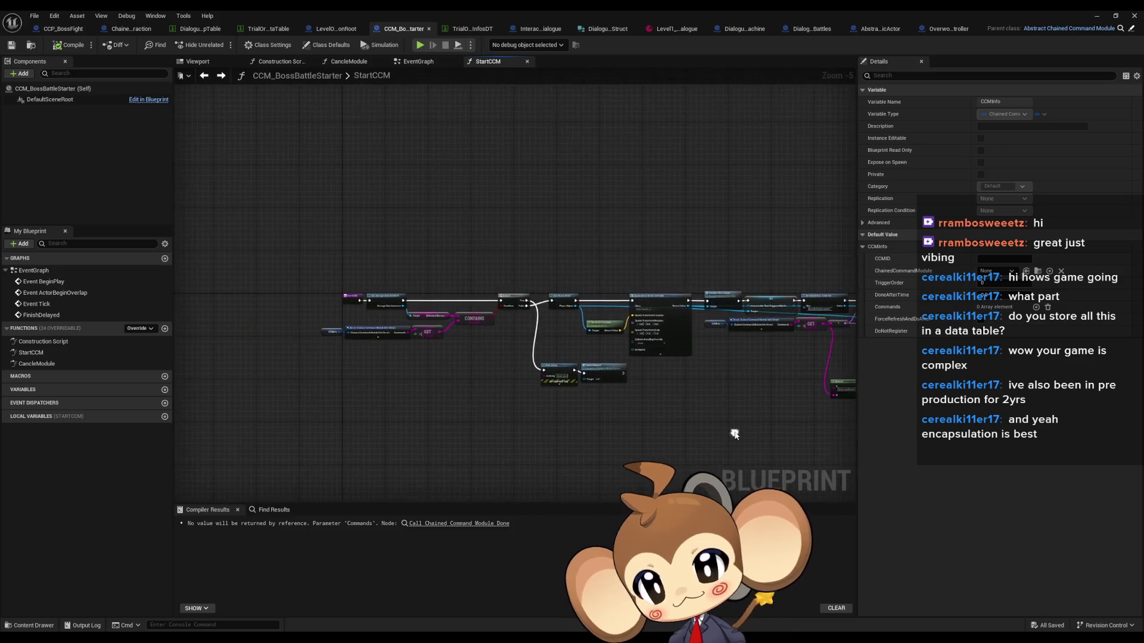
{"action": "scroll", "coordinate": [441, 349], "scroll_direction": "up", "scroll_amount": 4}
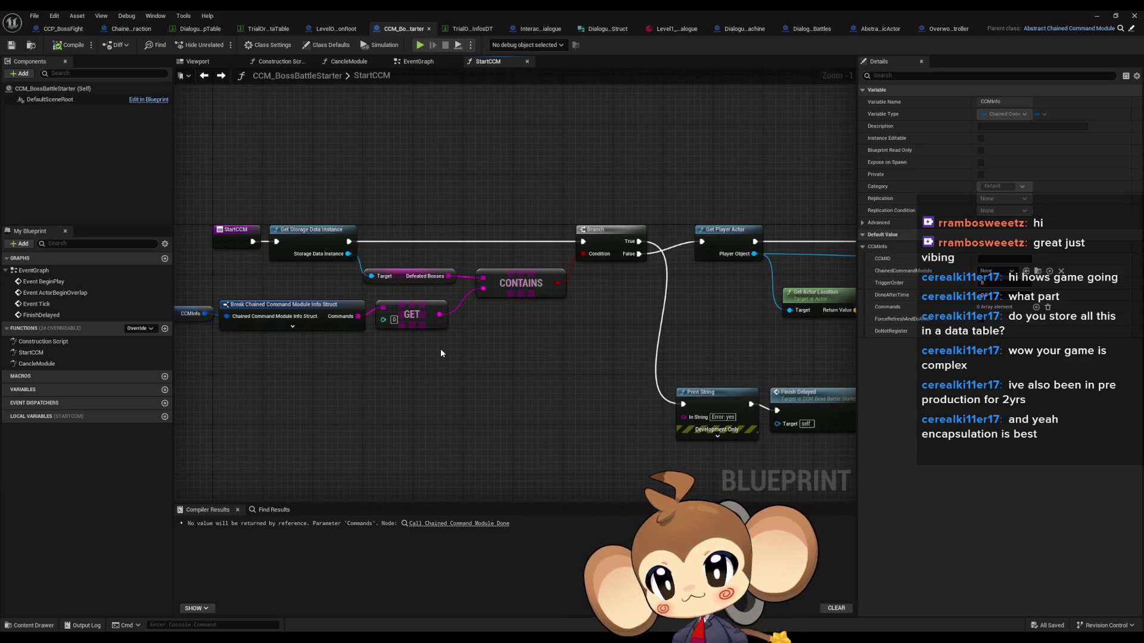
{"action": "scroll", "coordinate": [441, 349], "scroll_direction": "down", "scroll_amount": 5}
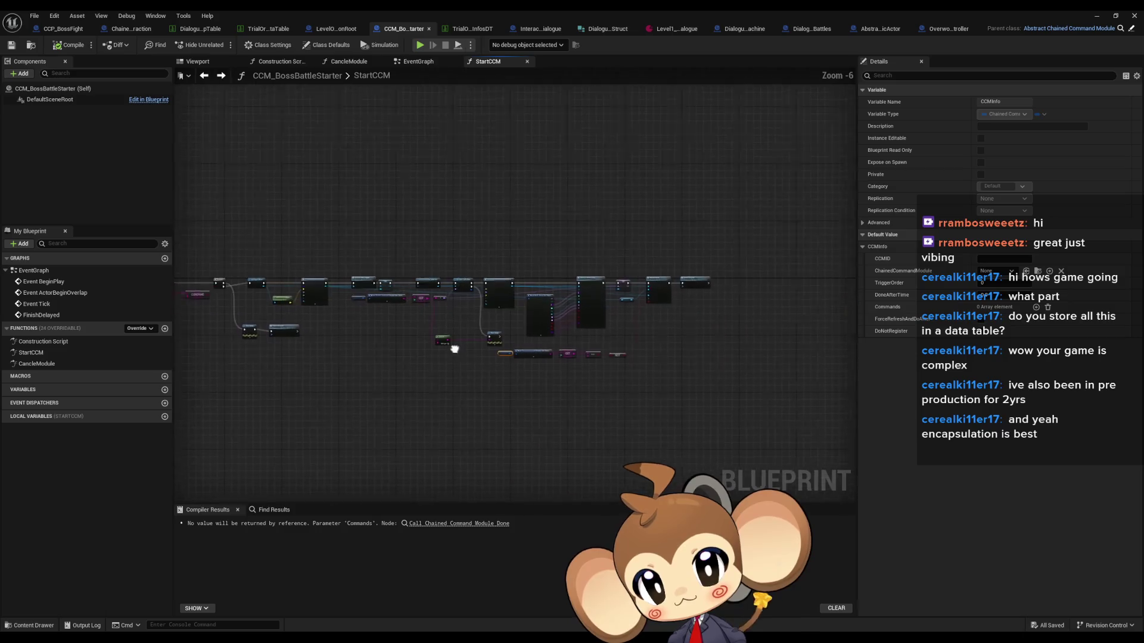
{"action": "scroll", "coordinate": [454, 349], "scroll_direction": "up", "scroll_amount": 7}
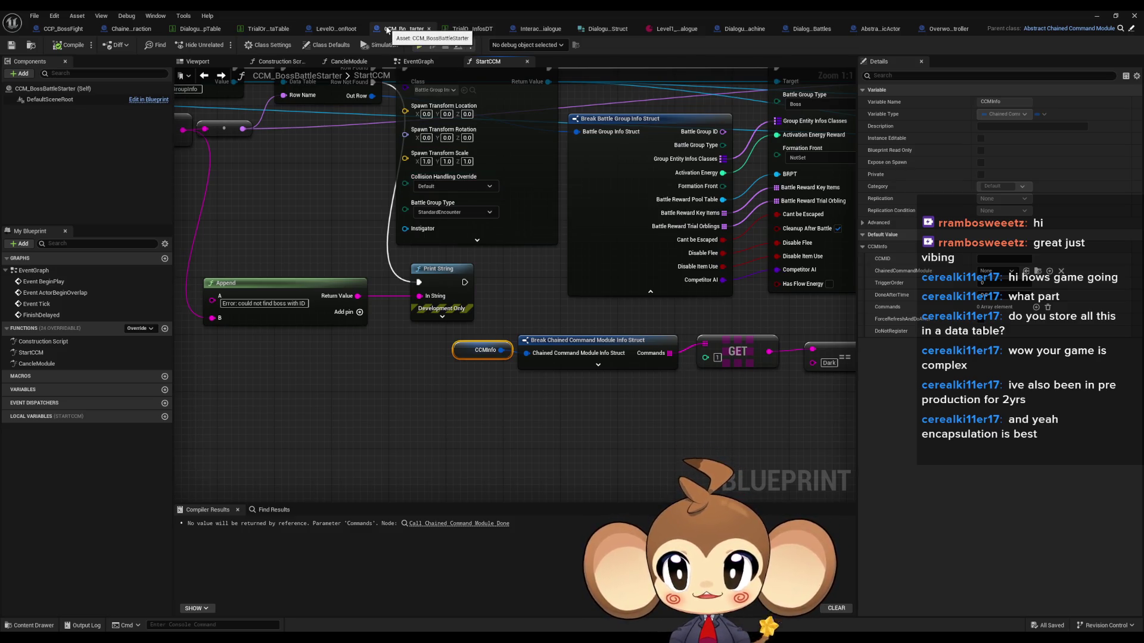
{"action": "left_click", "coordinate": [517, 28]}
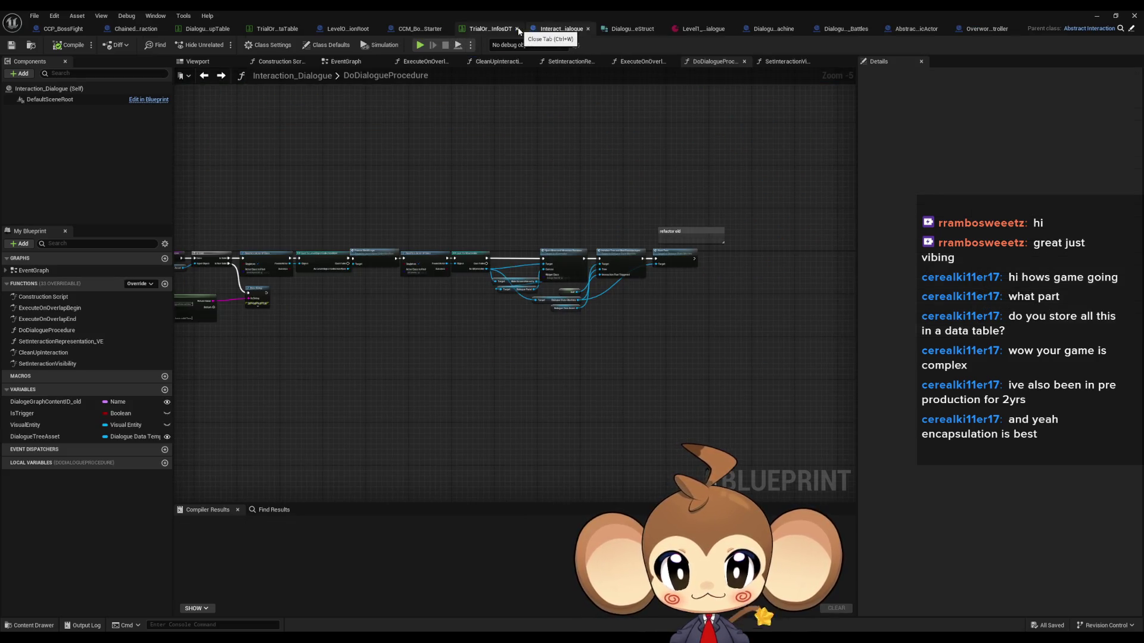
Inspect ExecuteDialogueLogic's Payload, GET, ==, Get Base Stat, Make Array and Dialogue Interaction Actor nodes
{"action": "left_click", "coordinate": [834, 31]}
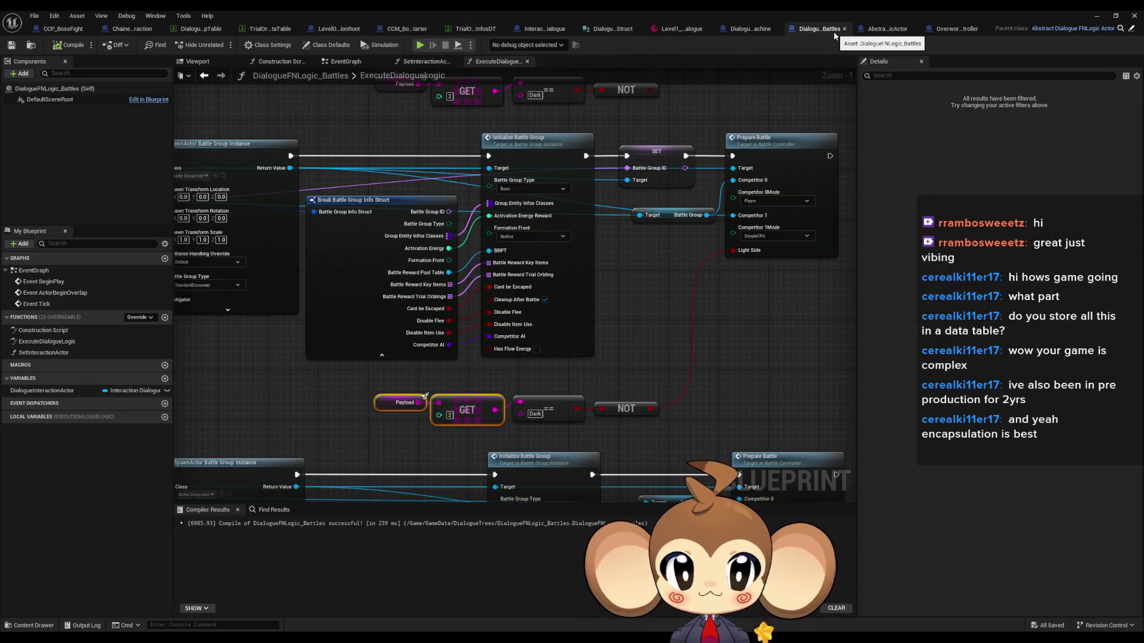
{"action": "scroll", "coordinate": [511, 320], "scroll_direction": "down", "scroll_amount": 3}
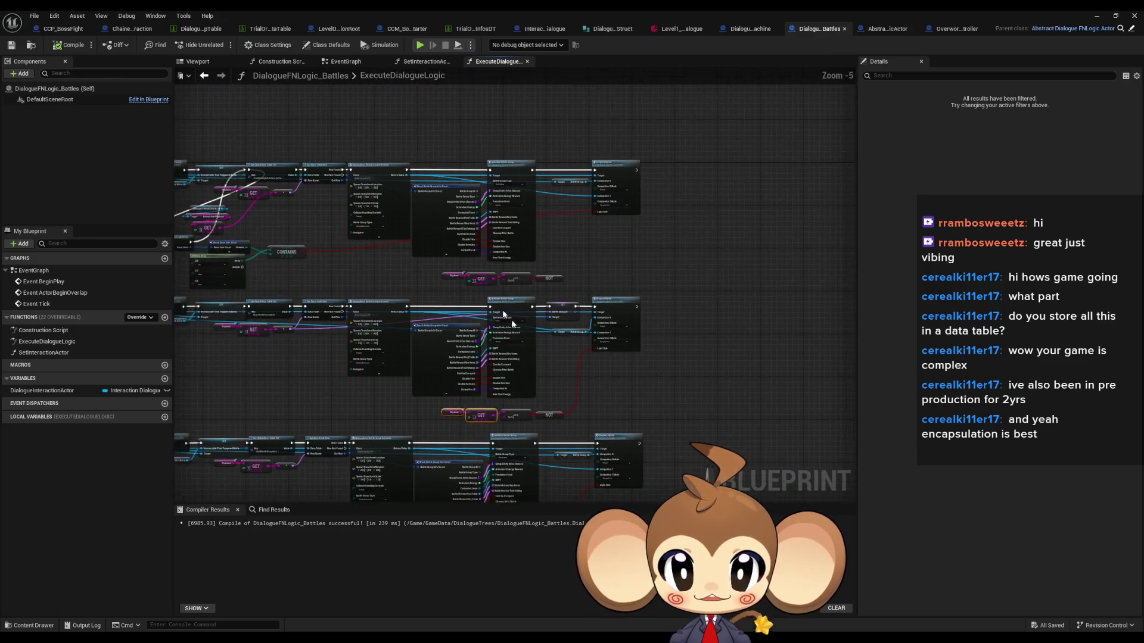
{"action": "scroll", "coordinate": [361, 229], "scroll_direction": "up", "scroll_amount": 2}
{"action": "left_click_drag", "start_coordinate": [361, 230], "coordinate": [533, 290]}
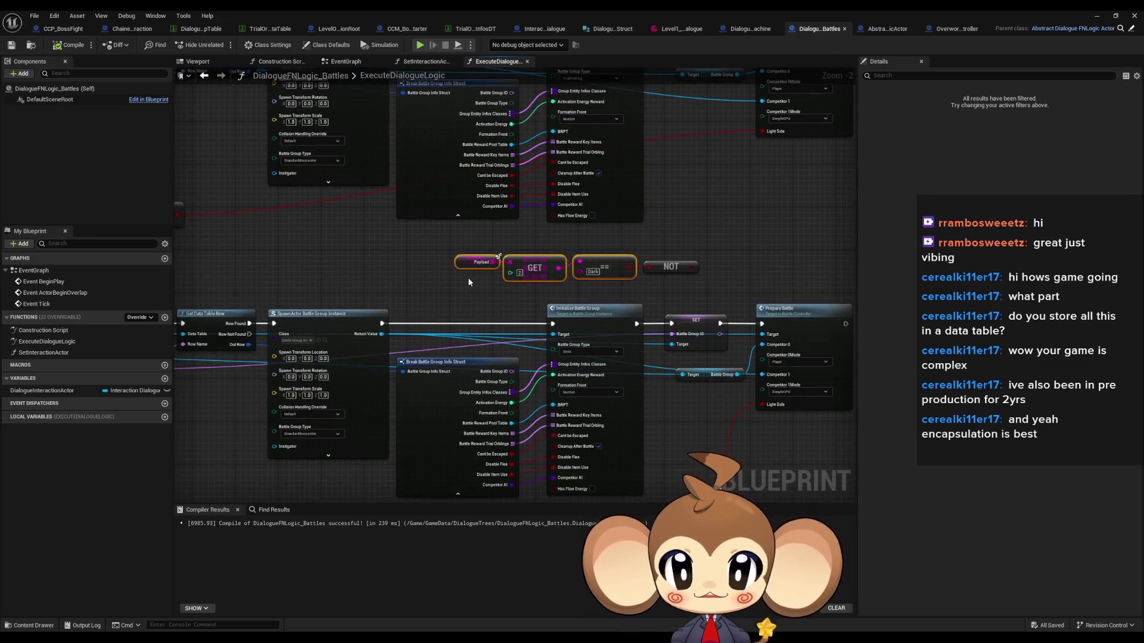
{"action": "scroll", "coordinate": [467, 277], "scroll_direction": "down", "scroll_amount": 2}
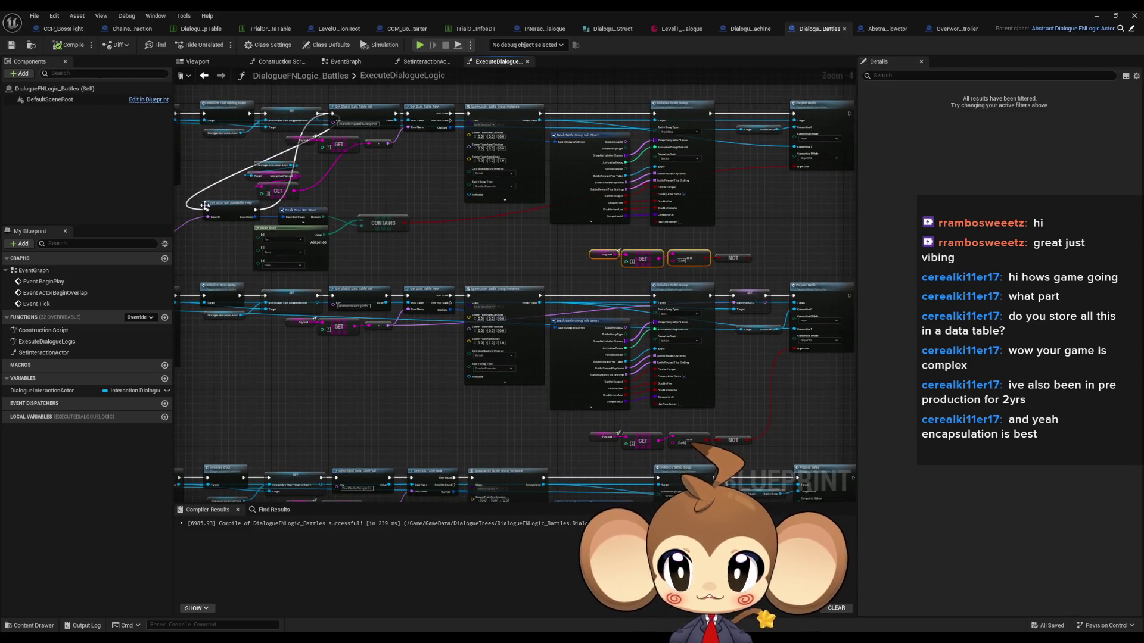
{"action": "mouse_move", "coordinate": [190, 204]}
{"action": "left_mouse_down"}
{"action": "mouse_move", "coordinate": [259, 236]}
{"action": "mouse_move", "coordinate": [520, 240]}
{"action": "left_mouse_up"}
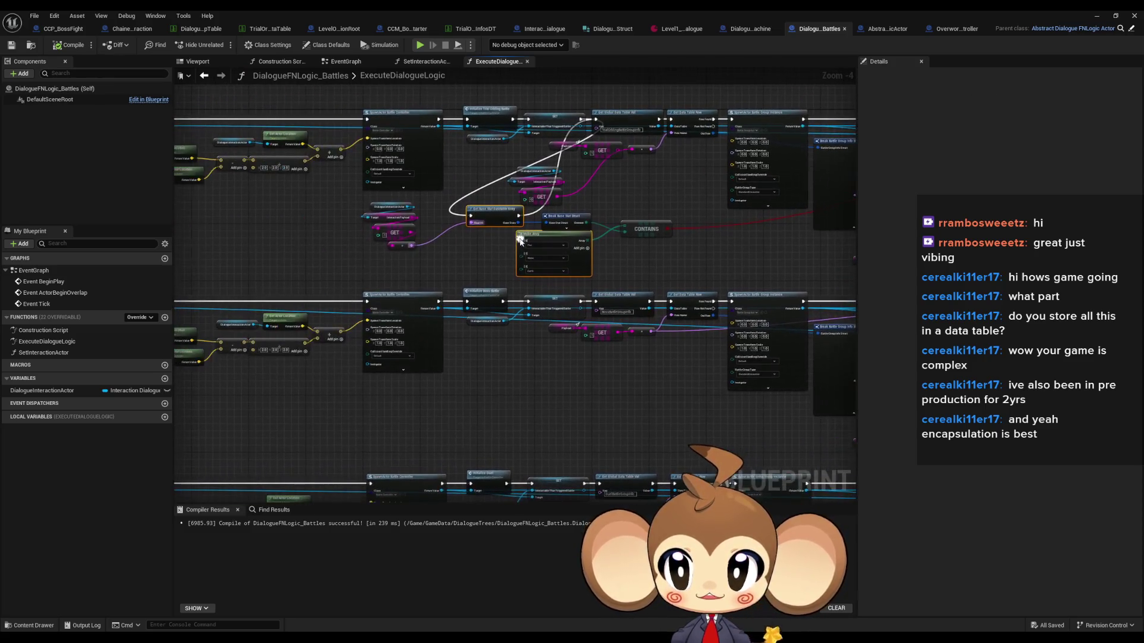
{"action": "scroll", "coordinate": [361, 254], "scroll_direction": "up", "scroll_amount": 4}
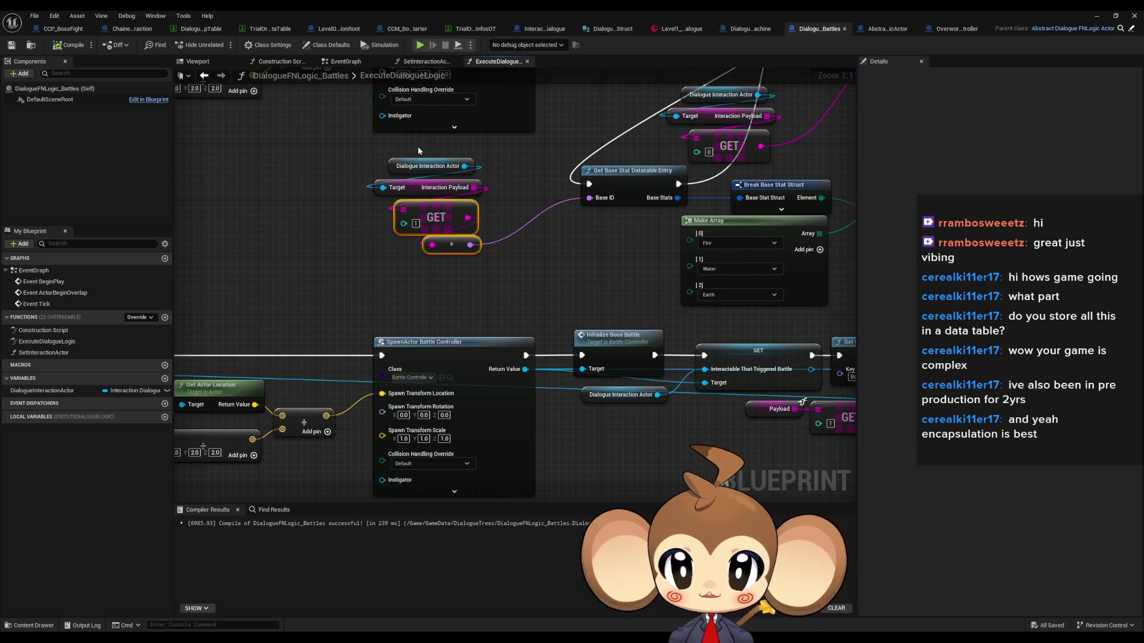
{"action": "left_click", "coordinate": [438, 165]}
{"action": "left_click_drag", "start_coordinate": [381, 199], "coordinate": [499, 276]}
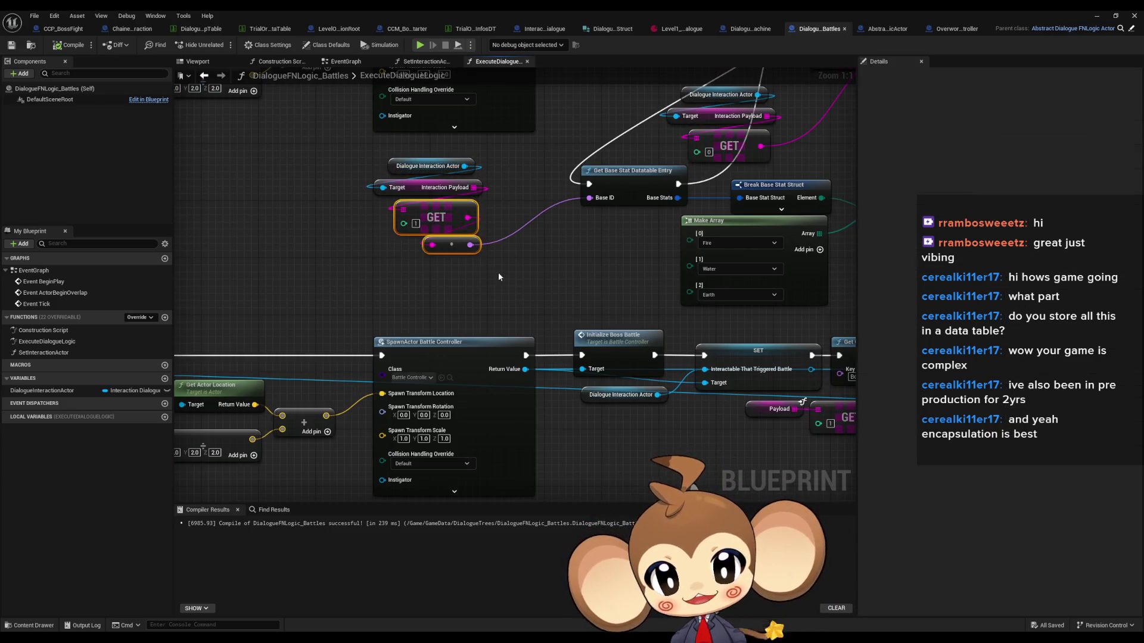
Survey the second battle row and overall logic, then go to LevelObjectCollectionRoot's BossSpawnProcedure graph
{"action": "scroll", "coordinate": [472, 302], "scroll_direction": "down", "scroll_amount": 4}
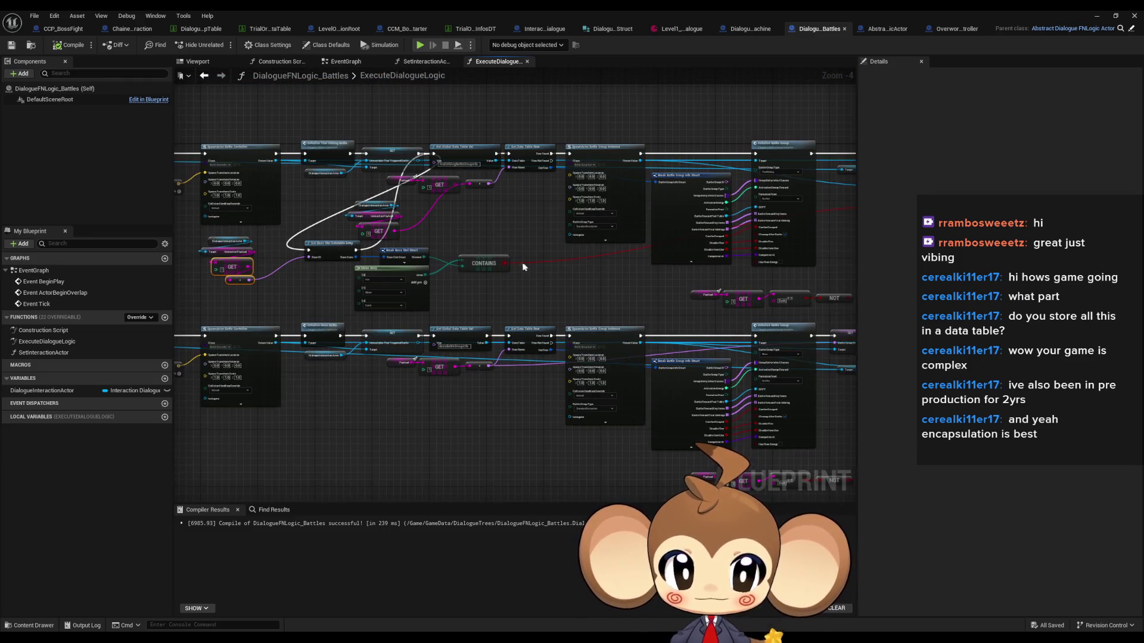
{"action": "scroll", "coordinate": [435, 198], "scroll_direction": "up", "scroll_amount": 3}
{"action": "scroll", "coordinate": [435, 198], "scroll_direction": "down", "scroll_amount": 1}
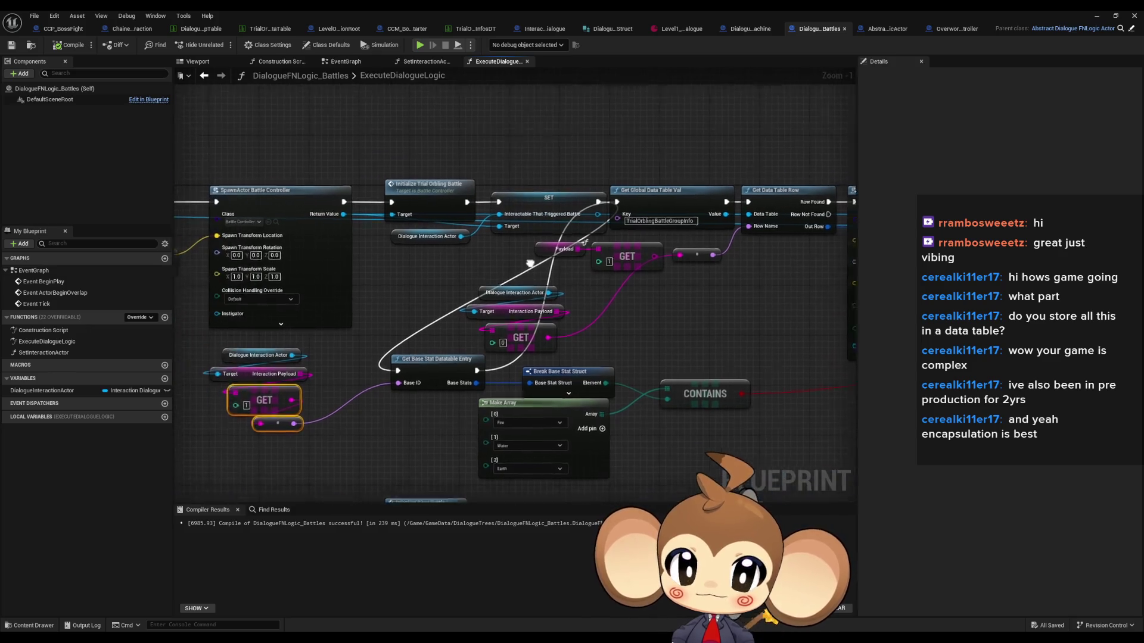
{"action": "scroll", "coordinate": [622, 297], "scroll_direction": "down", "scroll_amount": 1}
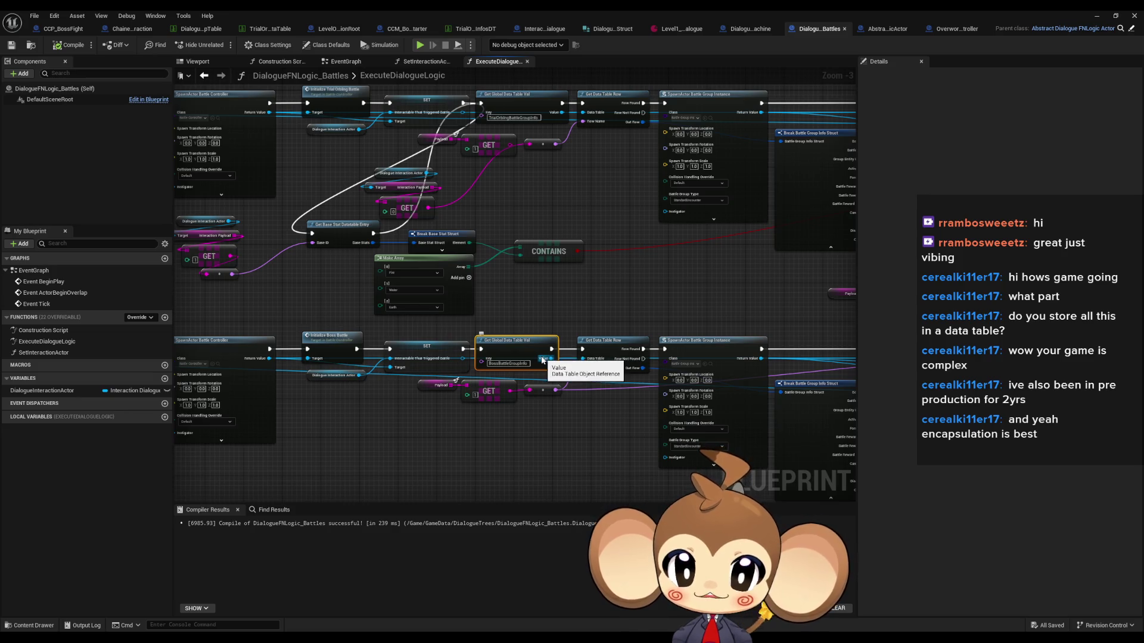
{"action": "left_click_drag", "start_coordinate": [532, 362], "coordinate": [617, 381]}
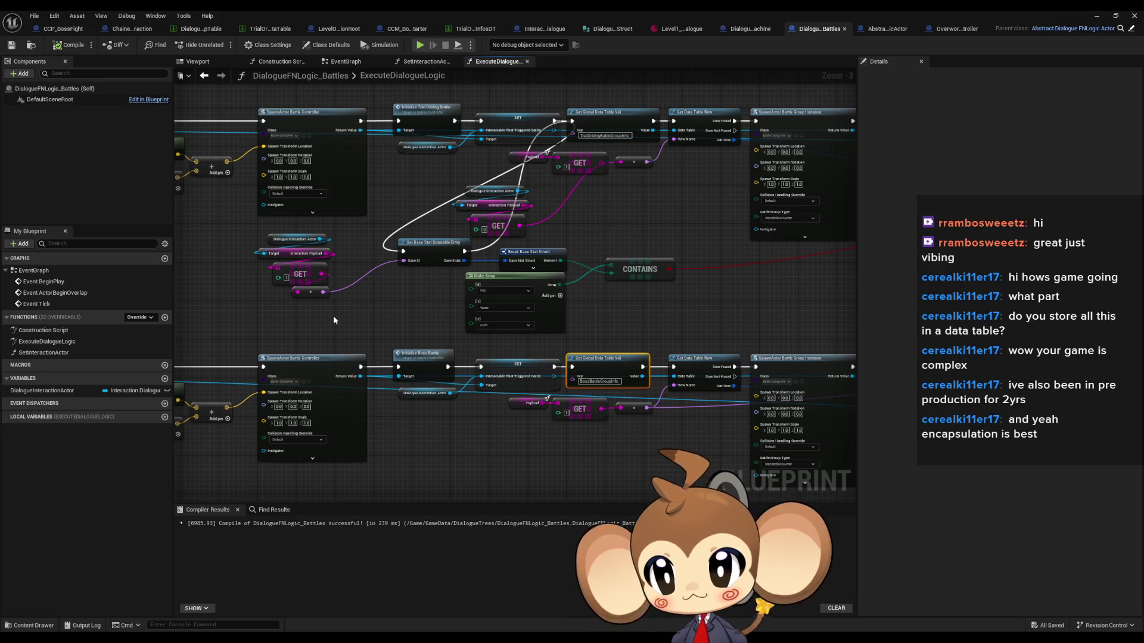
{"action": "scroll", "coordinate": [331, 317], "scroll_direction": "down", "scroll_amount": 3}
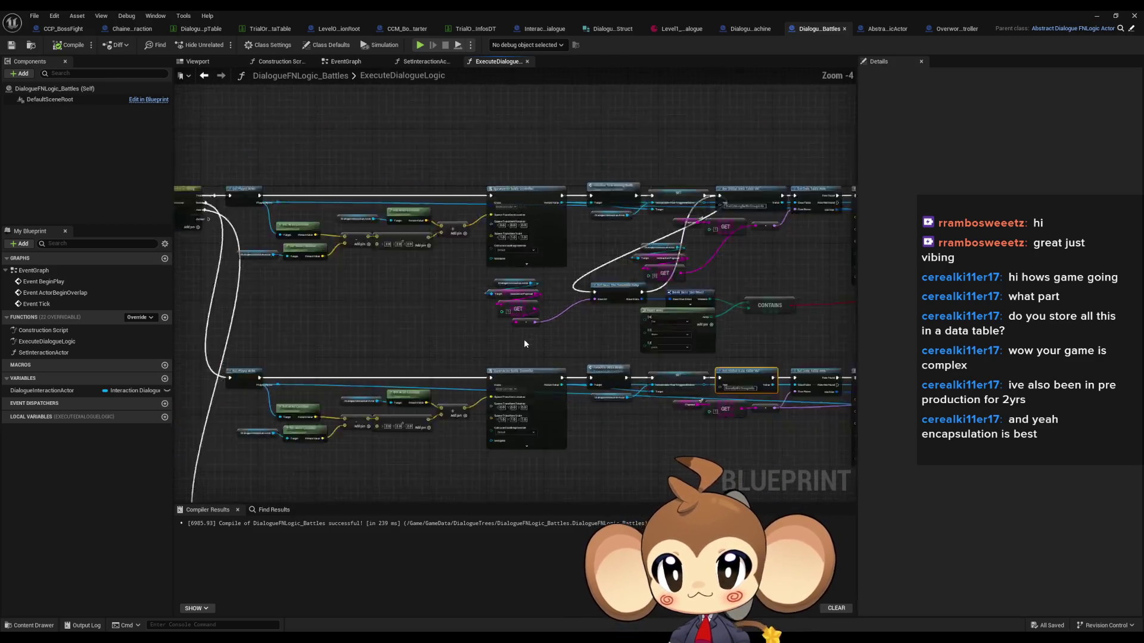
{"action": "left_click_drag", "start_coordinate": [524, 338], "coordinate": [600, 340]}
{"action": "scroll", "coordinate": [602, 334], "scroll_direction": "up", "scroll_amount": 2}
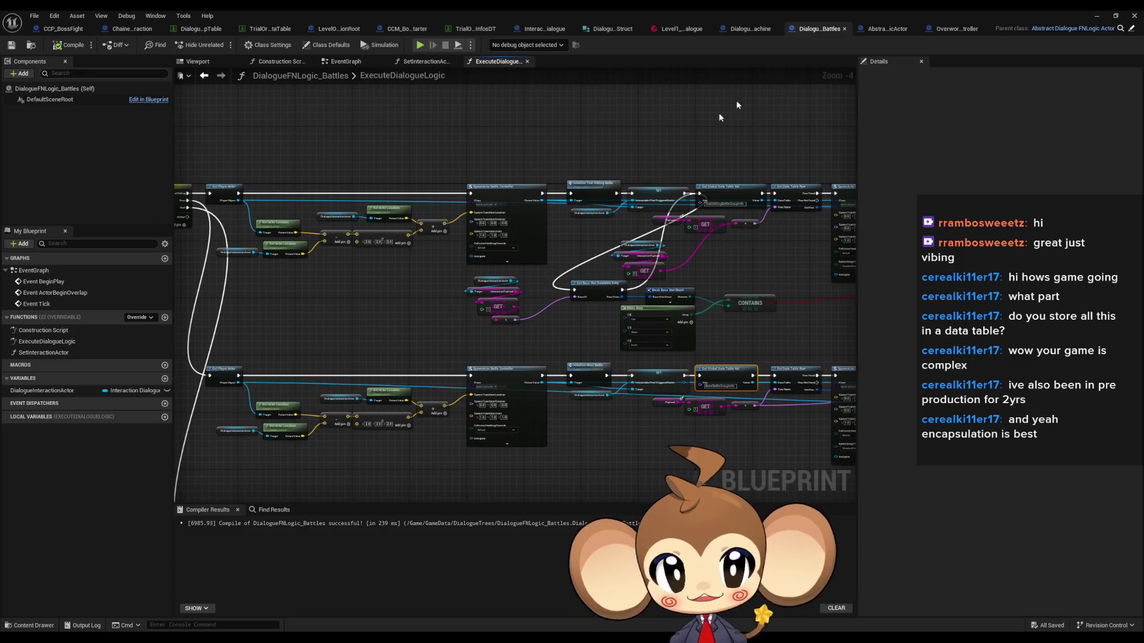
{"action": "left_click", "coordinate": [344, 31]}
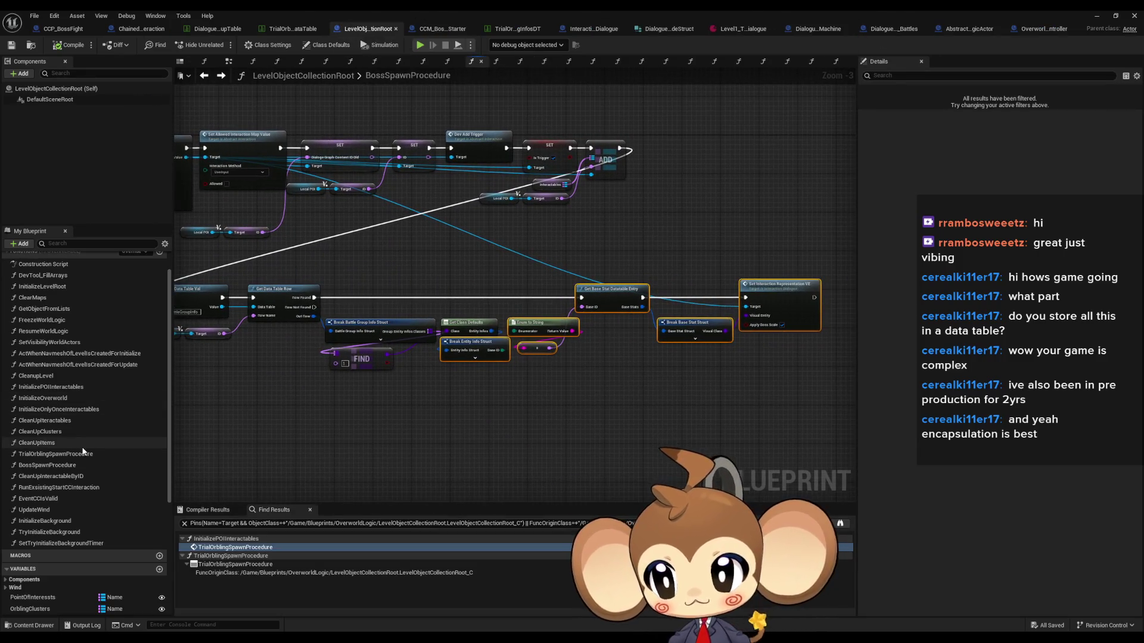
{"action": "double_click", "coordinate": [84, 453]}
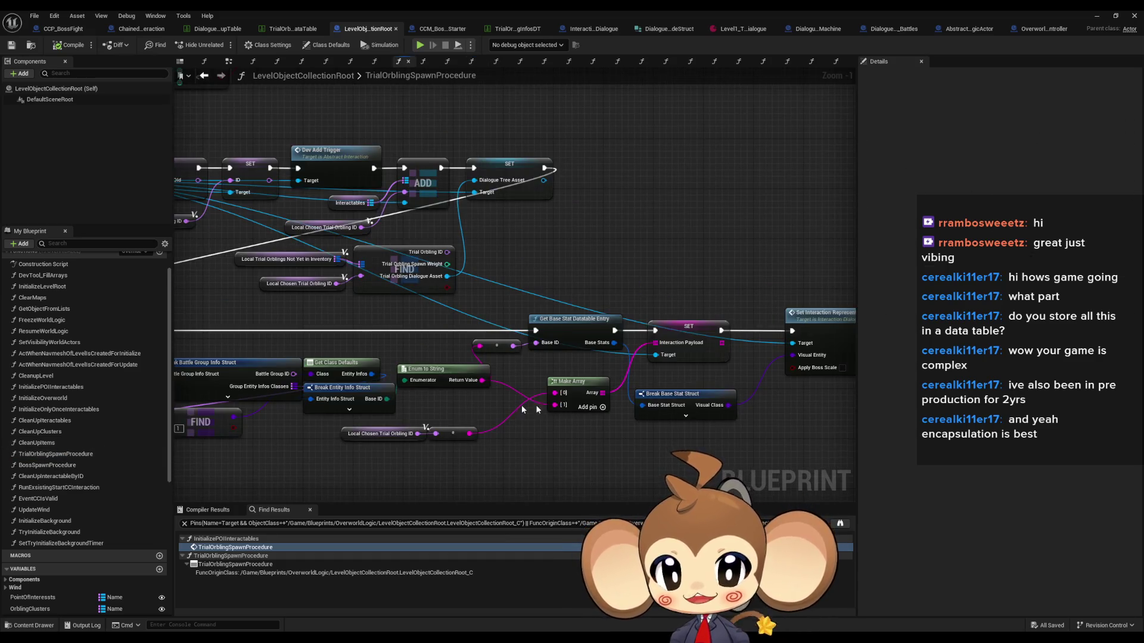
{"action": "mouse_move", "coordinate": [564, 451]}
{"action": "left_mouse_down"}
{"action": "mouse_move", "coordinate": [557, 420]}
{"action": "mouse_move", "coordinate": [593, 393]}
{"action": "mouse_move", "coordinate": [608, 354]}
{"action": "left_mouse_up"}
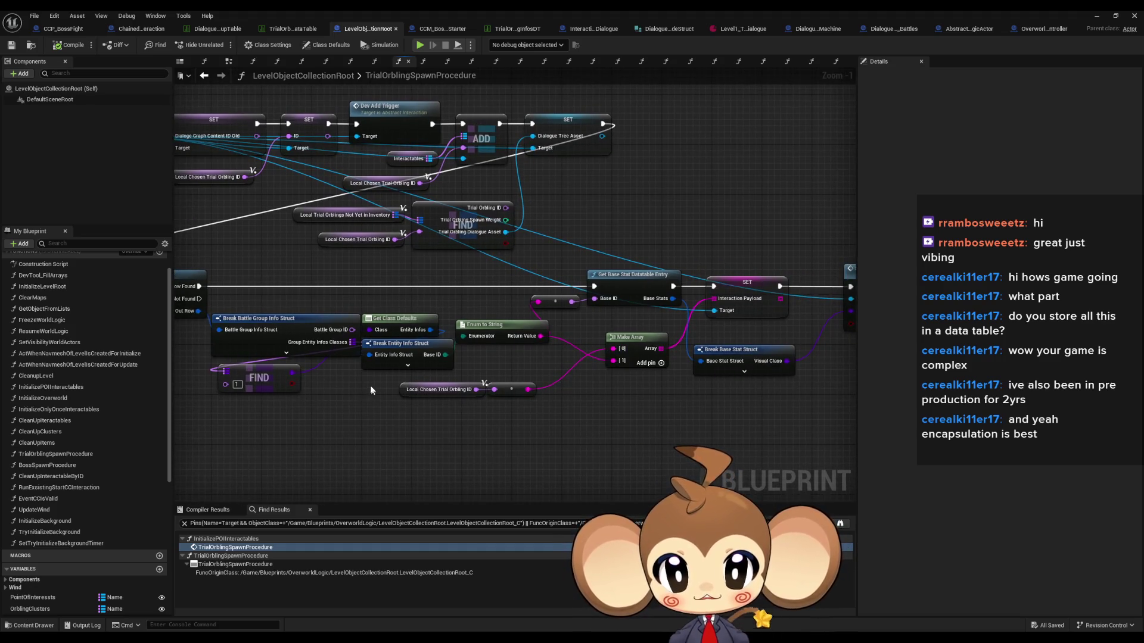
{"action": "left_click", "coordinate": [438, 390]}
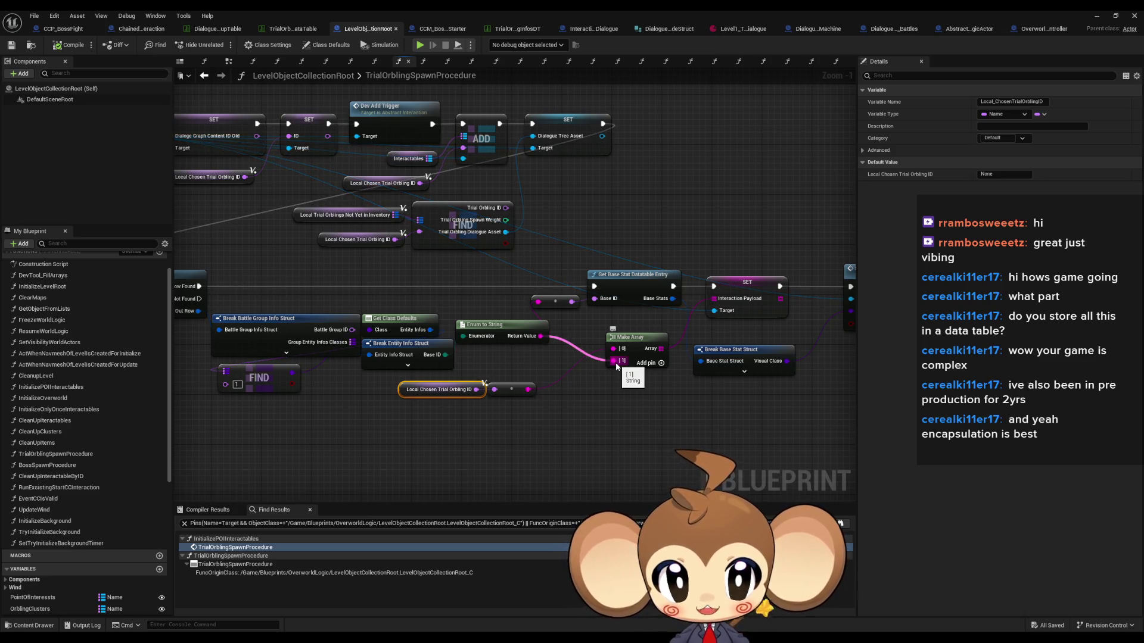
{"action": "left_click", "coordinate": [480, 335]}
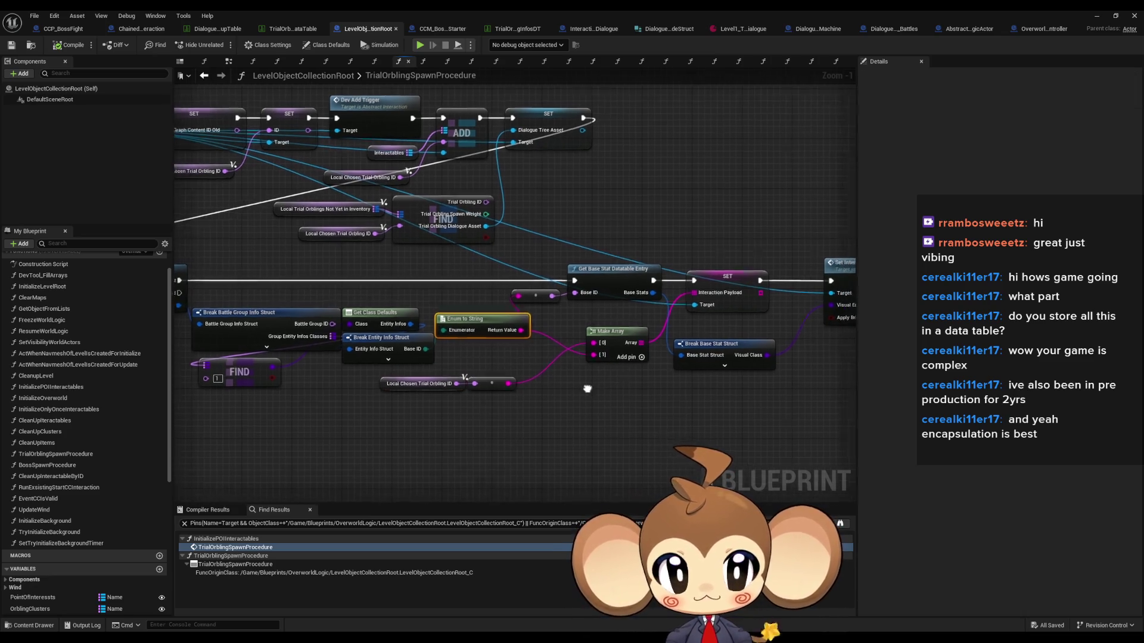
{"action": "mouse_move", "coordinate": [447, 407]}
{"action": "left_mouse_down"}
{"action": "mouse_move", "coordinate": [413, 401]}
{"action": "mouse_move", "coordinate": [604, 411]}
{"action": "left_mouse_up"}
{"action": "left_click_drag", "start_coordinate": [414, 442], "coordinate": [381, 351]}
{"action": "left_click_drag", "start_coordinate": [581, 394], "coordinate": [352, 381]}
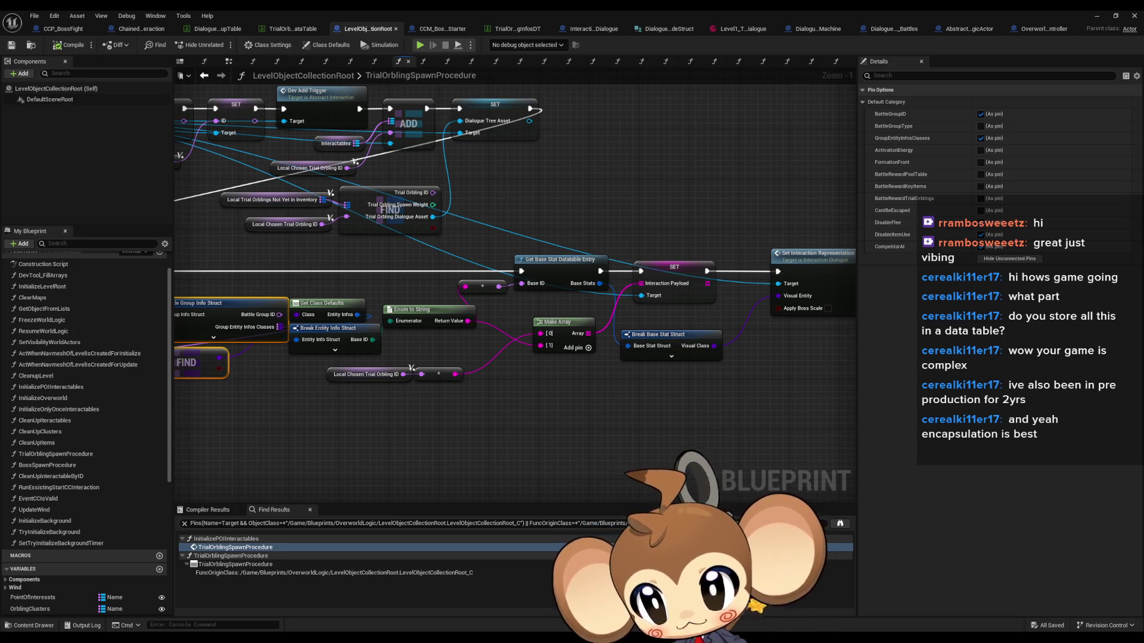
{"action": "left_click_drag", "start_coordinate": [253, 427], "coordinate": [426, 433]}
{"action": "left_click_drag", "start_coordinate": [426, 433], "coordinate": [345, 309]}
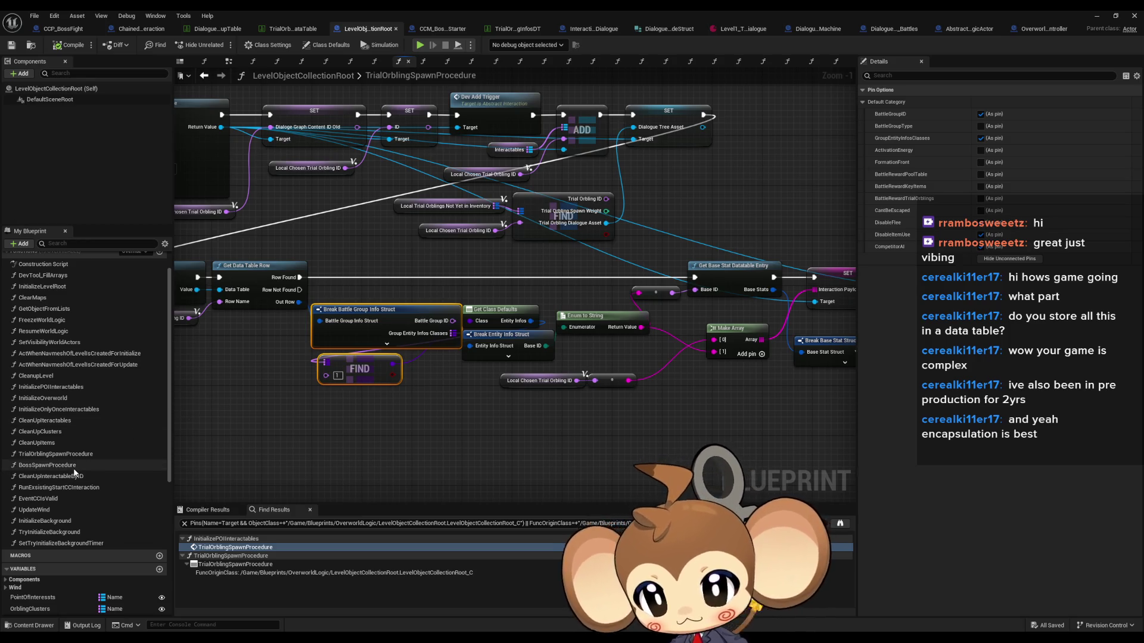
{"action": "double_click", "coordinate": [47, 465]}
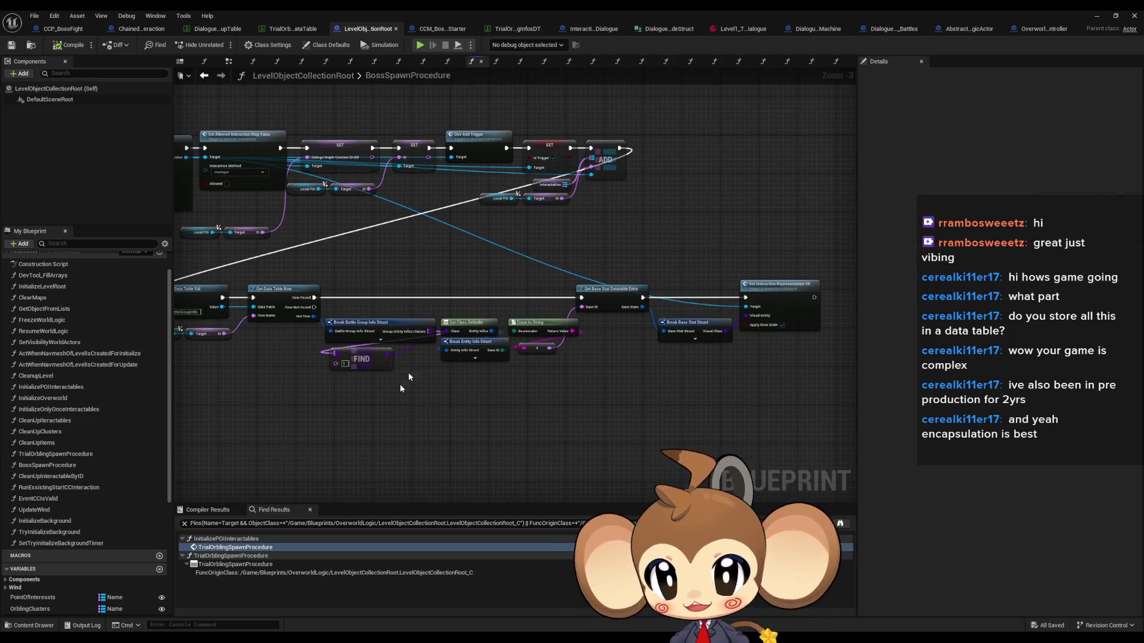
{"action": "scroll", "coordinate": [423, 372], "scroll_direction": "up", "scroll_amount": 1}
{"action": "mouse_move", "coordinate": [462, 411]}
{"action": "left_mouse_down"}
{"action": "mouse_move", "coordinate": [513, 388]}
{"action": "mouse_move", "coordinate": [480, 384]}
{"action": "mouse_move", "coordinate": [540, 400]}
{"action": "left_mouse_up"}
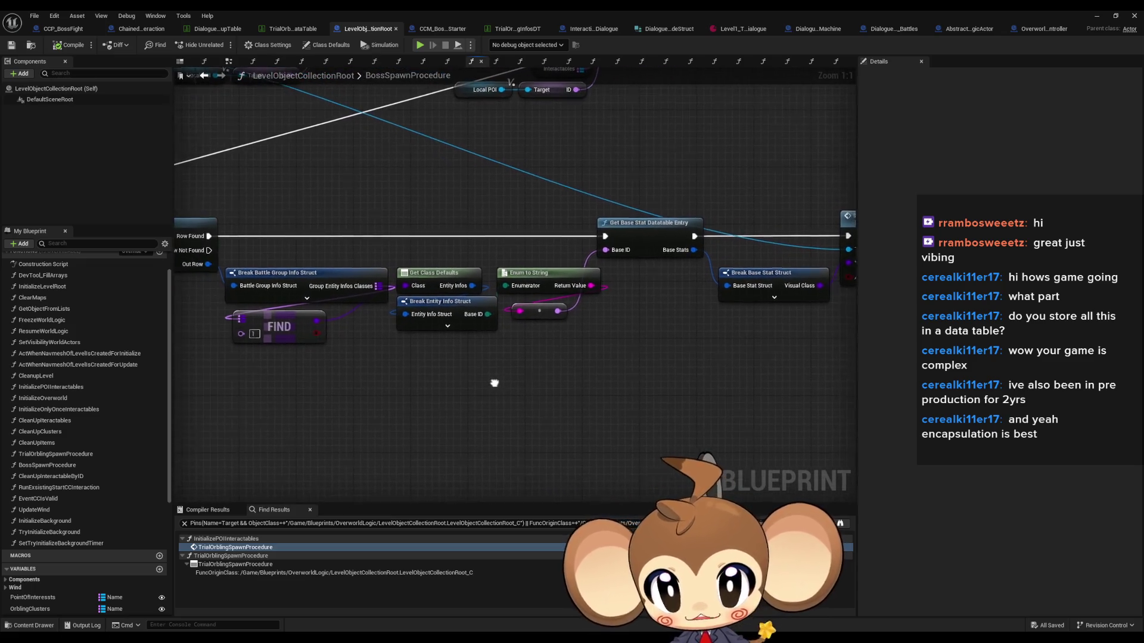
{"action": "double_click", "coordinate": [49, 455]}
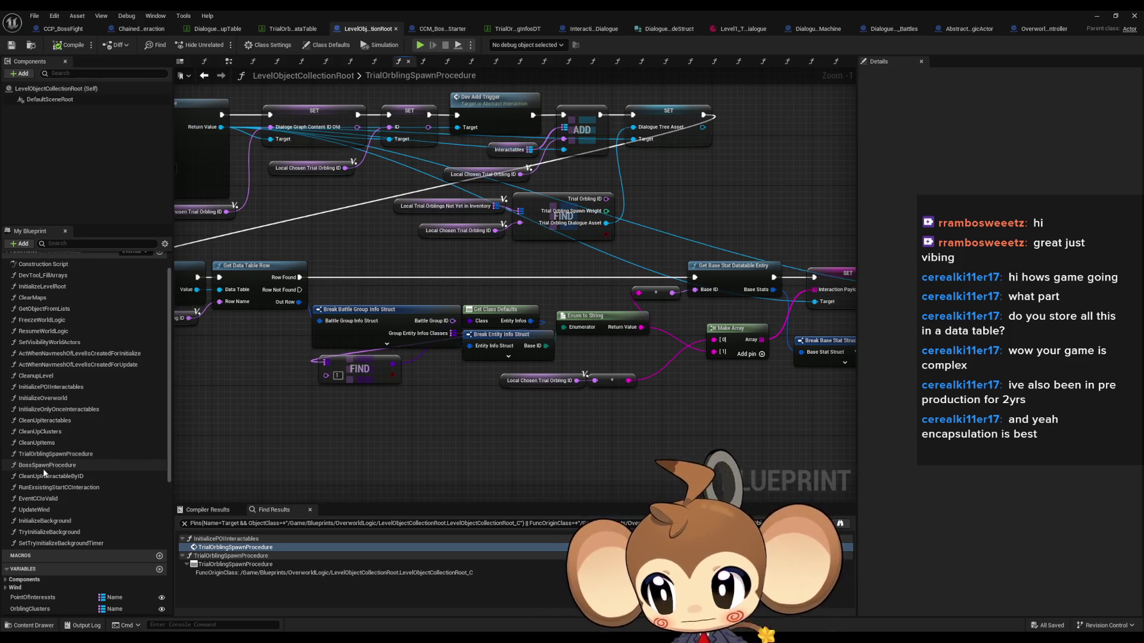
{"action": "double_click", "coordinate": [47, 466]}
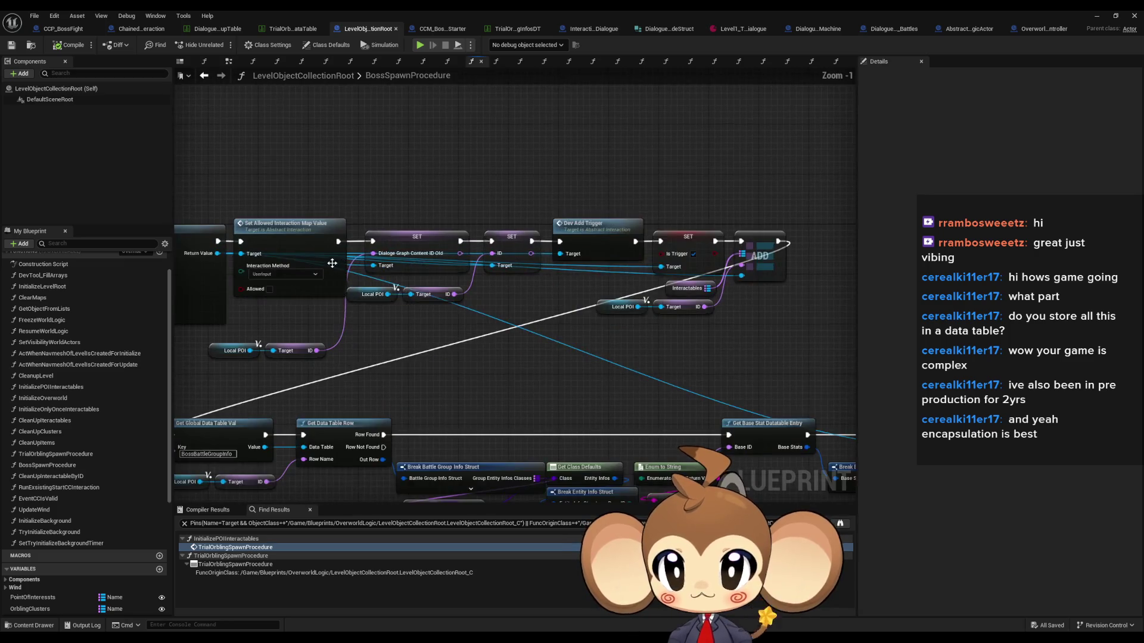
{"action": "mouse_move", "coordinate": [273, 209]}
{"action": "left_mouse_down"}
{"action": "mouse_move", "coordinate": [600, 357]}
{"action": "mouse_move", "coordinate": [652, 429]}
{"action": "mouse_move", "coordinate": [690, 430]}
{"action": "left_mouse_up"}
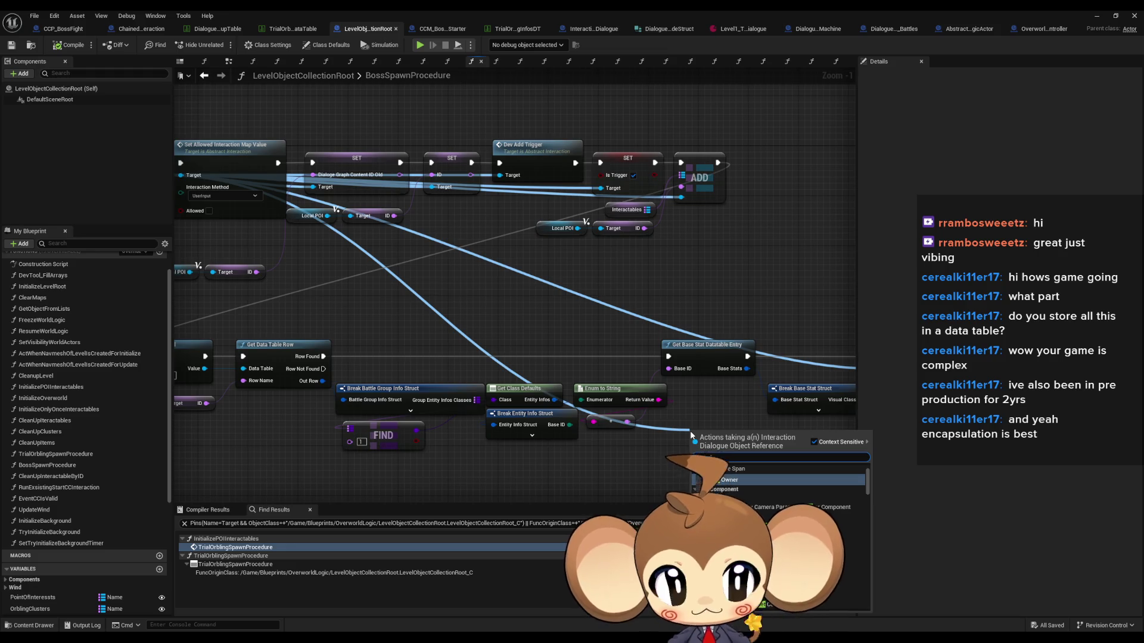
Add a SET Interaction Payload node between the base stat lookup and Set Interaction Representation VE
{"action": "type", "text": "set payload"}
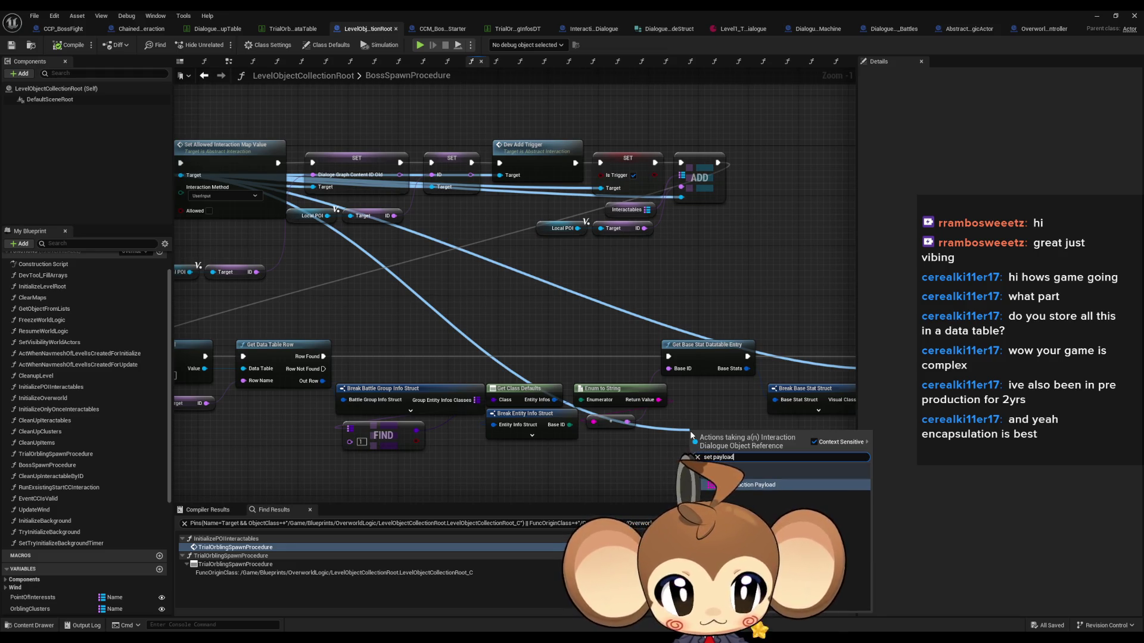
{"action": "key", "text": "Return"}
{"action": "left_click_drag", "start_coordinate": [690, 430], "coordinate": [555, 405]}
{"action": "left_click_drag", "start_coordinate": [631, 412], "coordinate": [752, 330]}
{"action": "mouse_move", "coordinate": [559, 412]}
{"action": "left_mouse_down"}
{"action": "mouse_move", "coordinate": [612, 332]}
{"action": "mouse_move", "coordinate": [631, 390]}
{"action": "mouse_move", "coordinate": [524, 374]}
{"action": "mouse_move", "coordinate": [685, 328]}
{"action": "left_mouse_up"}
{"action": "left_click_drag", "start_coordinate": [774, 323], "coordinate": [793, 323]}
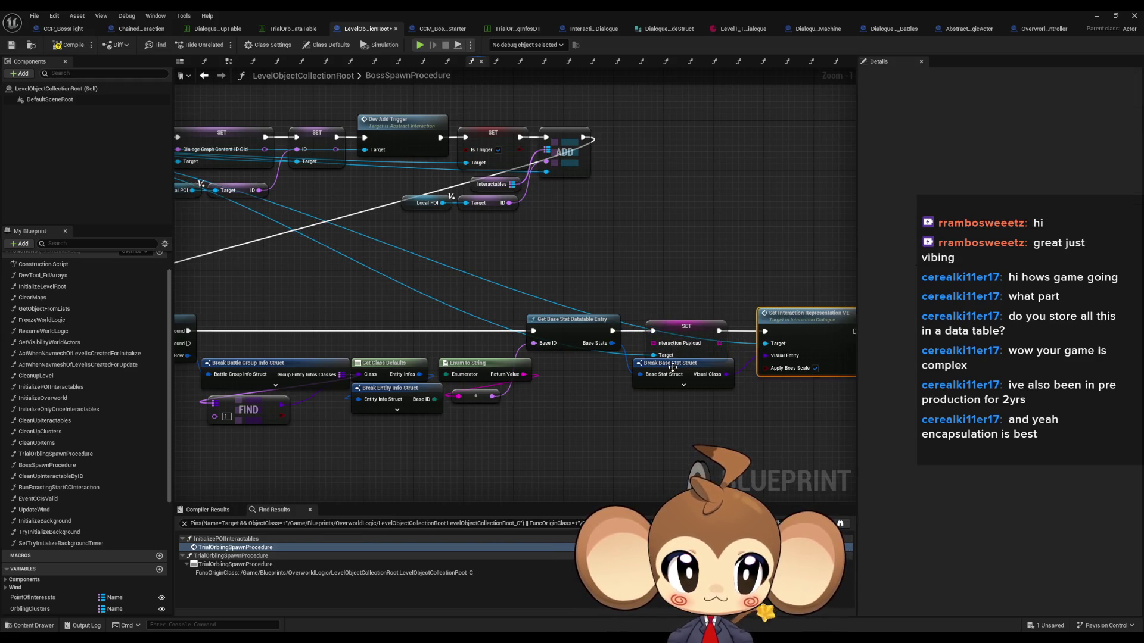
{"action": "left_click_drag", "start_coordinate": [668, 363], "coordinate": [686, 388]}
Feed Interaction Payload from a Make Array with two elements
{"action": "mouse_move", "coordinate": [654, 344]}
{"action": "left_mouse_down"}
{"action": "mouse_move", "coordinate": [574, 402]}
{"action": "mouse_move", "coordinate": [581, 387]}
{"action": "mouse_move", "coordinate": [604, 393]}
{"action": "mouse_move", "coordinate": [560, 423]}
{"action": "mouse_move", "coordinate": [642, 407]}
{"action": "mouse_move", "coordinate": [613, 404]}
{"action": "left_mouse_up"}
{"action": "type", "text": "make array"}
{"action": "key", "text": "Return"}
{"action": "left_click", "coordinate": [601, 426]}
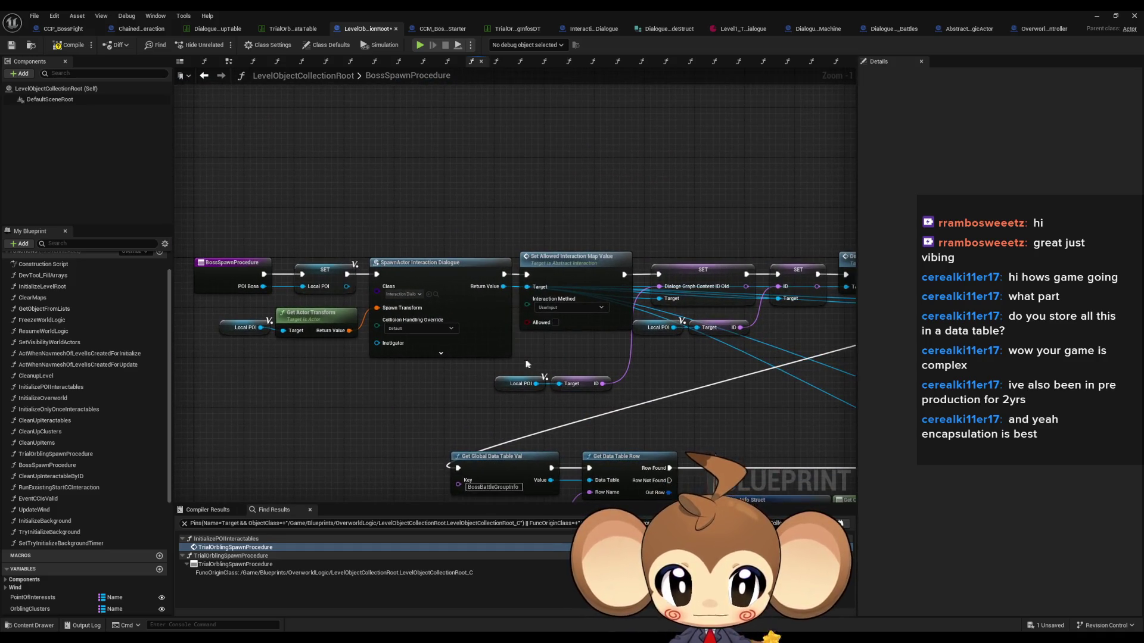
Select the Local POI Target ID nodes, float the blueprint window and select POI_Boss in the level
{"action": "left_click_drag", "start_coordinate": [506, 370], "coordinate": [595, 423]}
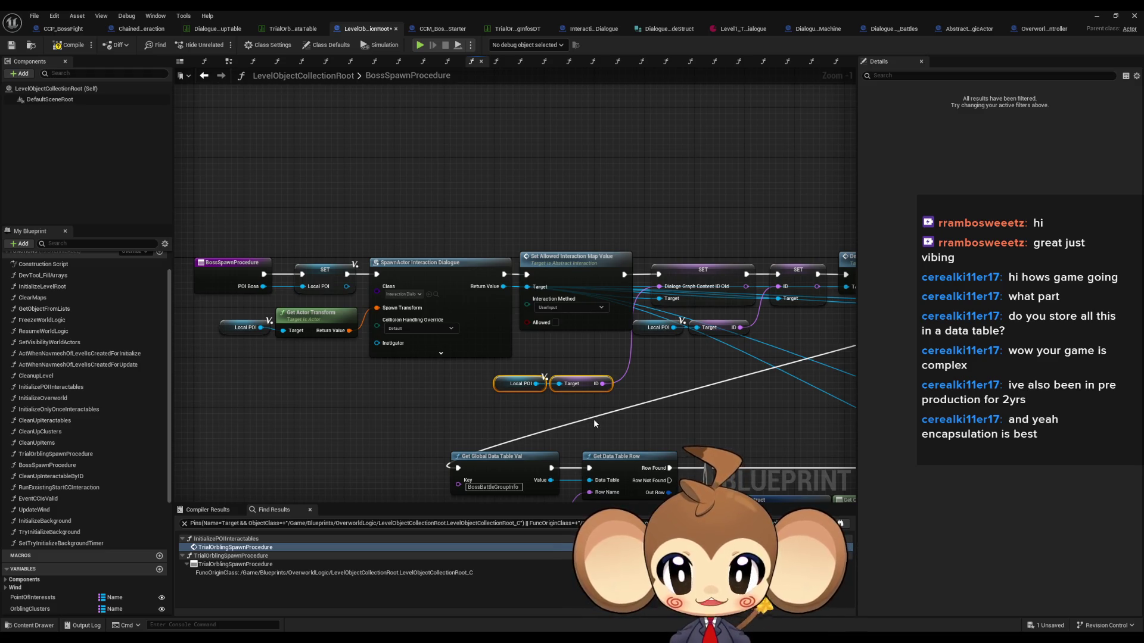
{"action": "left_click_drag", "start_coordinate": [695, 296], "coordinate": [644, 291]}
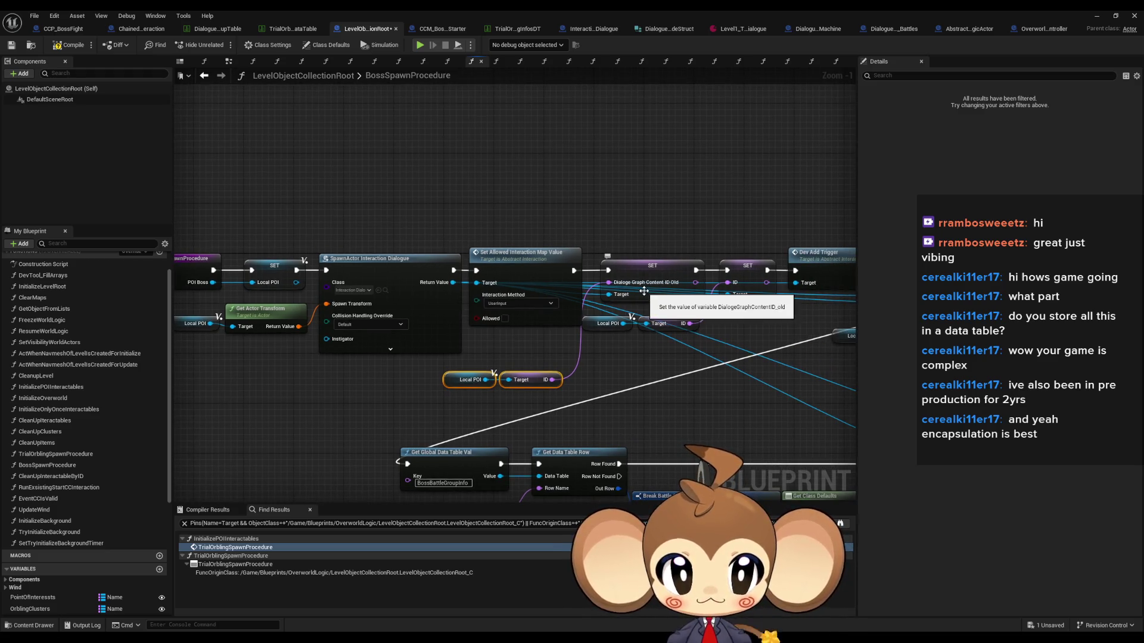
{"action": "left_click_drag", "start_coordinate": [673, 366], "coordinate": [559, 338]}
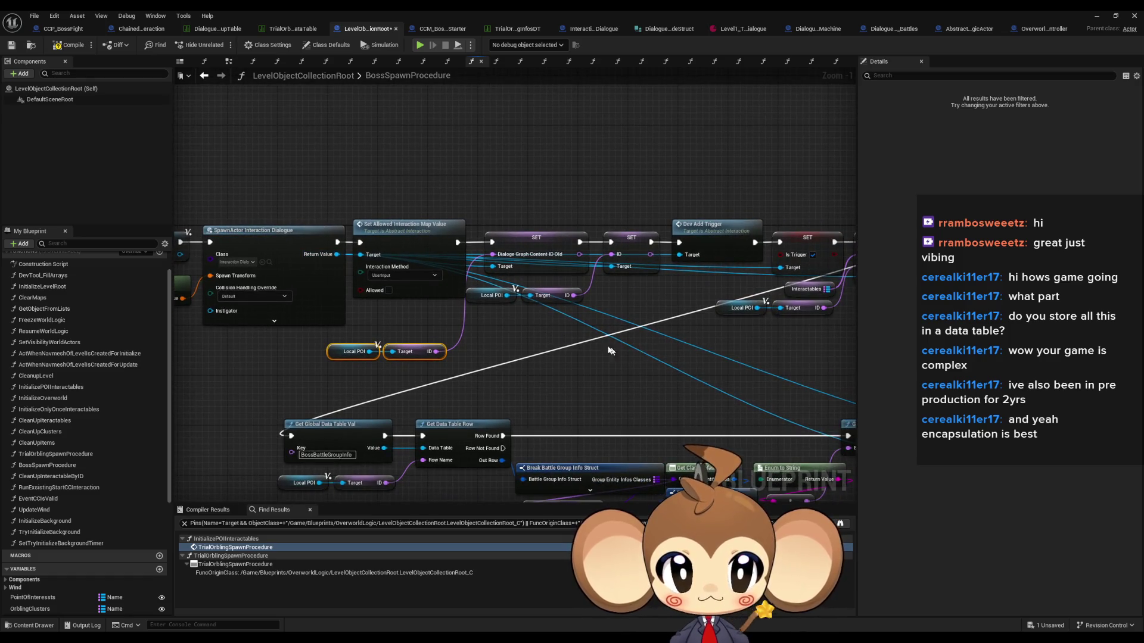
{"action": "double_click", "coordinate": [588, 15]}
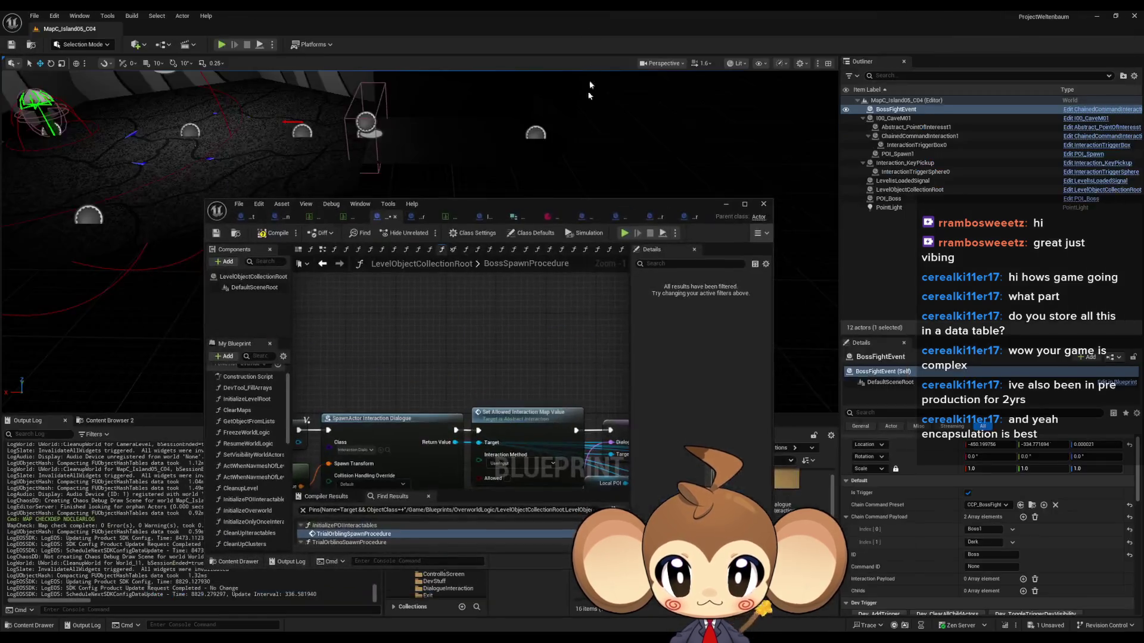
{"action": "left_click", "coordinate": [90, 218]}
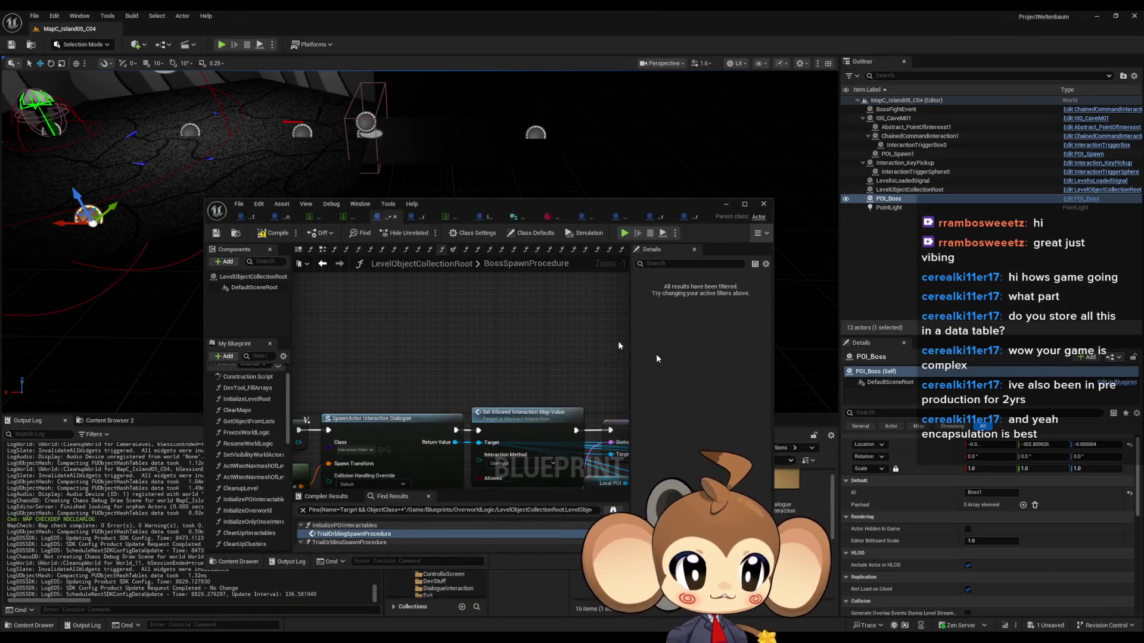
Maximize the editor, move the Local POI Target ID nodes beside Make Array and convert ID into element [0]
{"action": "double_click", "coordinate": [459, 203]}
{"action": "left_click_drag", "start_coordinate": [435, 394], "coordinate": [327, 344]}
{"action": "mouse_move", "coordinate": [420, 352]}
{"action": "left_mouse_down"}
{"action": "mouse_move", "coordinate": [596, 492]}
{"action": "mouse_move", "coordinate": [584, 495]}
{"action": "mouse_move", "coordinate": [545, 450]}
{"action": "mouse_move", "coordinate": [614, 396]}
{"action": "left_mouse_up"}
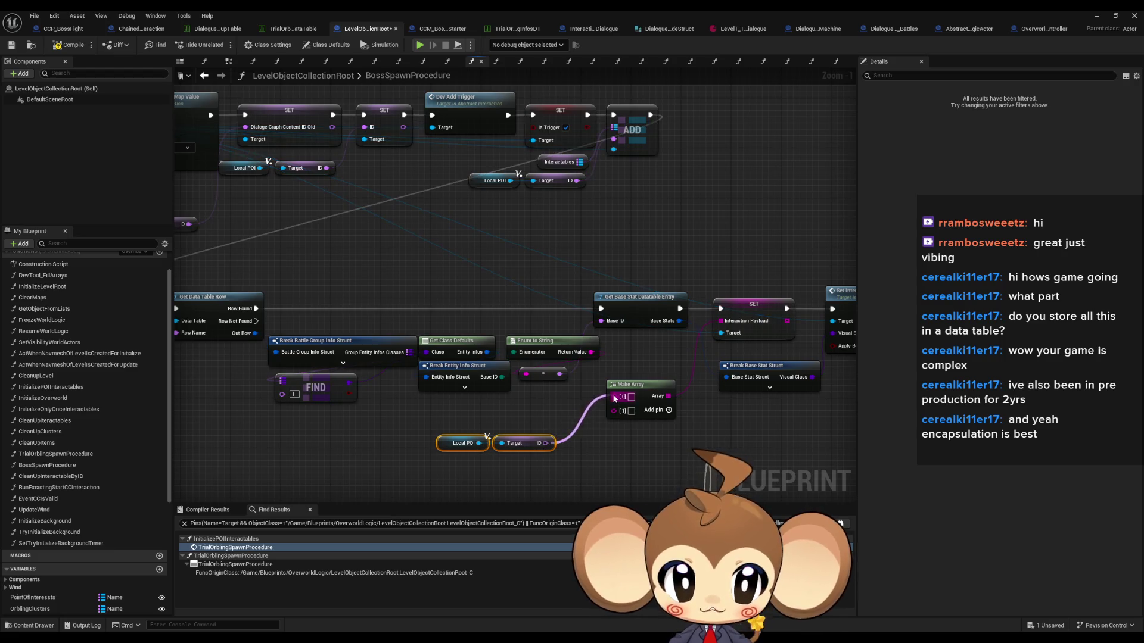
{"action": "left_click_drag", "start_coordinate": [522, 435], "coordinate": [454, 410]}
{"action": "left_click_drag", "start_coordinate": [575, 411], "coordinate": [518, 417]}
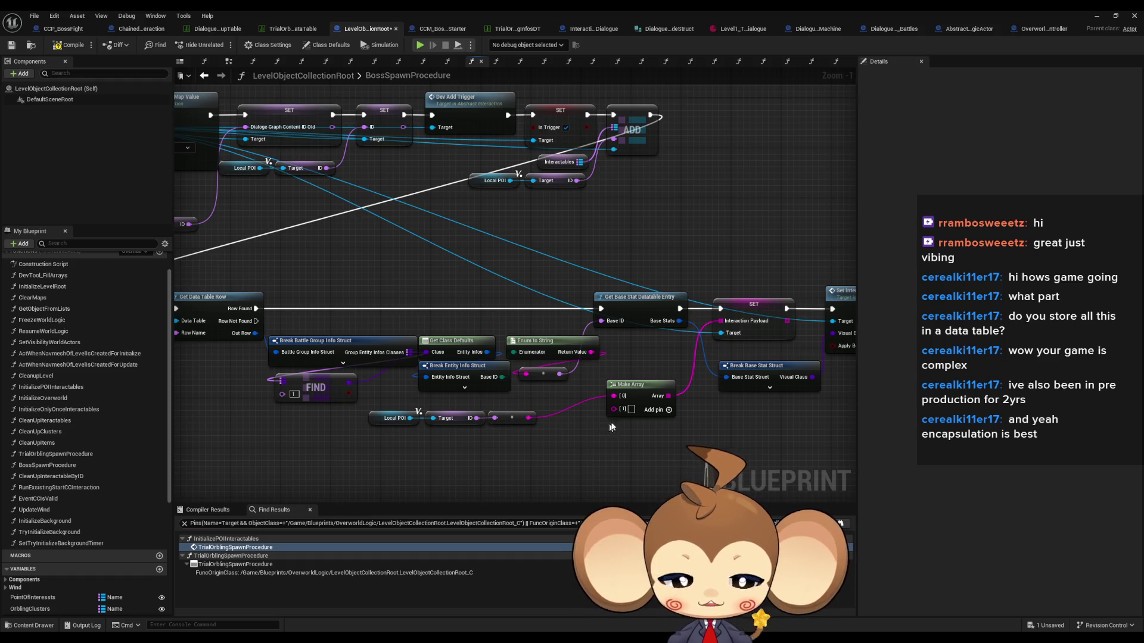